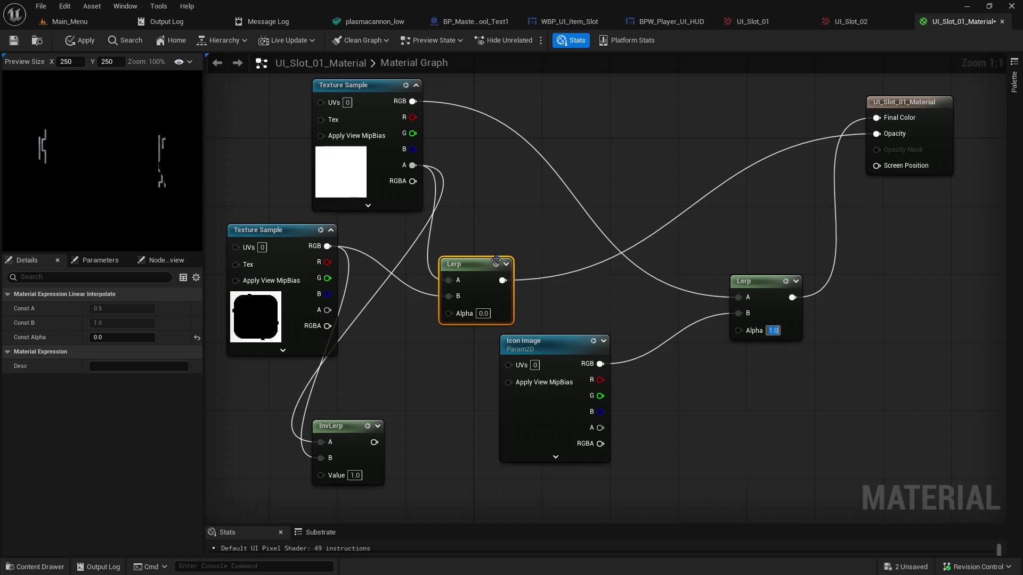
Rewire the middle Lerp so Icon Image's RGB feeds its B input instead of A
left_click_drag(464, 267, 532, 260)
left_click(517, 273, "alt")
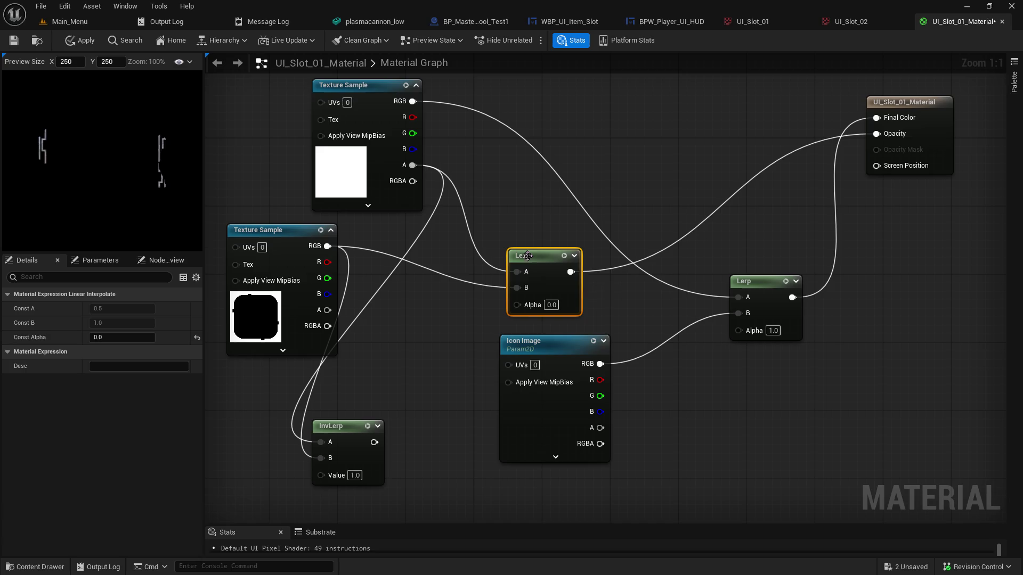
mouse_move(600, 427)
left_mouse_down()
mouse_move(554, 399)
mouse_move(517, 273)
left_mouse_up()
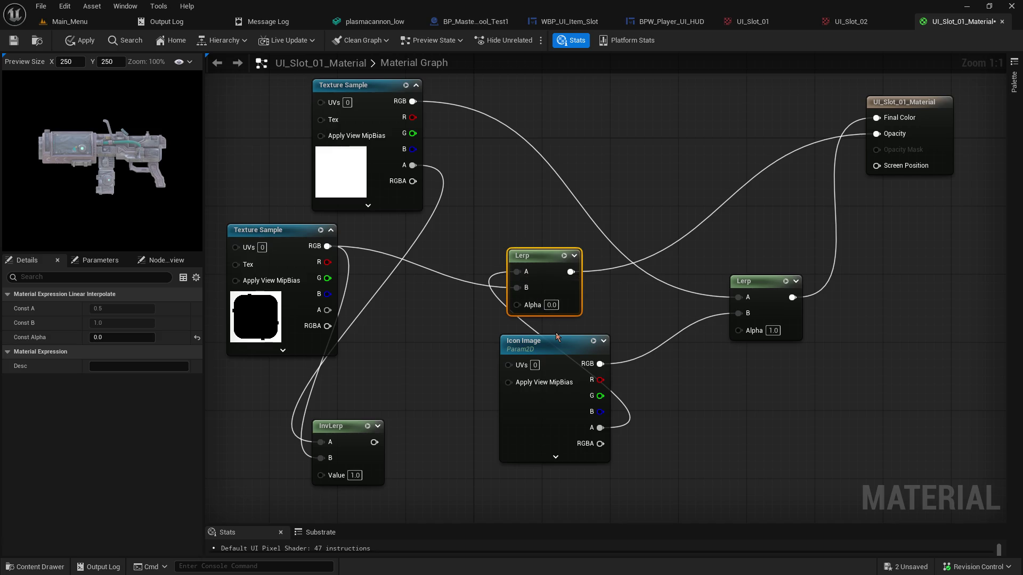
left_click(601, 428, "alt")
mouse_move(601, 364)
left_mouse_down()
mouse_move(591, 366)
mouse_move(520, 272)
left_mouse_up()
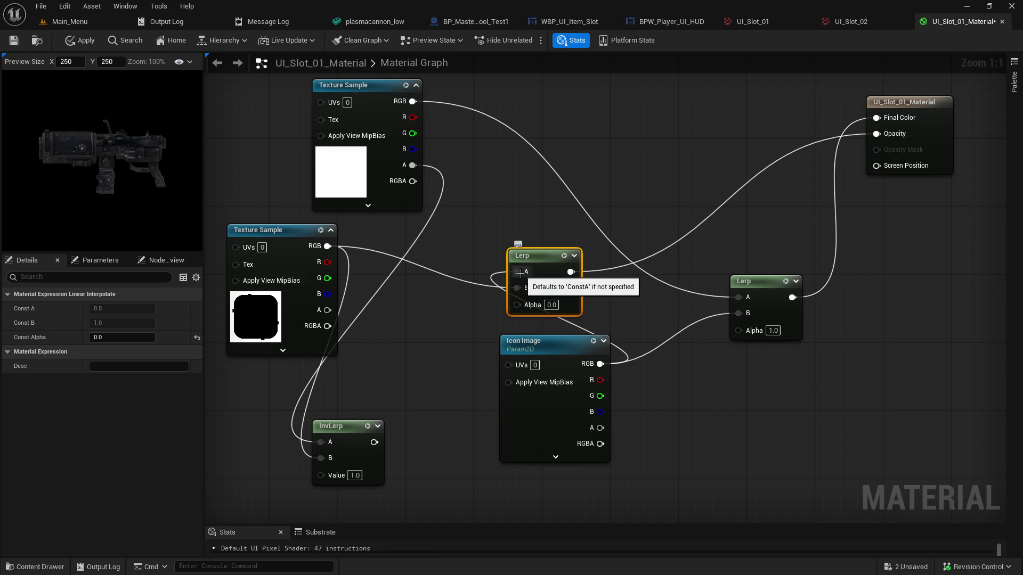
Set the middle Lerp's Alpha to 1.0 and disconnect its output from Opacity
left_click(551, 304)
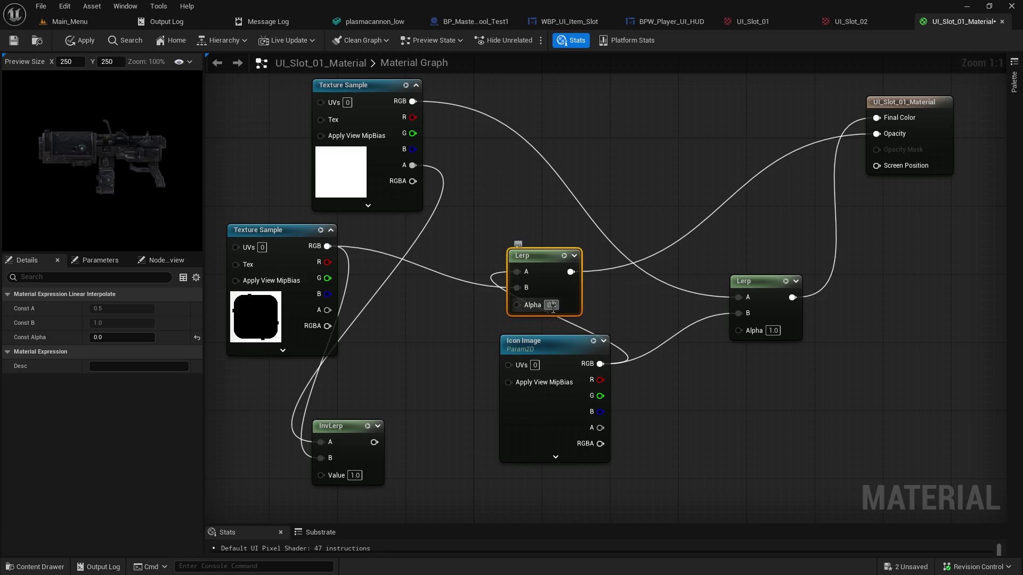
type("1")
key("Return")
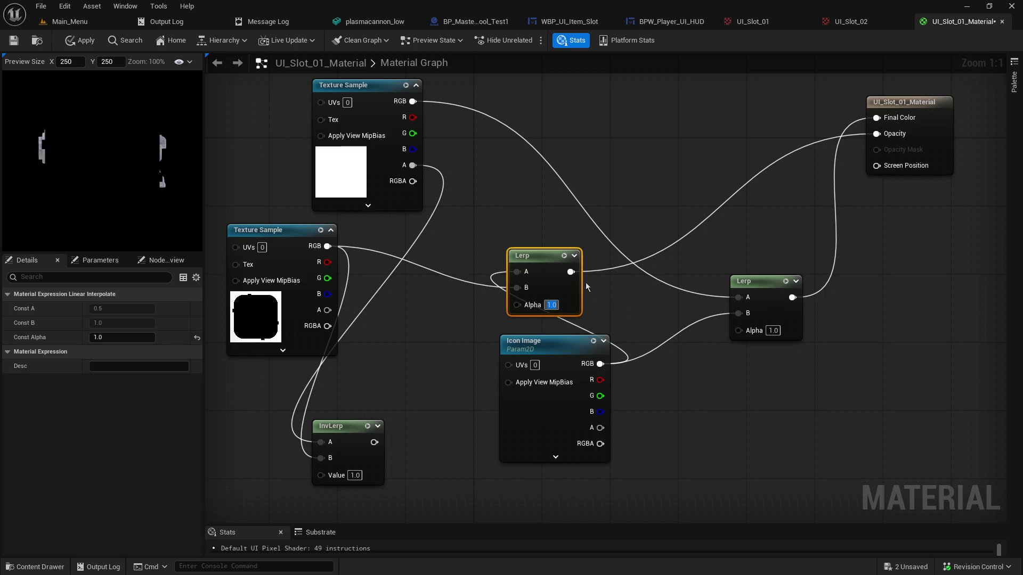
left_click_drag(547, 262, 513, 228)
left_click(535, 242, "alt")
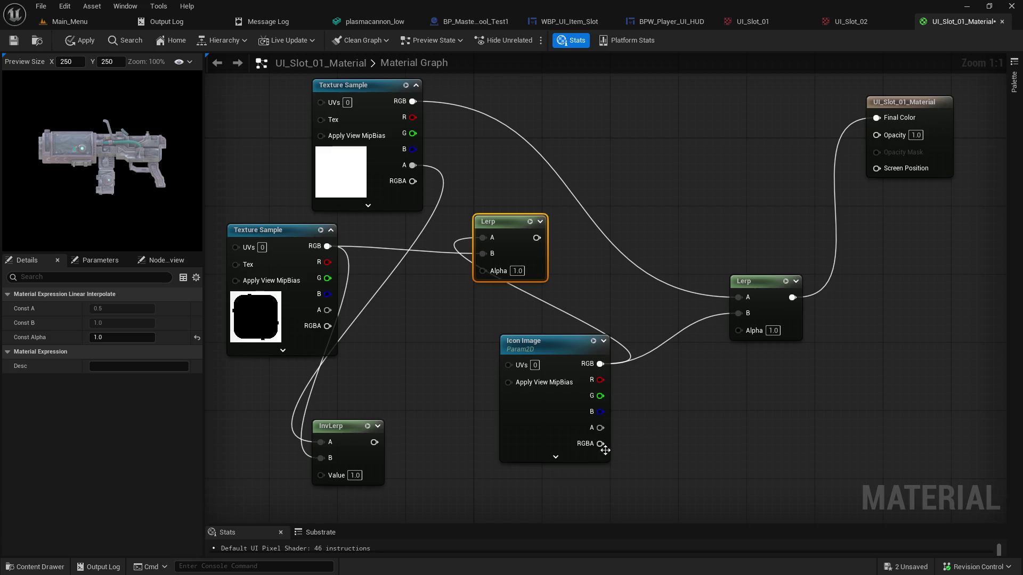
Wire Icon Image's alpha to Opacity and test the right Lerp's Alpha at 0 and 0.5
mouse_move(600, 428)
left_mouse_down()
mouse_move(890, 170)
mouse_move(885, 135)
left_mouse_up()
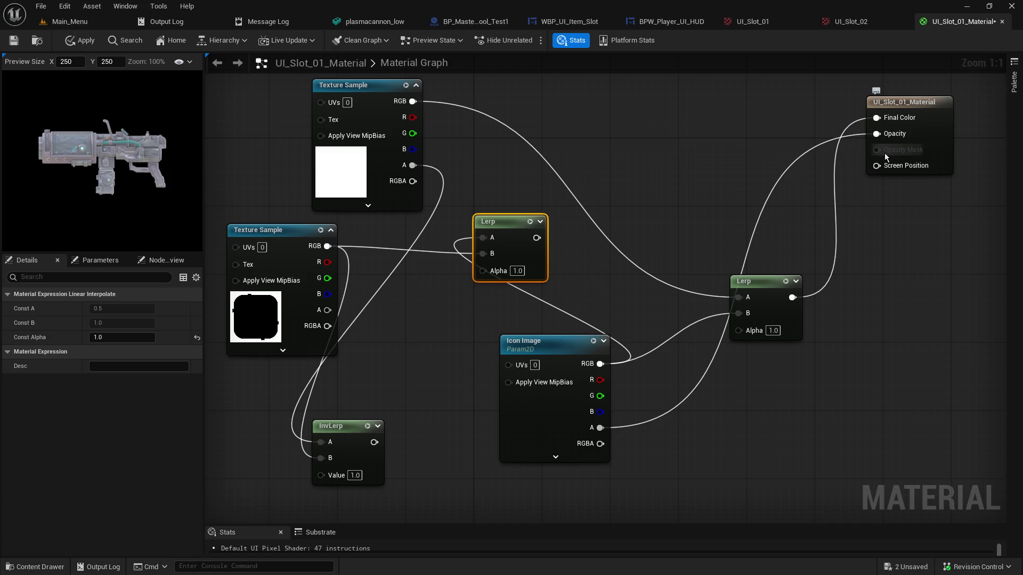
left_click(773, 330)
type("0")
key("Return")
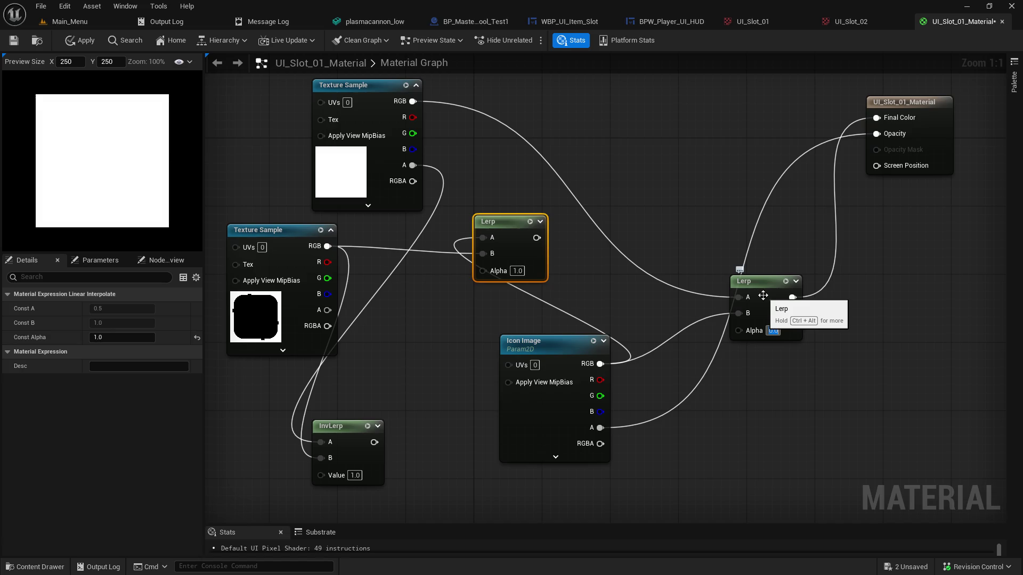
type("0.5")
key("Return")
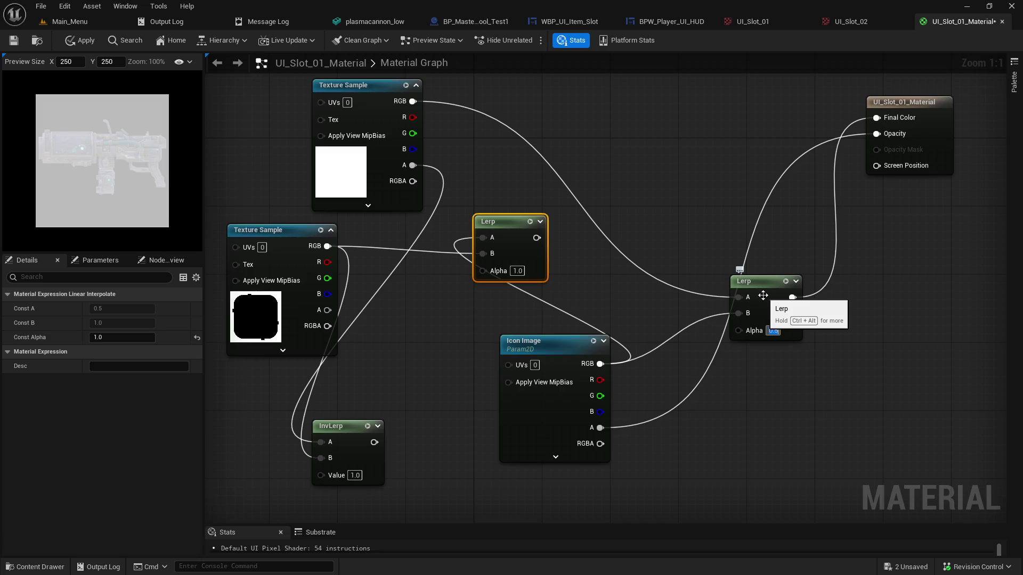
Drive the right Lerp's Alpha with the top Texture Sample's alpha and unlink Opacity
left_click_drag(779, 289, 829, 297)
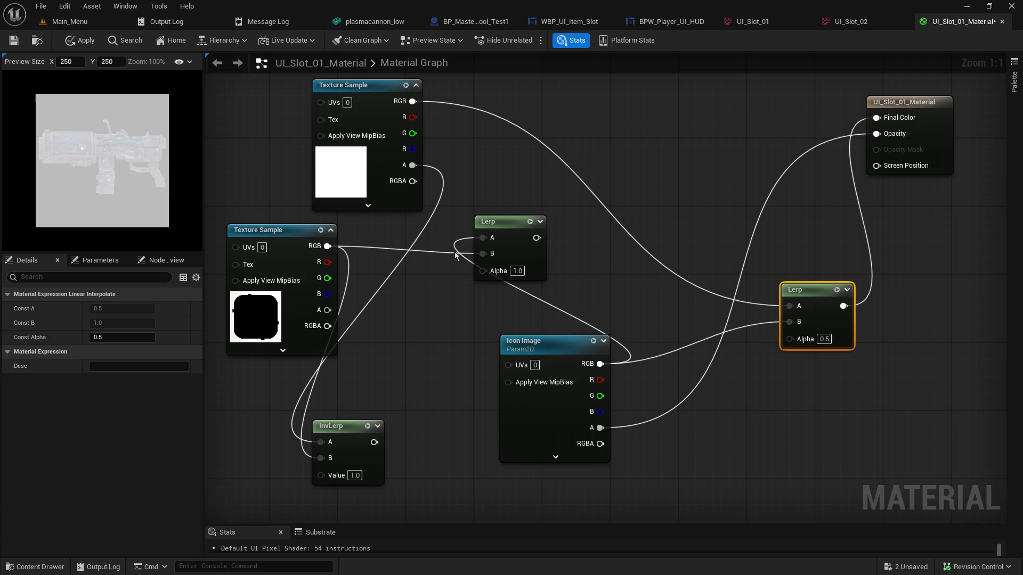
mouse_move(413, 165)
left_mouse_down()
mouse_move(607, 325)
mouse_move(790, 346)
left_mouse_up()
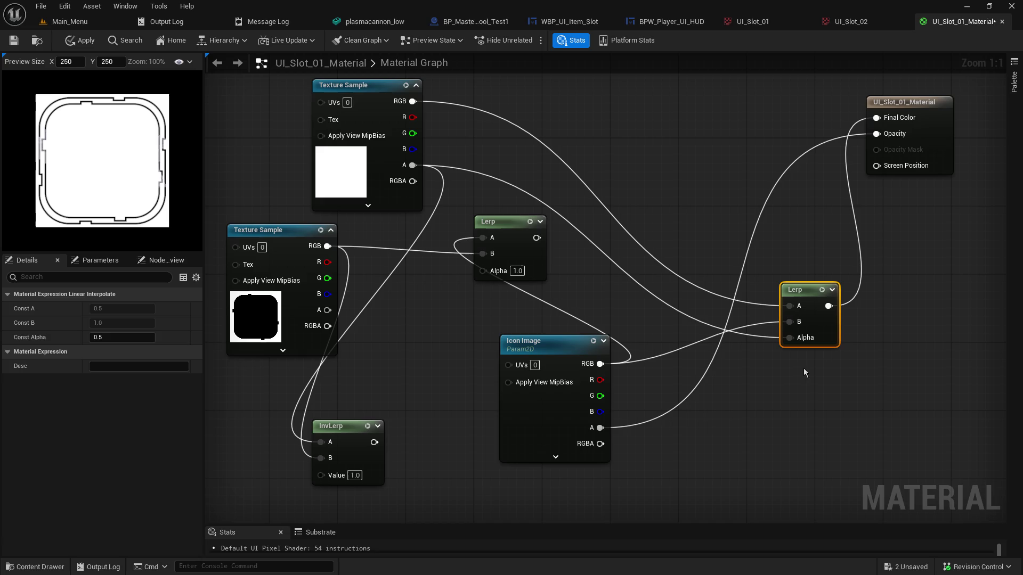
left_click(600, 428, "alt")
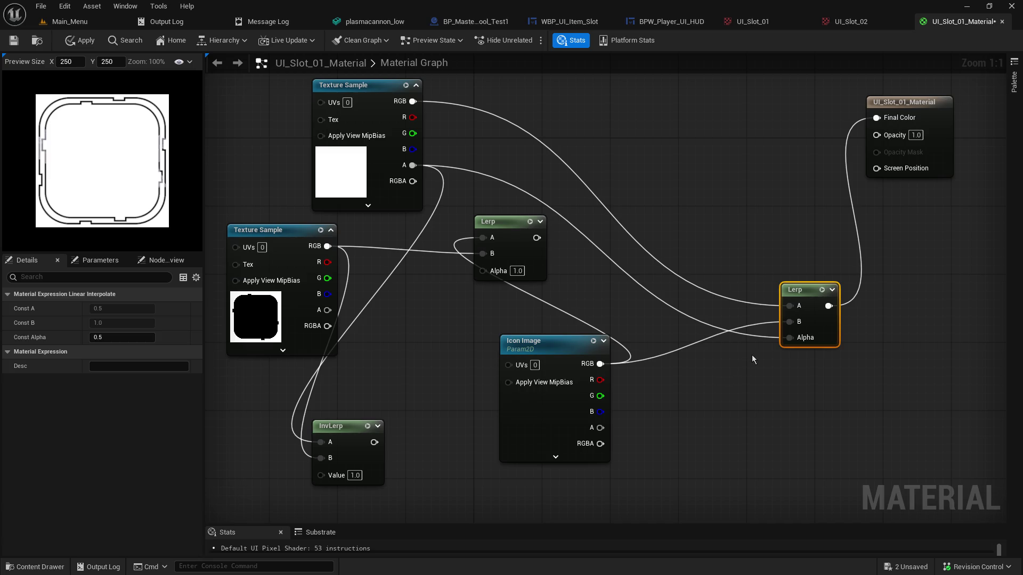
Duplicate the middle Lerp, feeding the Texture Sample alpha into A and Icon Image alpha into B
left_click(523, 243)
key("ctrl+d")
left_click_drag(616, 220, 685, 134)
mouse_move(413, 165)
left_mouse_down()
mouse_move(618, 152)
mouse_move(637, 136)
left_mouse_up()
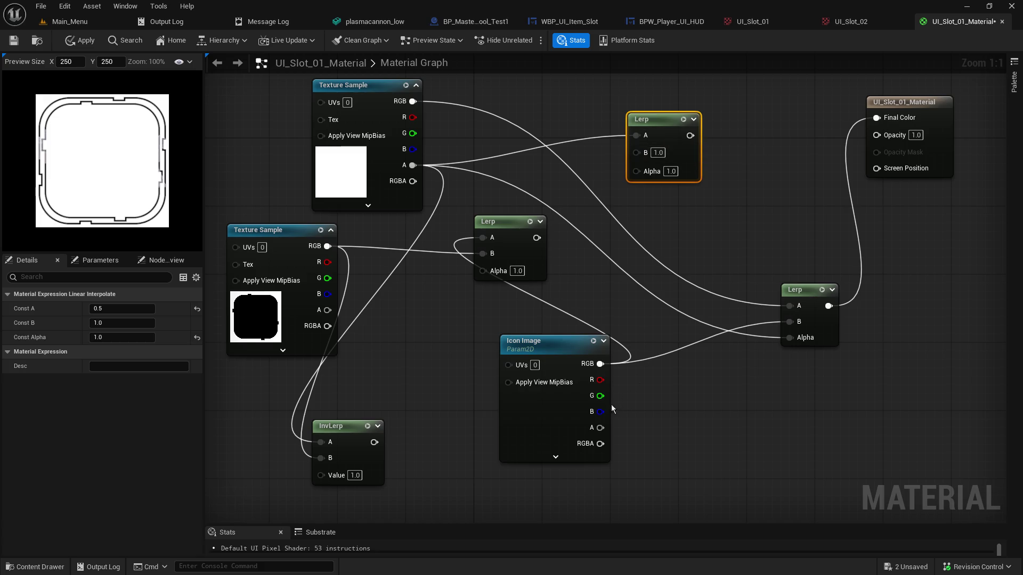
mouse_move(601, 427)
left_mouse_down()
mouse_move(666, 250)
mouse_move(644, 158)
left_mouse_up()
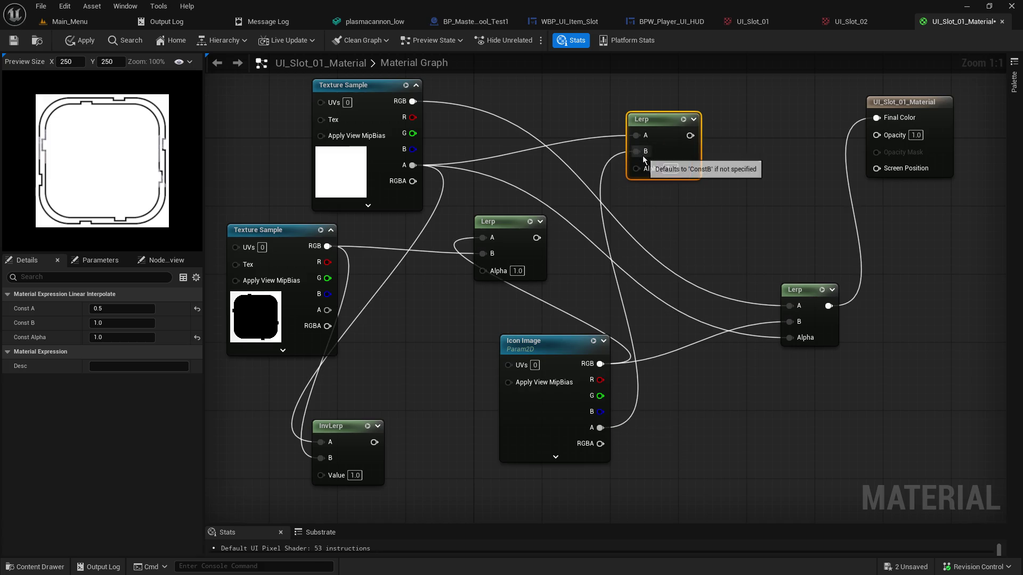
Route the new Lerp into Opacity with Alpha 0.0 and unwire the lower Lerp's Alpha
left_click_drag(690, 135, 876, 137)
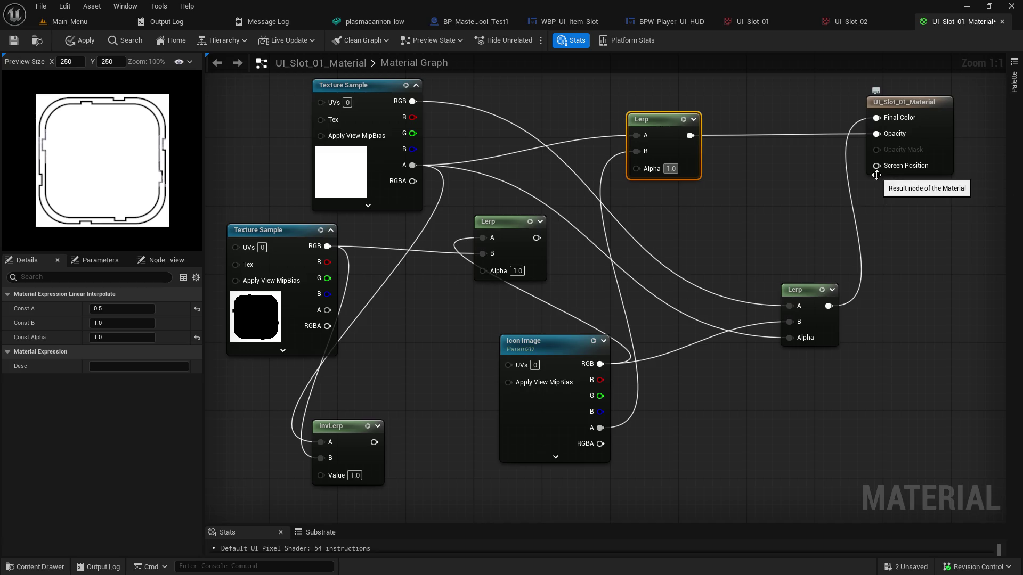
type("0")
key("Return")
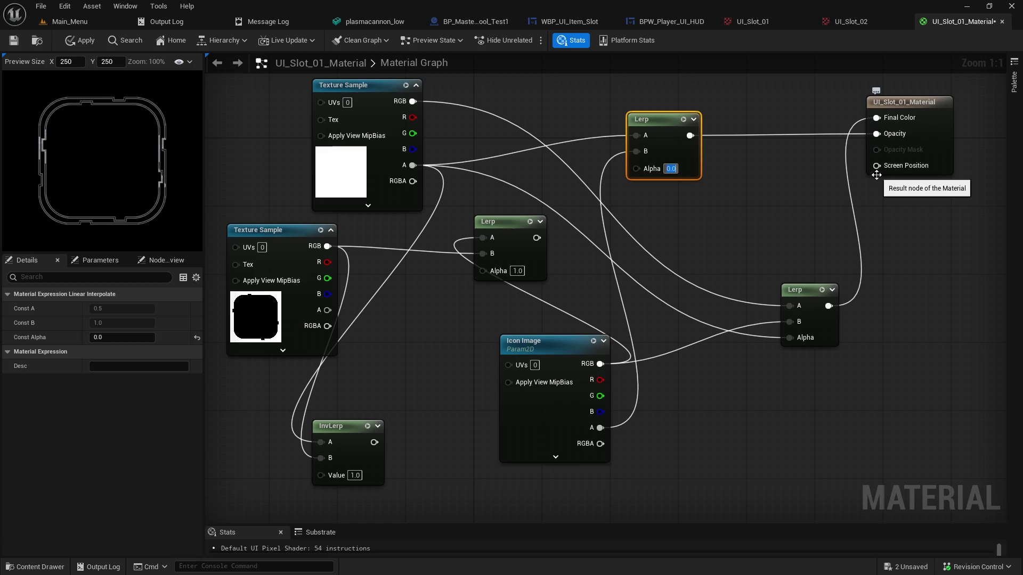
left_click(789, 337, "alt")
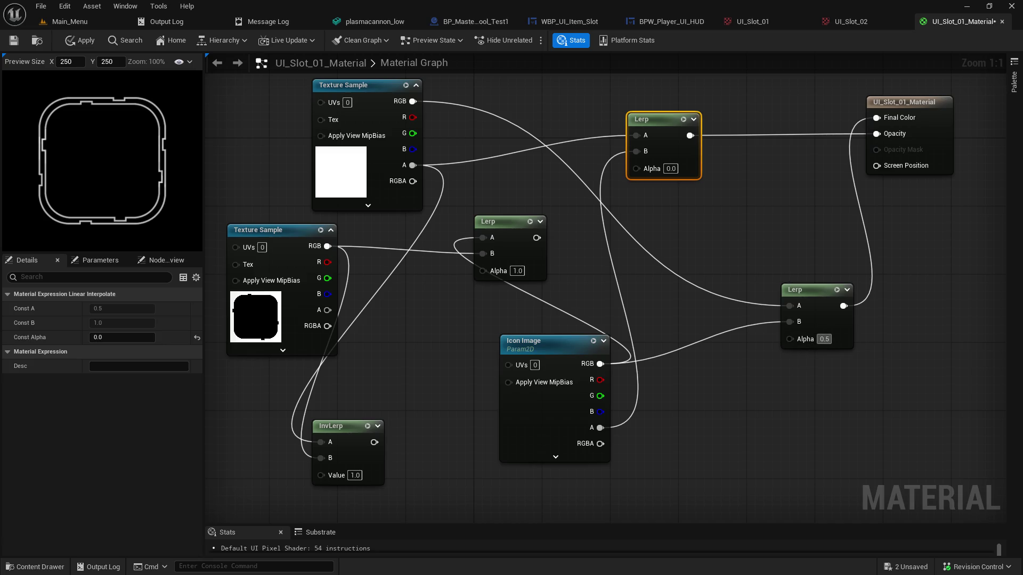
Compare the lower Lerp's Alpha at 1.0 and 0.0, ending at 0.0
type("1")
key("Return")
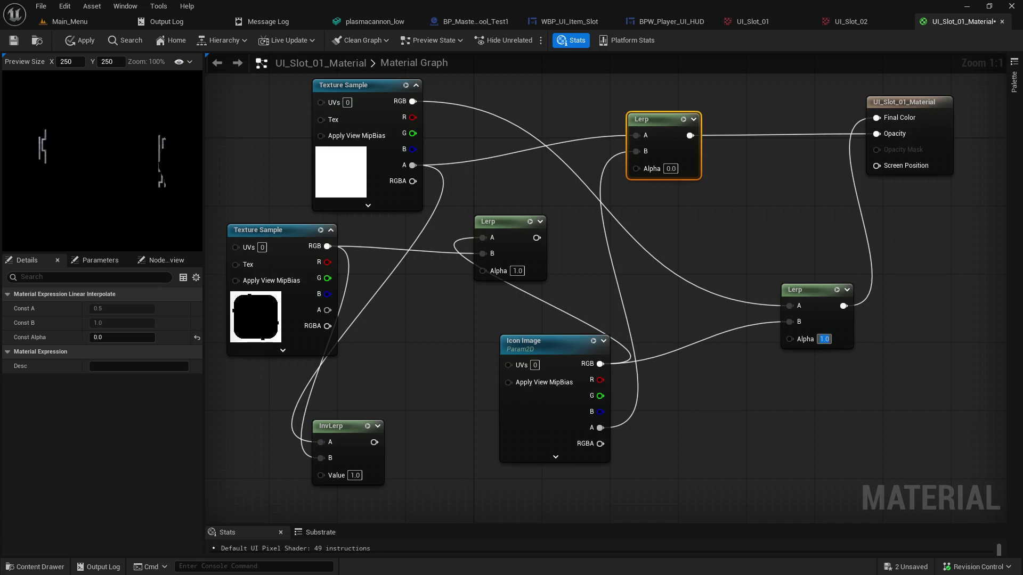
type("0")
key("Return")
type("1")
key("Return")
type("0")
key("Return")
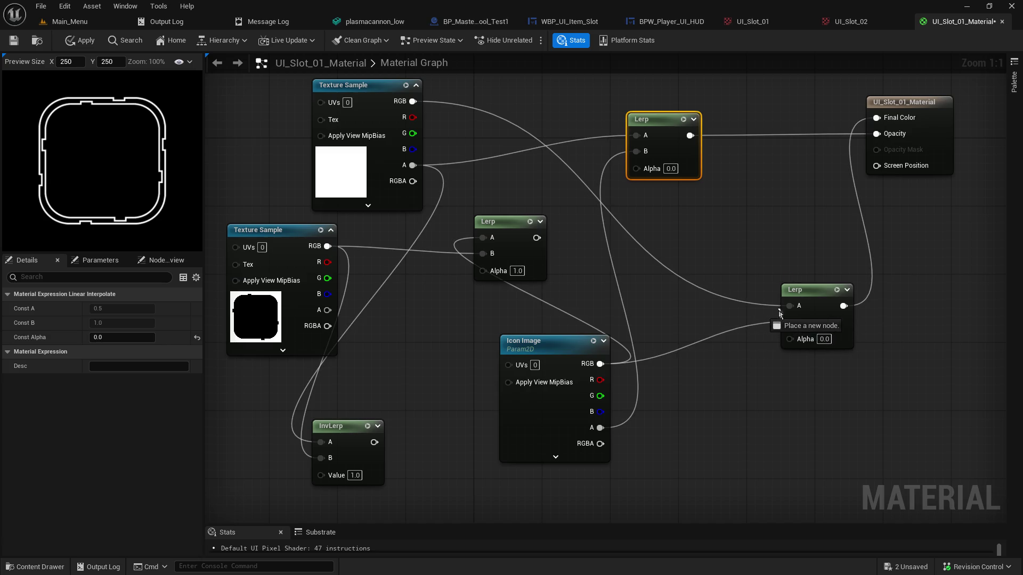
Rewire the lower Lerp with Icon Image colour on A, Texture Sample colour, and Alpha 0.01
left_click_drag(790, 322, 790, 307)
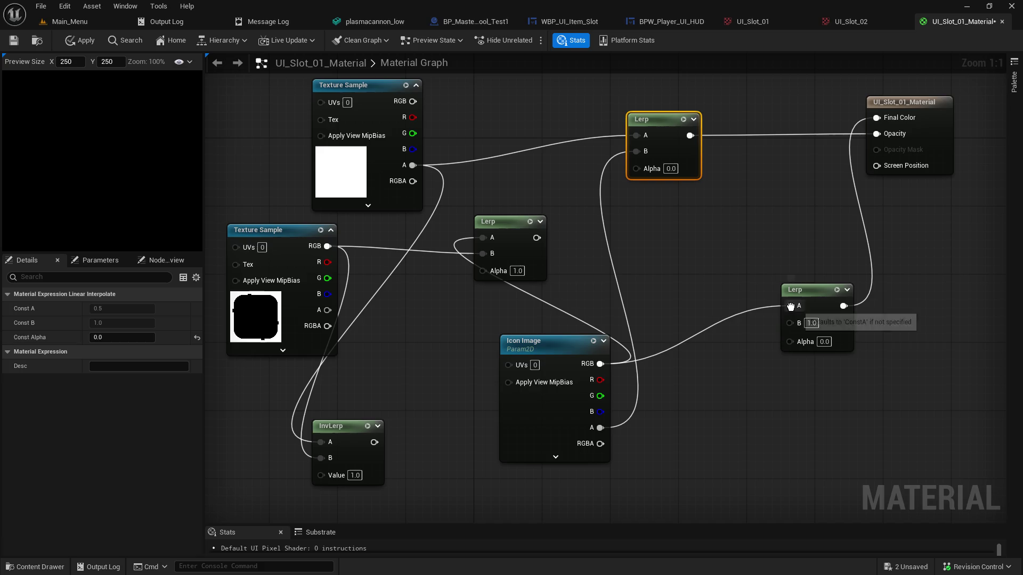
mouse_move(413, 102)
left_mouse_down()
mouse_move(732, 339)
mouse_move(792, 346)
mouse_move(789, 322)
left_mouse_up()
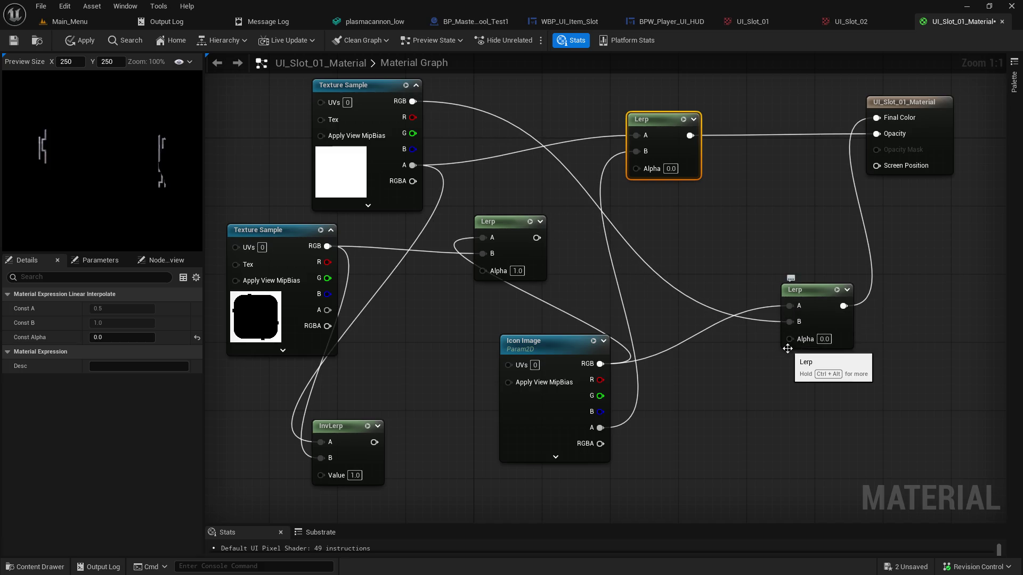
left_click(825, 339)
type("0.01")
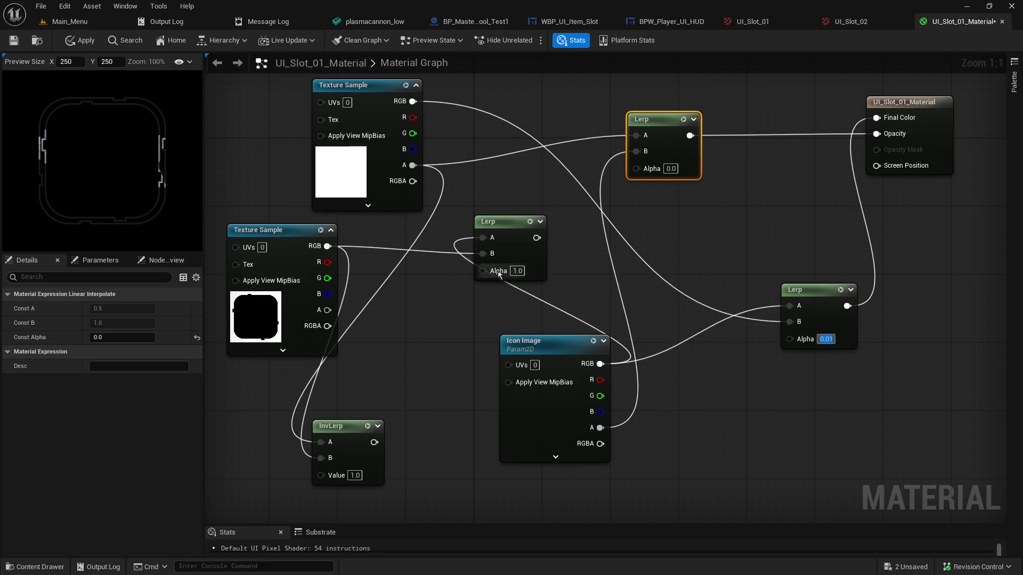
Feed the middle Lerp's result into the lower Lerp's A and set its Alpha to 0.0
mouse_move(536, 238)
left_mouse_down()
mouse_move(789, 314)
mouse_move(655, 245)
mouse_move(637, 137)
left_mouse_up()
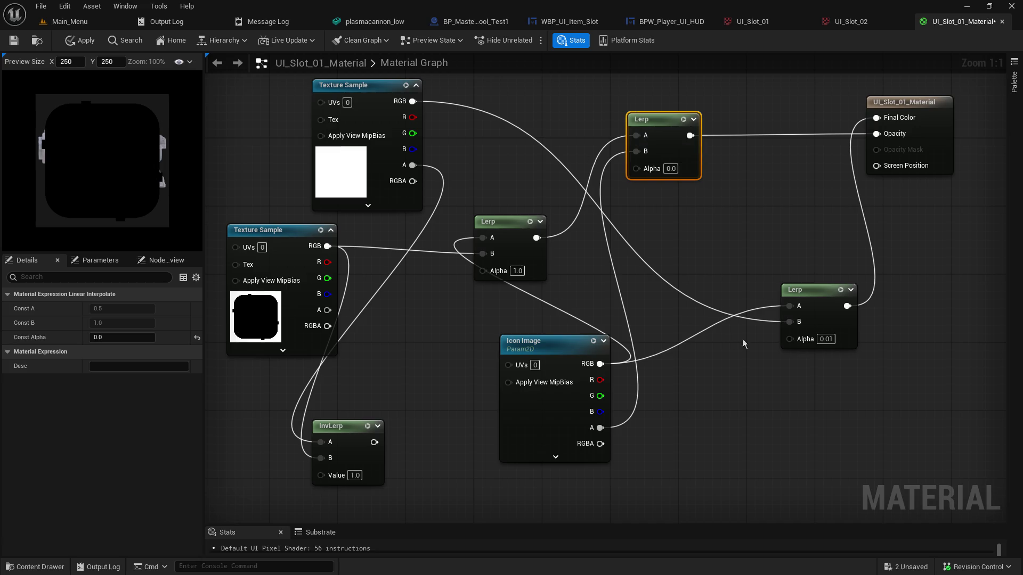
left_click(815, 330)
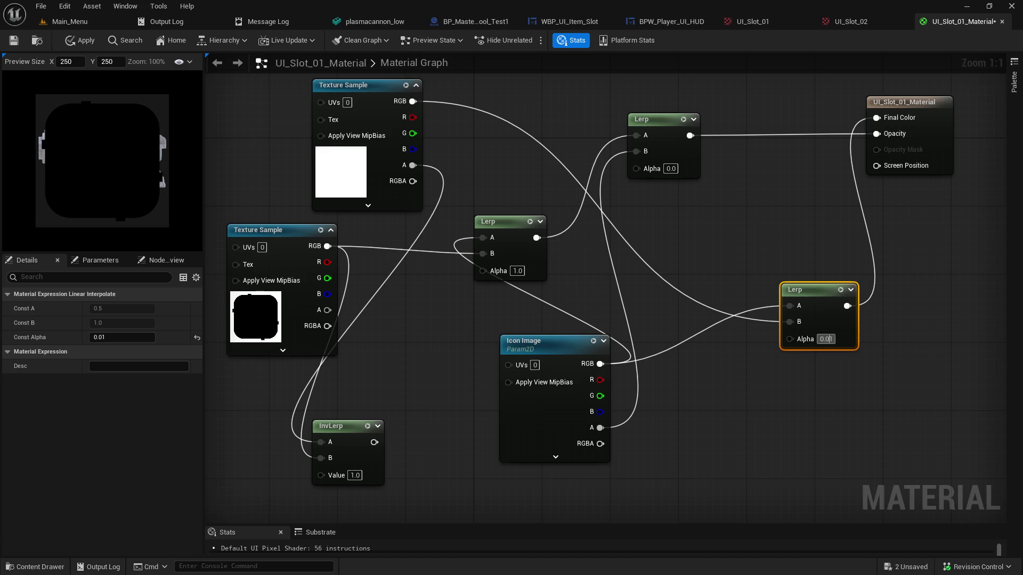
left_click(825, 339)
type("1")
key("Return")
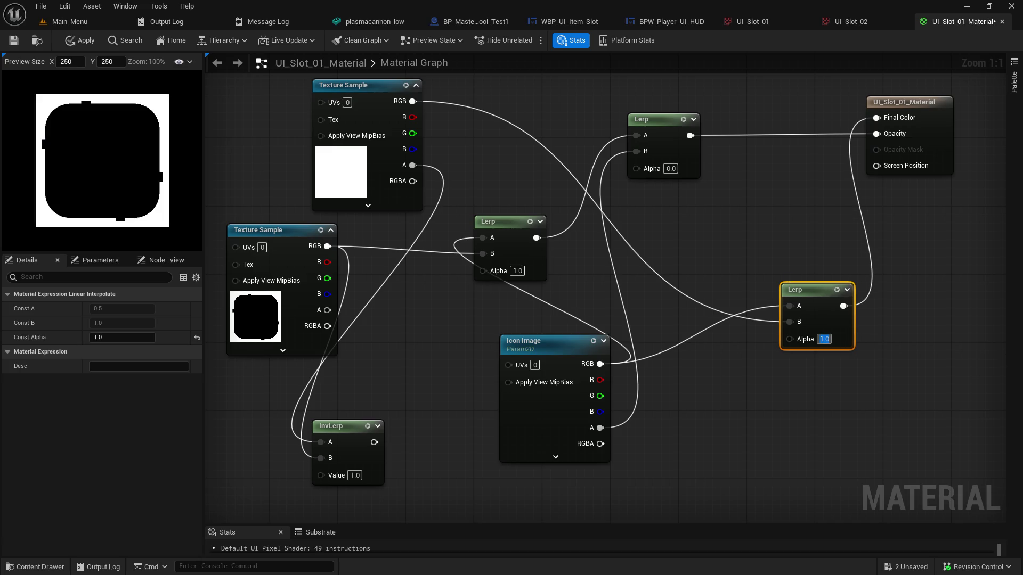
type("0")
key("Return")
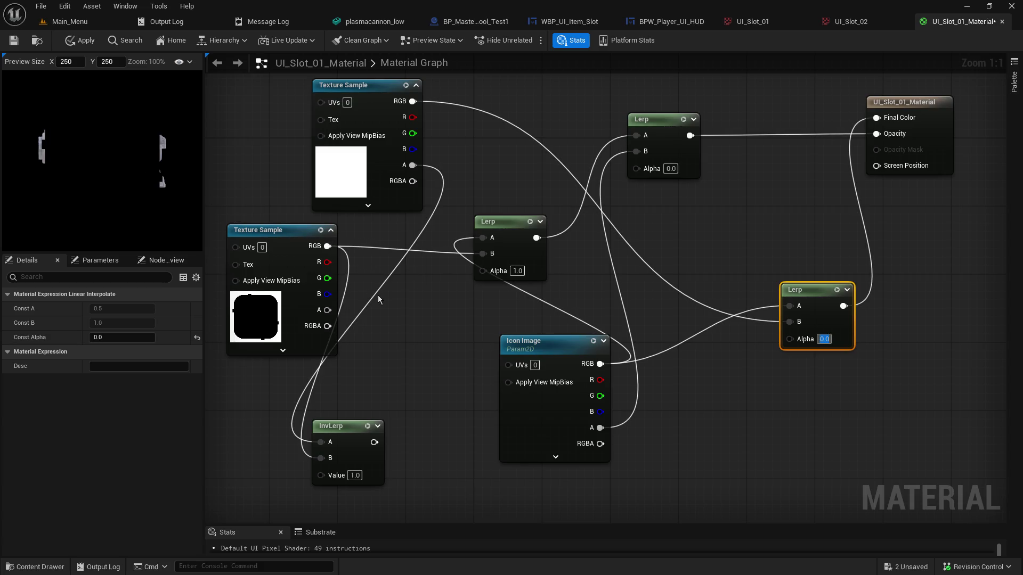
Move InvLerp beside the frame Texture Sample and reposition the middle Lerp and Icon Image
mouse_move(345, 425)
left_mouse_down()
mouse_move(386, 363)
mouse_move(404, 294)
mouse_move(421, 289)
left_mouse_up()
left_click_drag(265, 230, 239, 255)
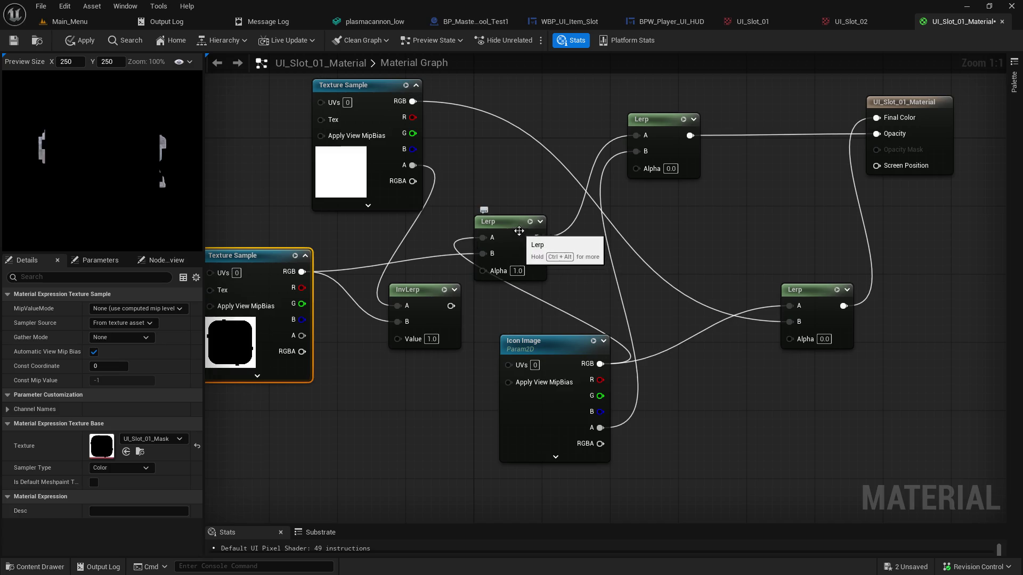
left_click_drag(519, 230, 552, 235)
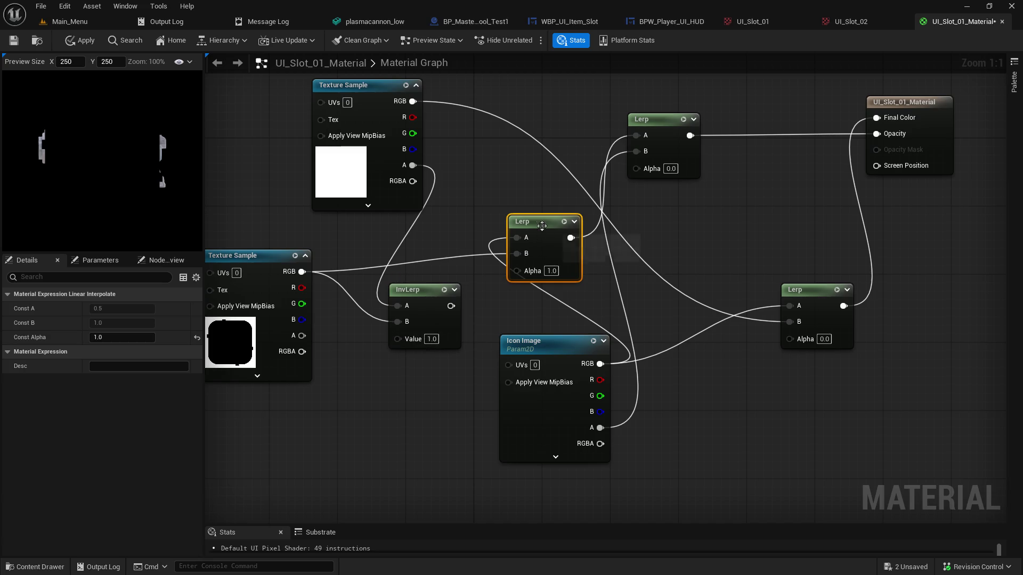
left_click_drag(541, 228, 507, 220)
mouse_move(428, 296)
left_mouse_down()
mouse_move(435, 322)
mouse_move(521, 307)
left_mouse_up()
mouse_move(536, 350)
left_mouse_down()
mouse_move(375, 401)
mouse_move(331, 384)
left_mouse_up()
mouse_move(525, 307)
left_mouse_down()
mouse_move(499, 316)
mouse_move(622, 365)
mouse_move(628, 383)
left_mouse_up()
mouse_move(498, 215)
left_mouse_down()
mouse_move(622, 255)
mouse_move(583, 272)
mouse_move(616, 323)
mouse_move(594, 261)
mouse_move(413, 246)
left_mouse_up()
Tidy the Texture Sample, Lerp, InvLerp and Icon Image nodes into a compact layout
left_click_drag(348, 378, 364, 387)
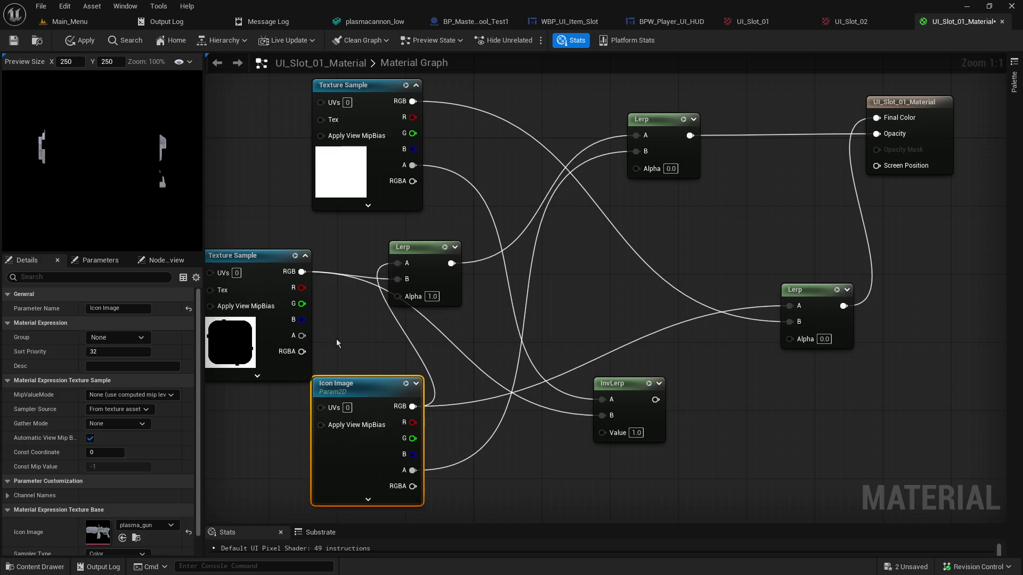
left_click_drag(271, 257, 317, 231)
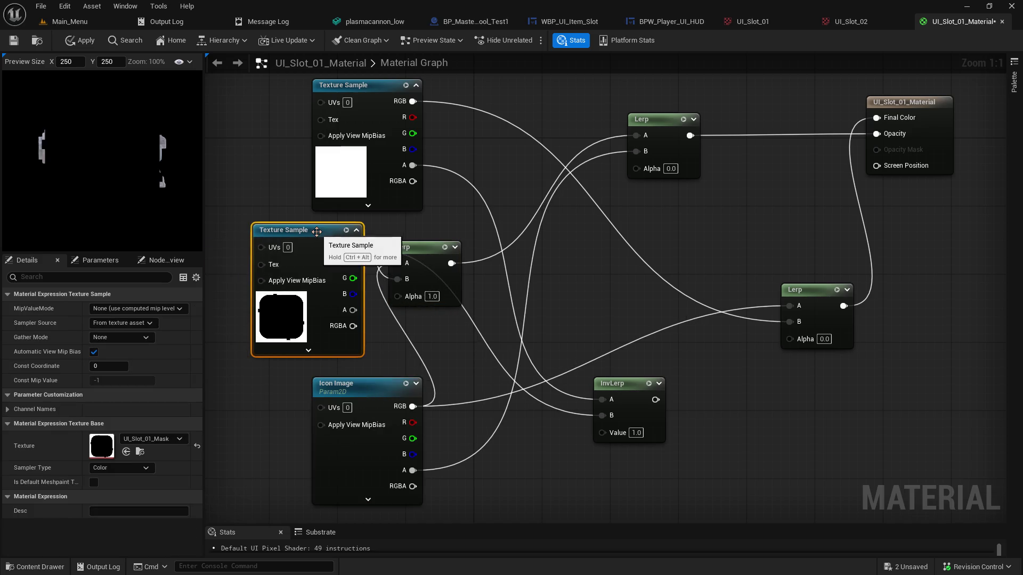
mouse_move(419, 250)
left_mouse_down()
mouse_move(468, 239)
mouse_move(426, 257)
mouse_move(453, 234)
left_mouse_up()
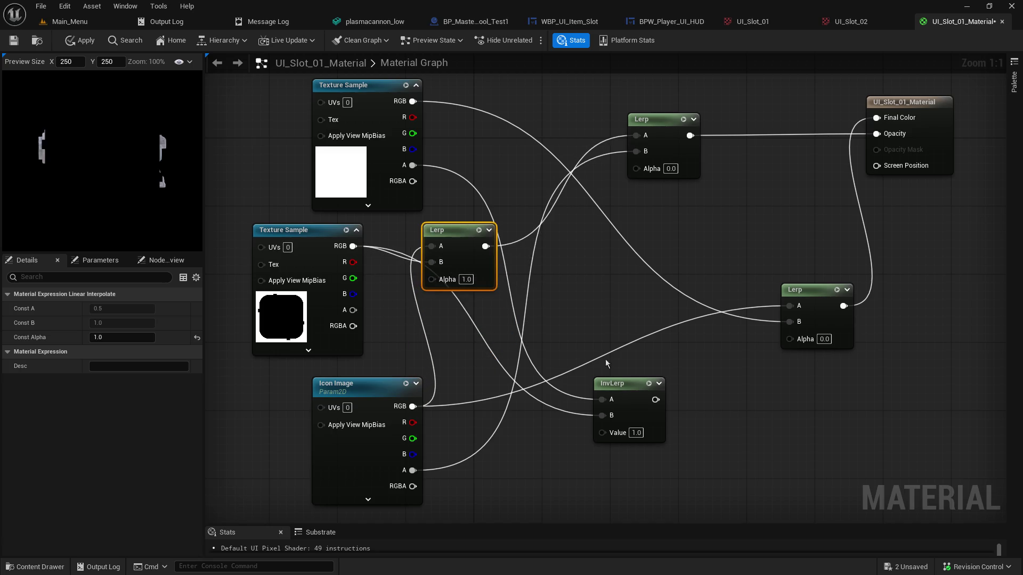
mouse_move(618, 382)
left_mouse_down()
mouse_move(572, 234)
mouse_move(514, 168)
left_mouse_up()
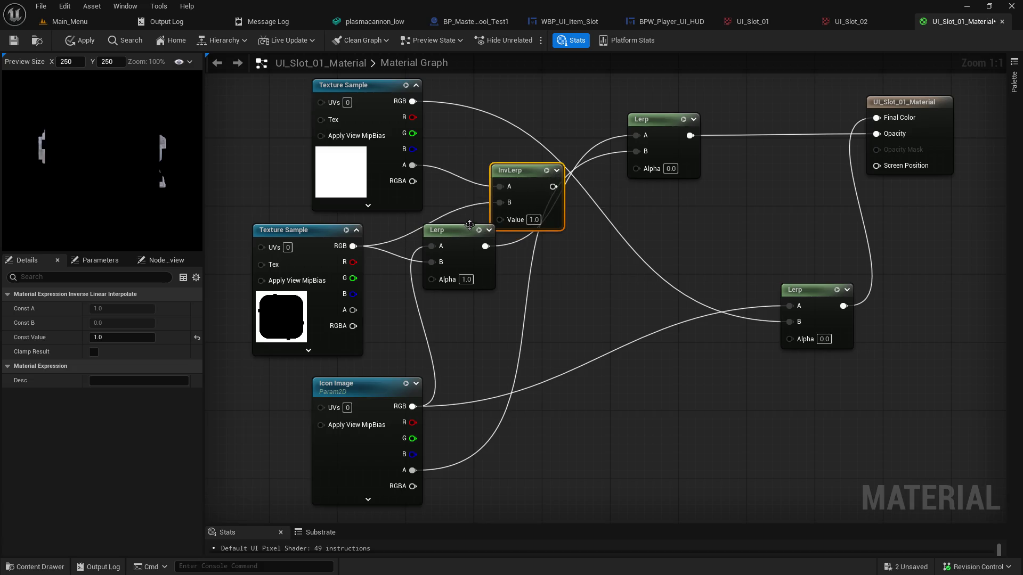
mouse_move(452, 238)
left_mouse_down()
mouse_move(543, 331)
mouse_move(568, 312)
left_mouse_up()
mouse_move(384, 383)
left_mouse_down()
mouse_move(317, 383)
mouse_move(639, 385)
left_mouse_up()
left_click_drag(516, 194, 477, 211)
left_click_drag(583, 307, 443, 325)
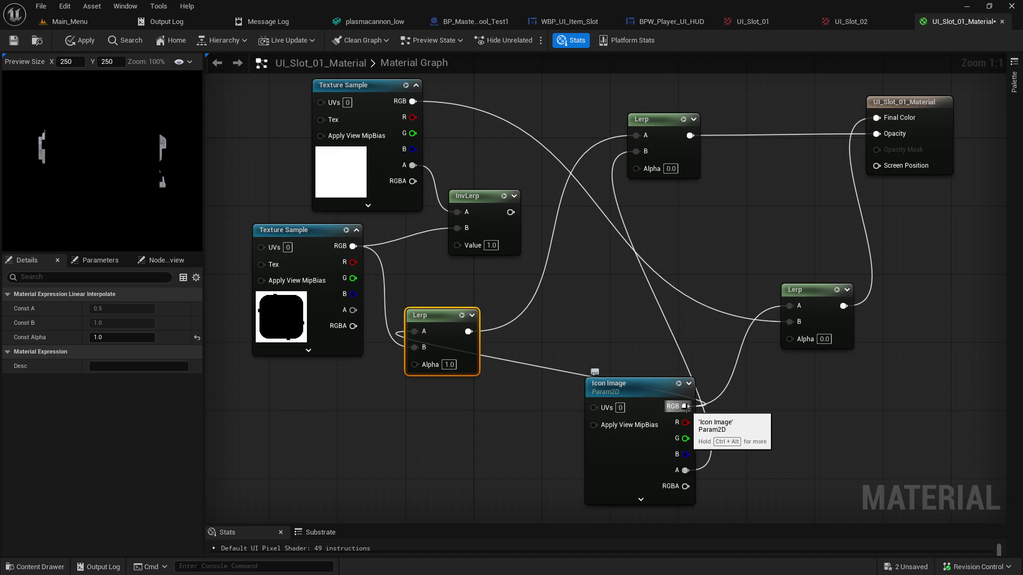
mouse_move(681, 407)
left_mouse_down()
mouse_move(519, 336)
mouse_move(462, 233)
mouse_move(464, 216)
left_mouse_up()
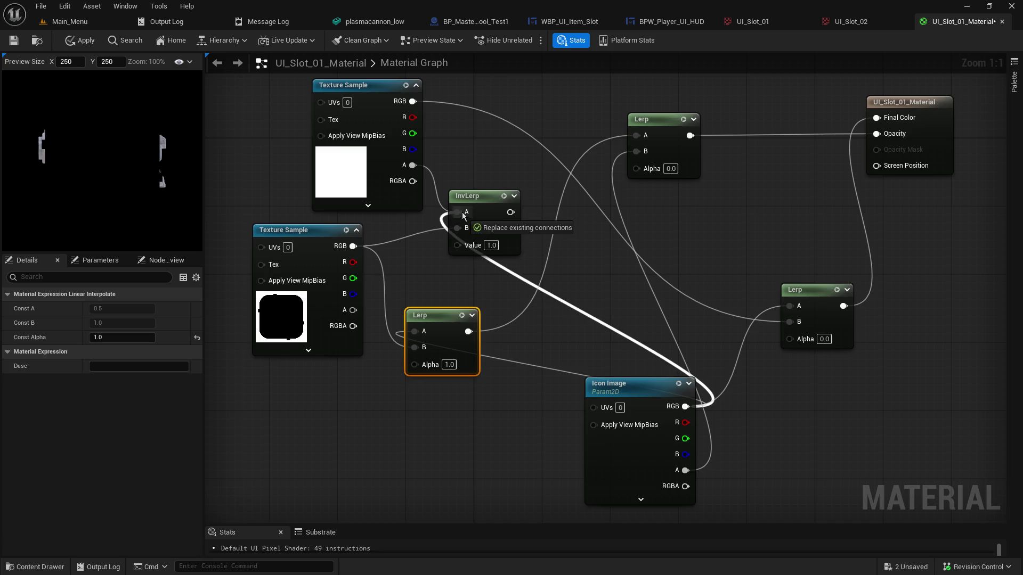
Connect Icon Image RGB into InvLerp's A and set the right Lerp's Alpha to 1
left_click_drag(464, 215, 642, 140)
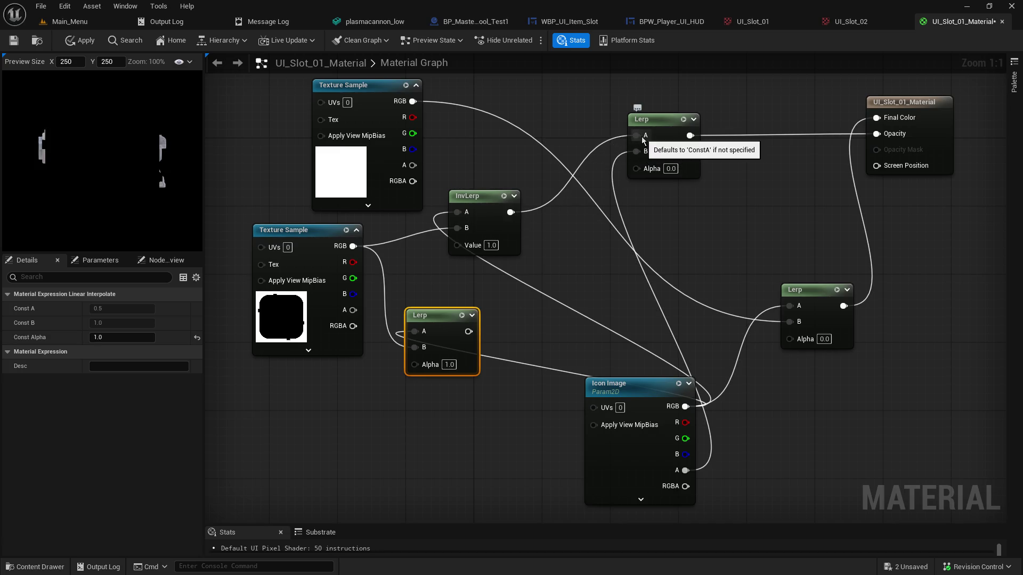
left_click(823, 339)
type("1")
key("Return")
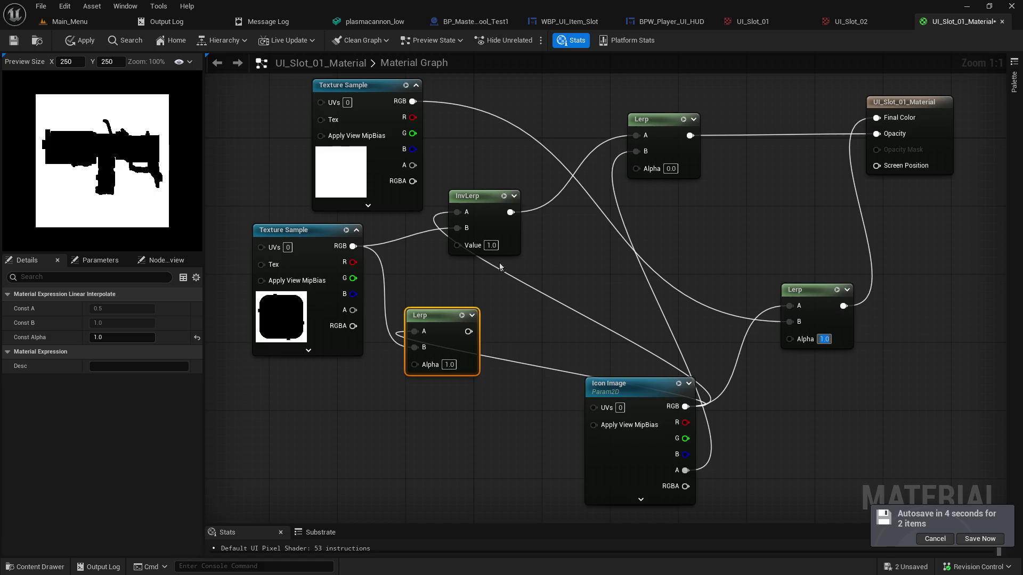
Break InvLerp's A link, wire InvLerp to Final Color, and set its Value to 0
left_click(457, 213, "alt")
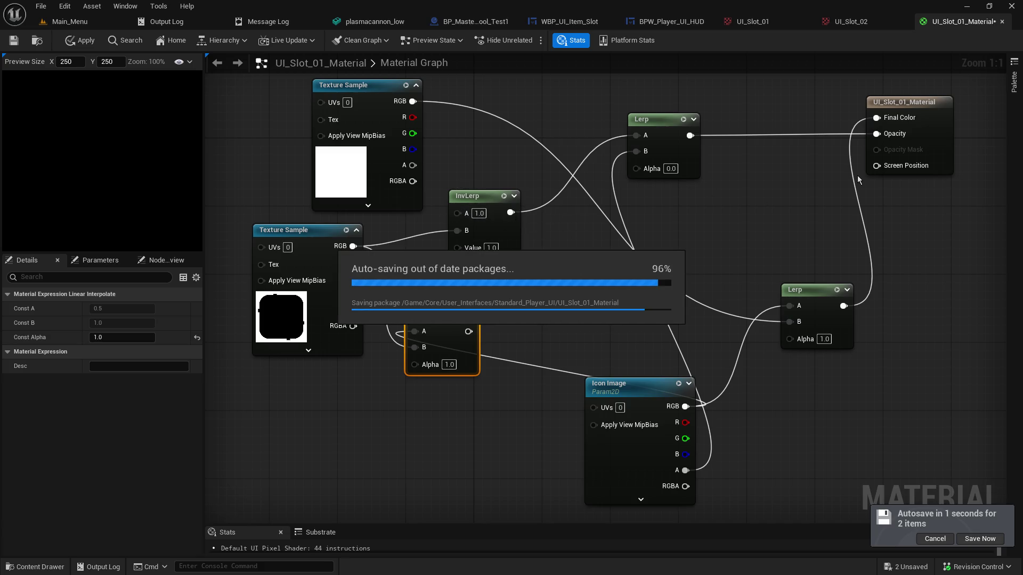
mouse_move(513, 211)
left_mouse_down()
mouse_move(567, 217)
mouse_move(888, 121)
left_mouse_up()
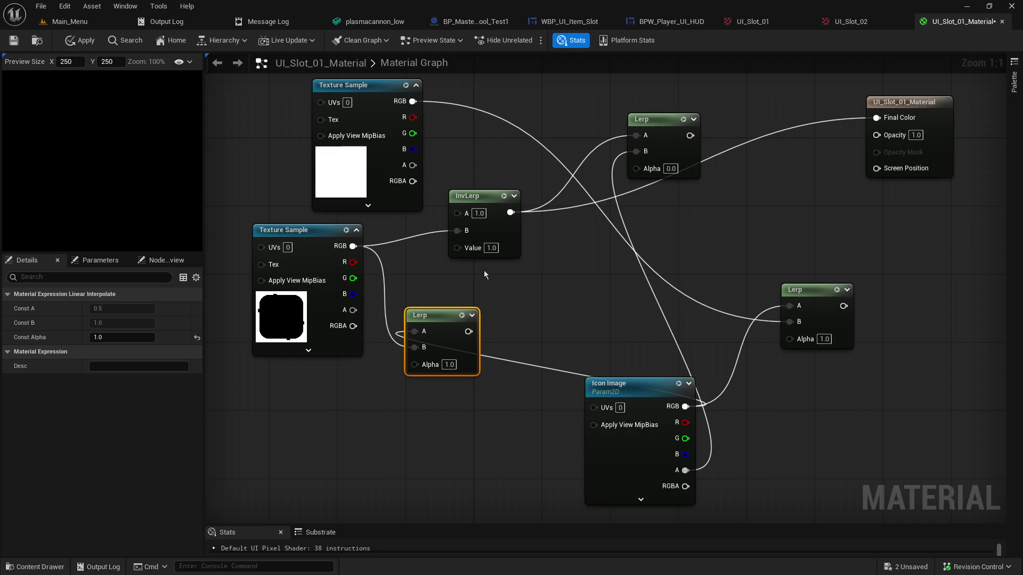
left_click(491, 247)
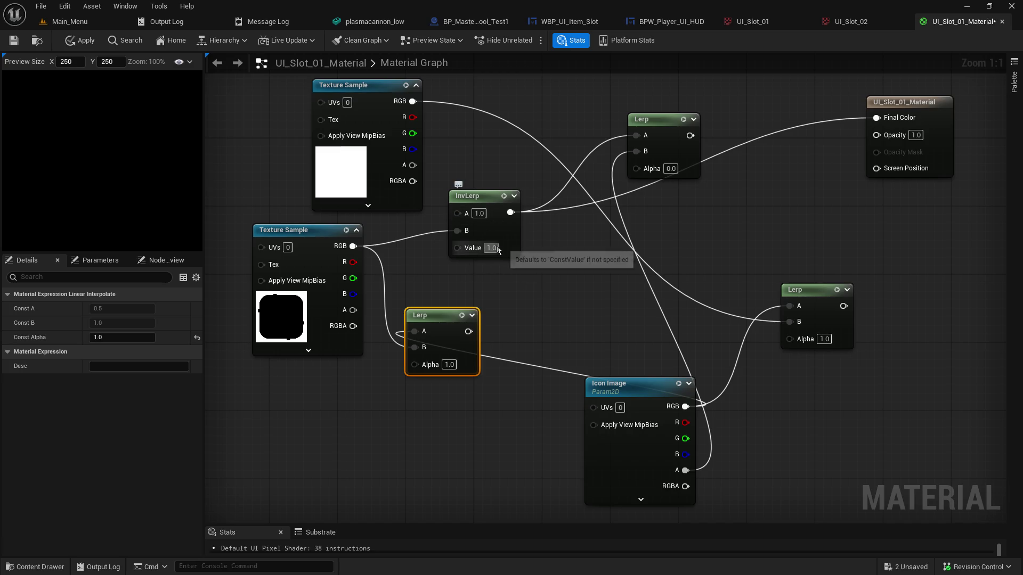
type("0")
key("Return")
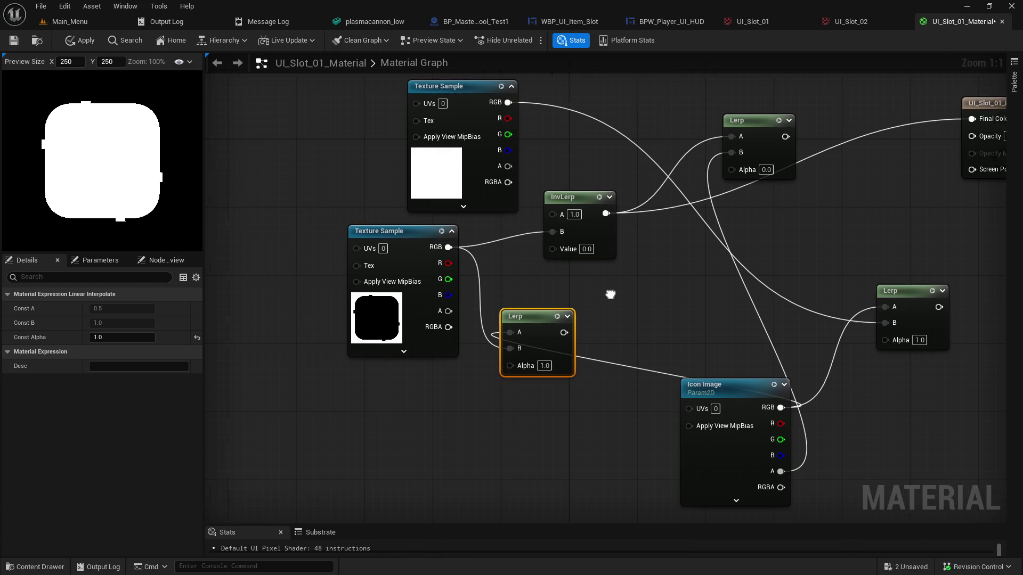
Move the frame Texture Sample, InvLerp and Lerp nodes left to bring the material output into view
left_click_drag(494, 230, 328, 228)
left_click_drag(642, 189, 445, 206)
left_click_drag(615, 318, 539, 446)
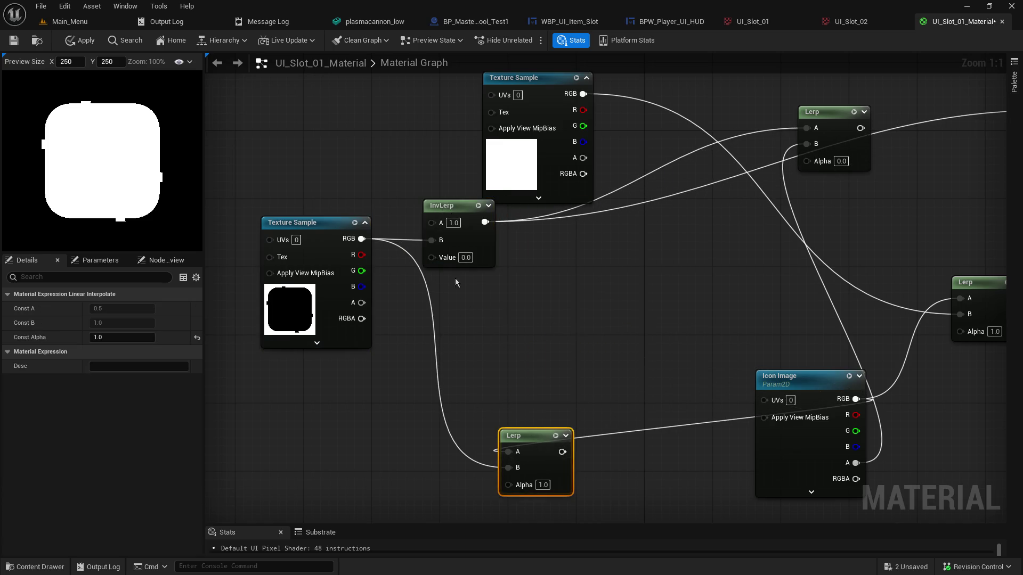
left_click_drag(450, 208, 433, 251)
left_click_drag(687, 220, 564, 269)
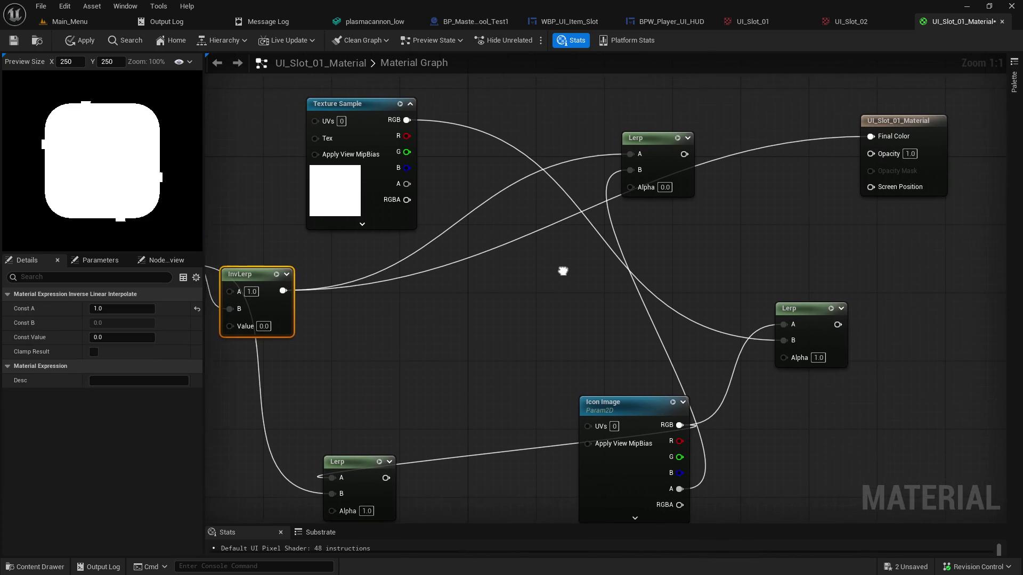
Break the Final Color link and connect the upper Lerp's output to Opacity
left_click(869, 136, "alt")
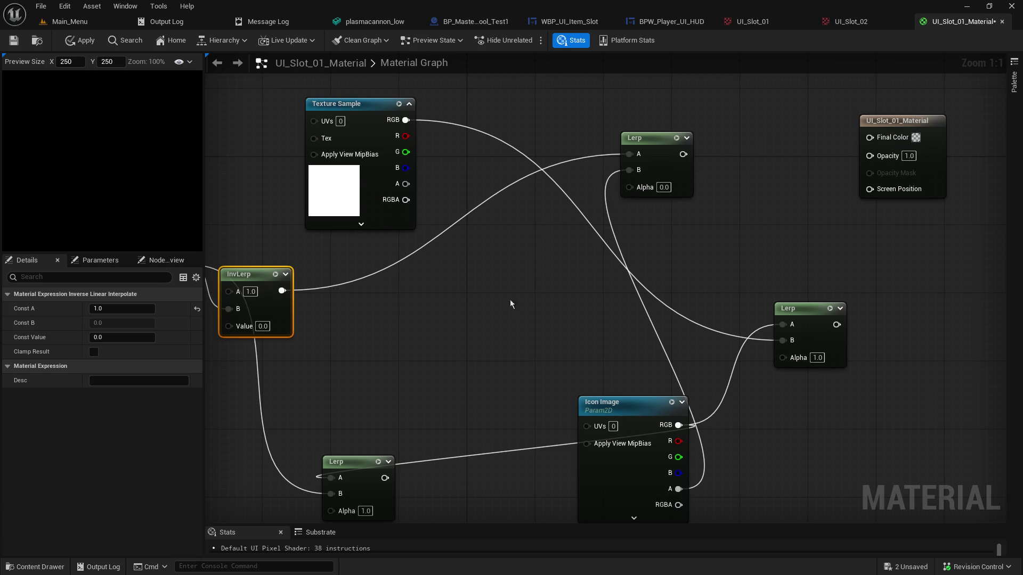
left_click_drag(682, 154, 869, 139)
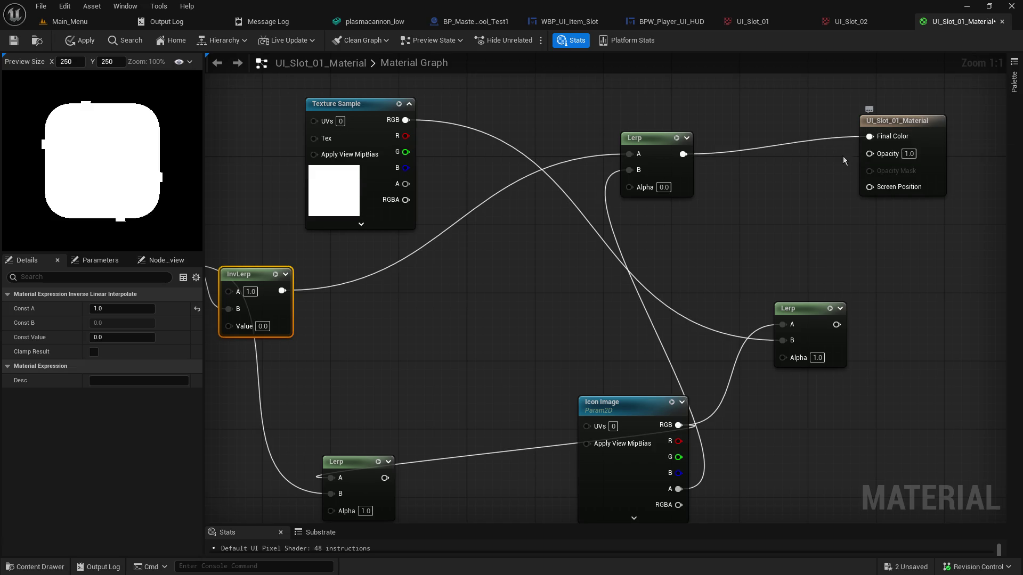
mouse_move(683, 154)
left_mouse_down()
mouse_move(868, 173)
mouse_move(869, 154)
left_mouse_up()
left_click(869, 137, "alt")
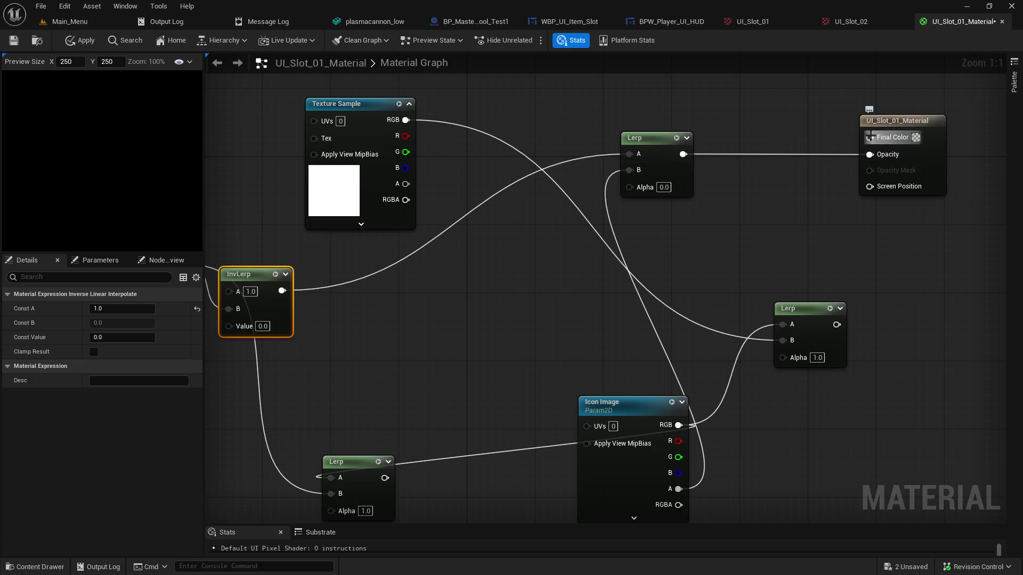
Connect the right Lerp's output to Final Color with its Alpha set to 0
left_click_drag(756, 394, 807, 356)
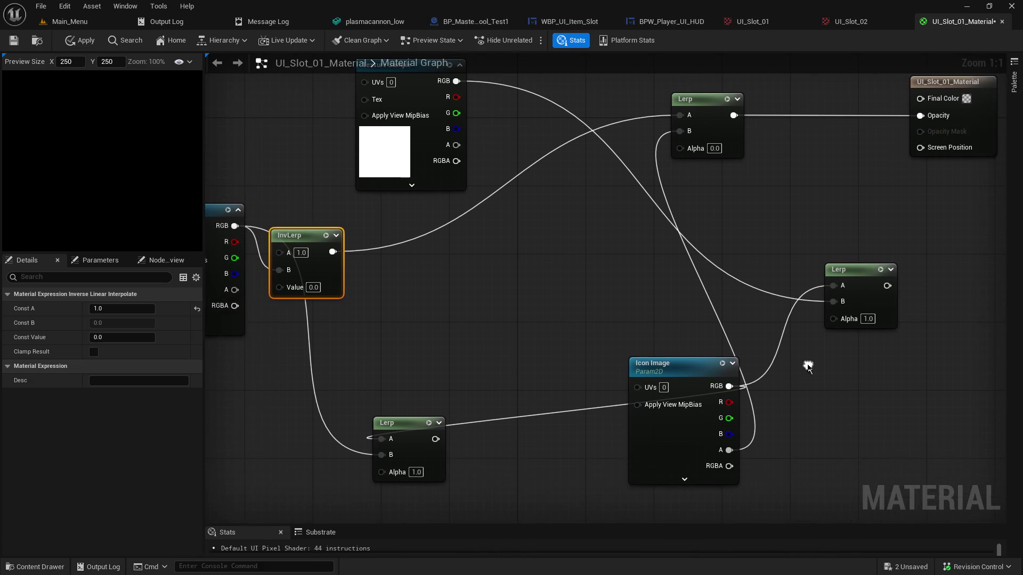
mouse_move(885, 287)
left_mouse_down()
mouse_move(894, 139)
mouse_move(920, 98)
left_mouse_up()
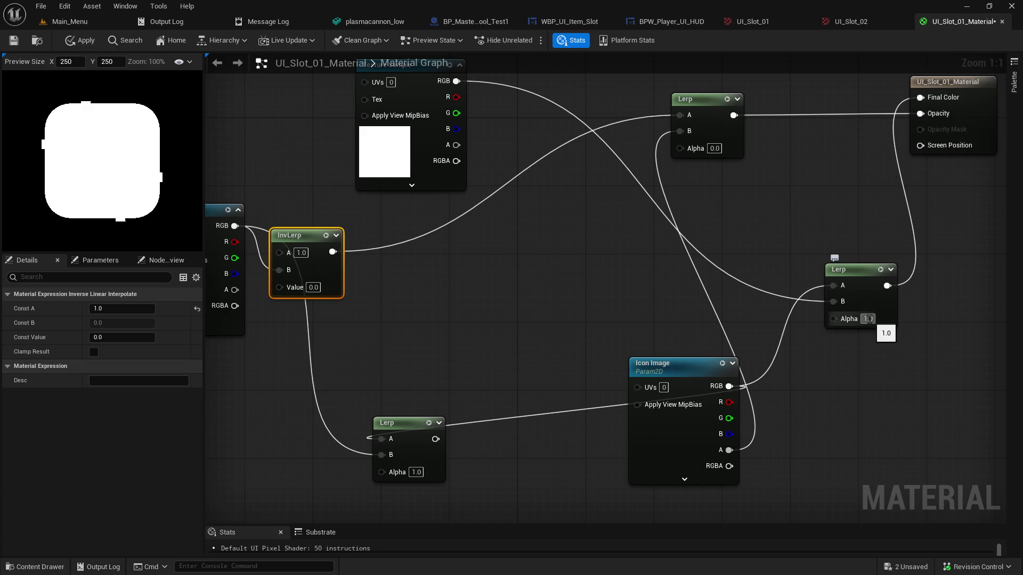
type("0")
key("Return")
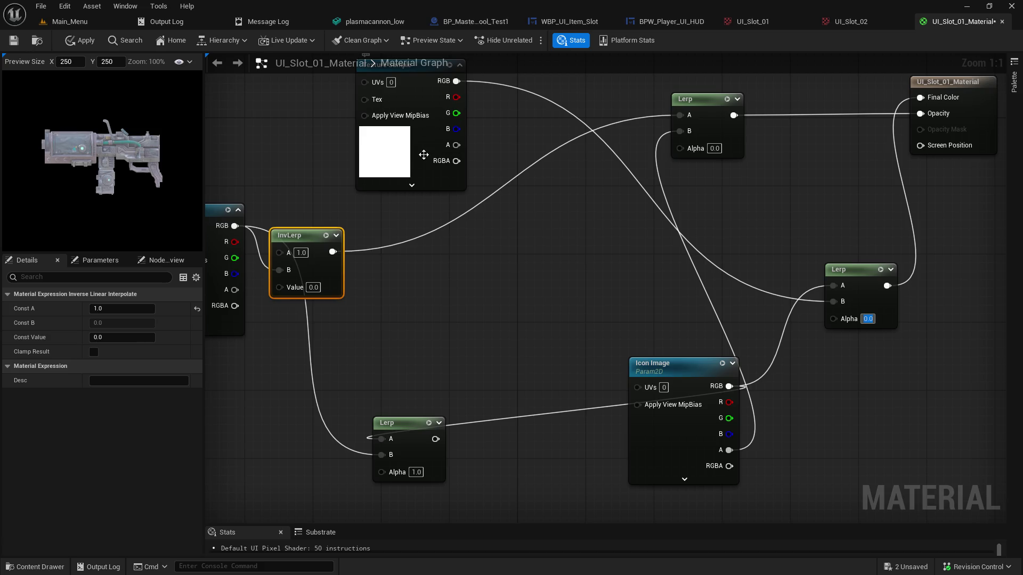
mouse_move(585, 204)
left_mouse_down()
mouse_move(533, 318)
mouse_move(524, 300)
left_mouse_up()
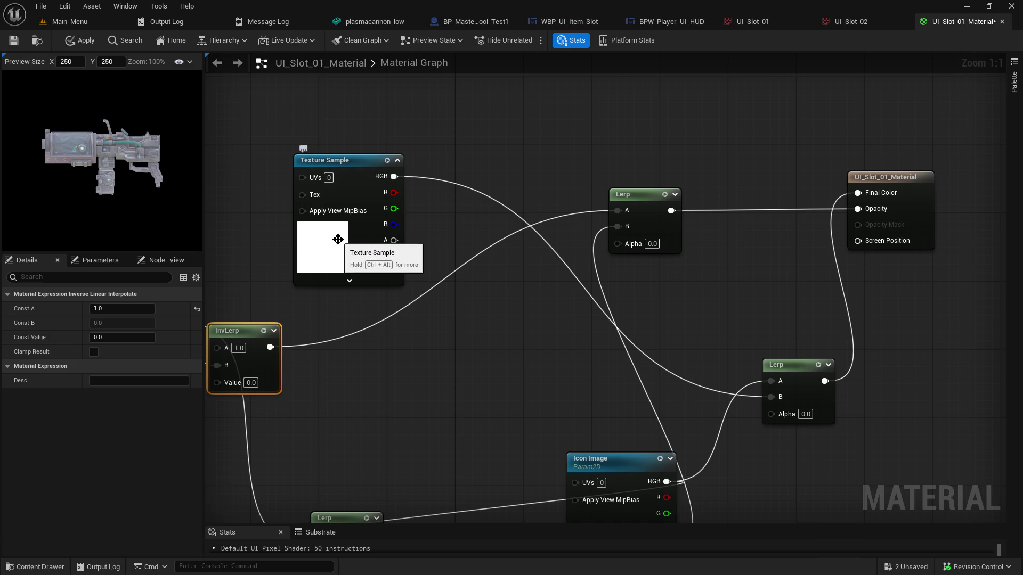
Try wiring the frame texture's alpha into Icon Image and the right Lerp's B, then remove it
left_click_drag(471, 306, 455, 246)
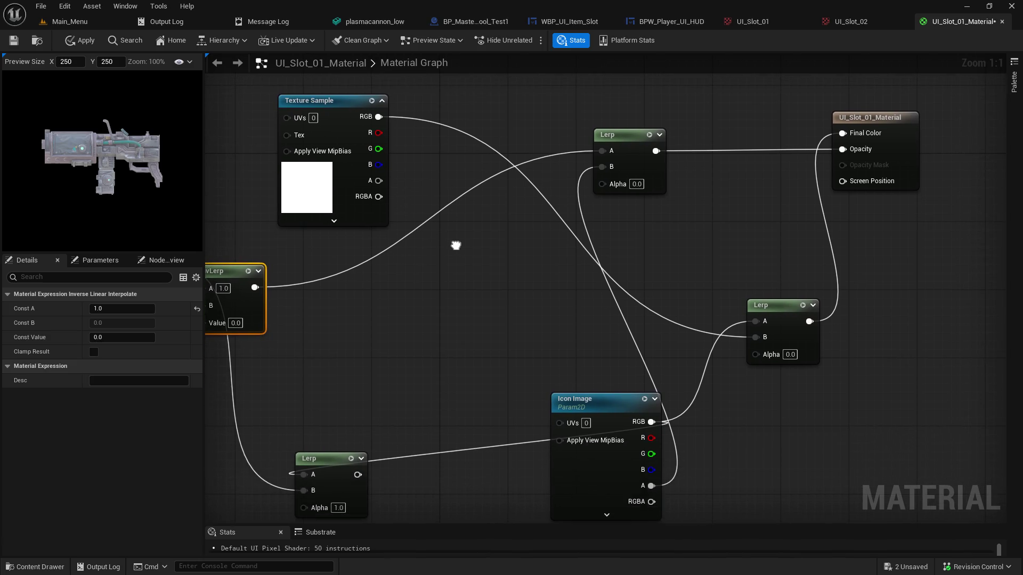
mouse_move(378, 180)
left_mouse_down()
mouse_move(651, 407)
mouse_move(650, 486)
left_mouse_up()
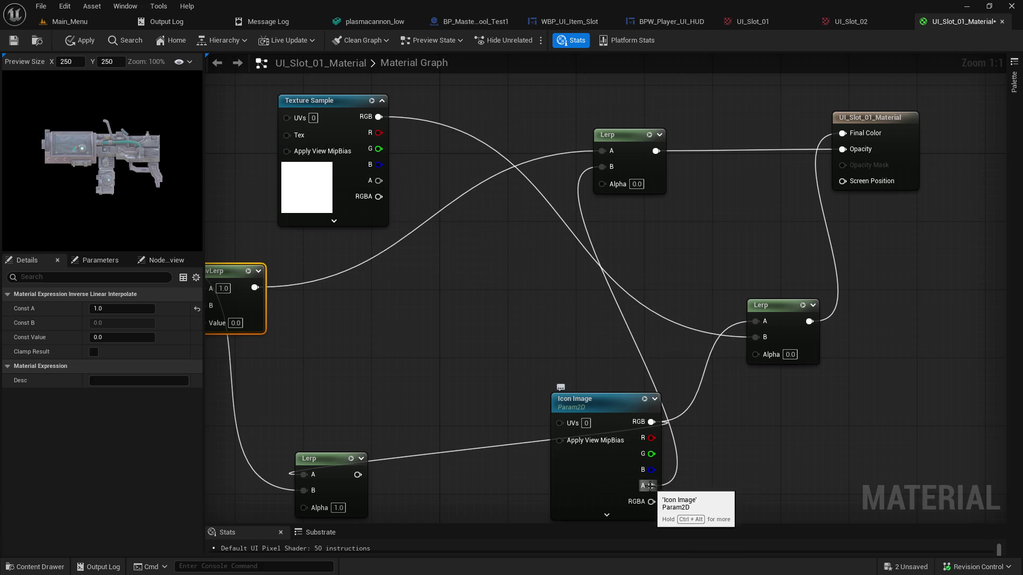
mouse_move(383, 182)
left_mouse_down()
mouse_move(660, 426)
mouse_move(660, 487)
mouse_move(475, 299)
left_mouse_up()
left_click(410, 168)
mouse_move(626, 404)
left_mouse_down()
mouse_move(537, 368)
mouse_move(601, 382)
left_mouse_up()
mouse_move(379, 181)
left_mouse_down()
mouse_move(738, 320)
mouse_move(743, 367)
mouse_move(761, 339)
left_mouse_up()
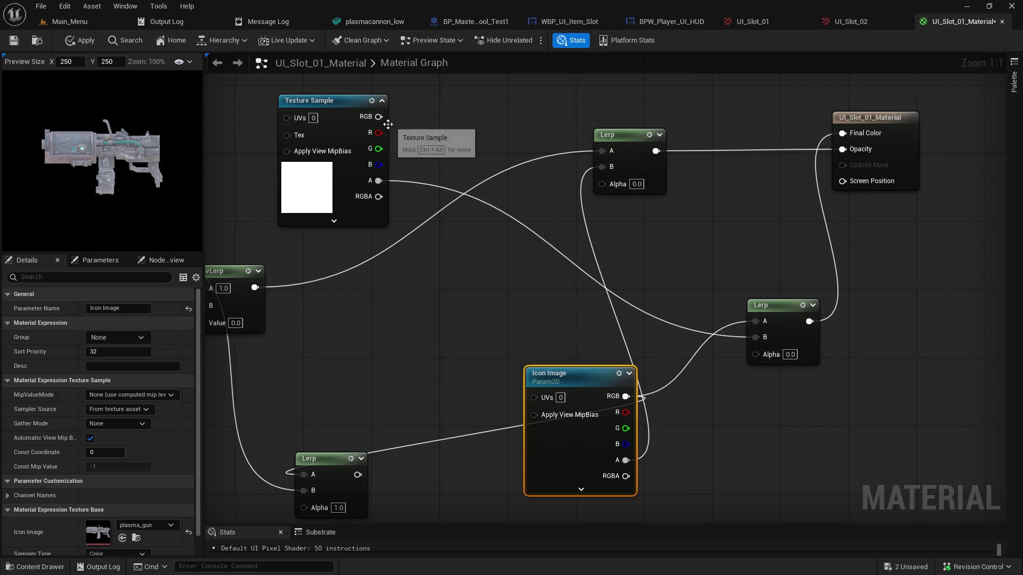
left_click(378, 181, "alt")
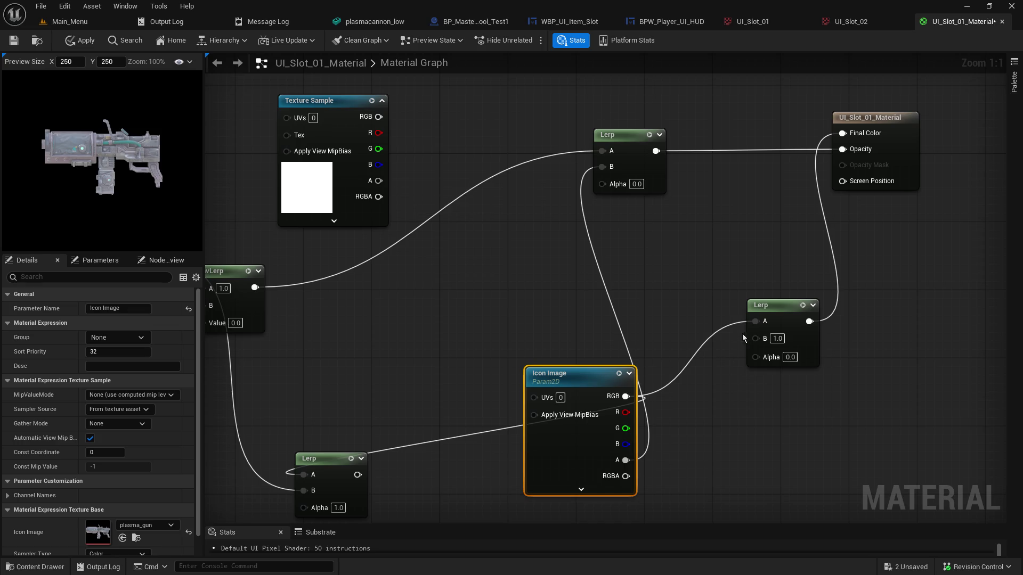
Set the right Lerp's B value to 0, then back to 1
left_click(776, 339)
type("0")
key("Return")
type("1")
key("Return")
Connect Icon Image RGB directly to Final Color, keeping the top Lerp driving Opacity
mouse_move(626, 396)
left_mouse_down()
mouse_move(804, 83)
mouse_move(842, 132)
left_mouse_up()
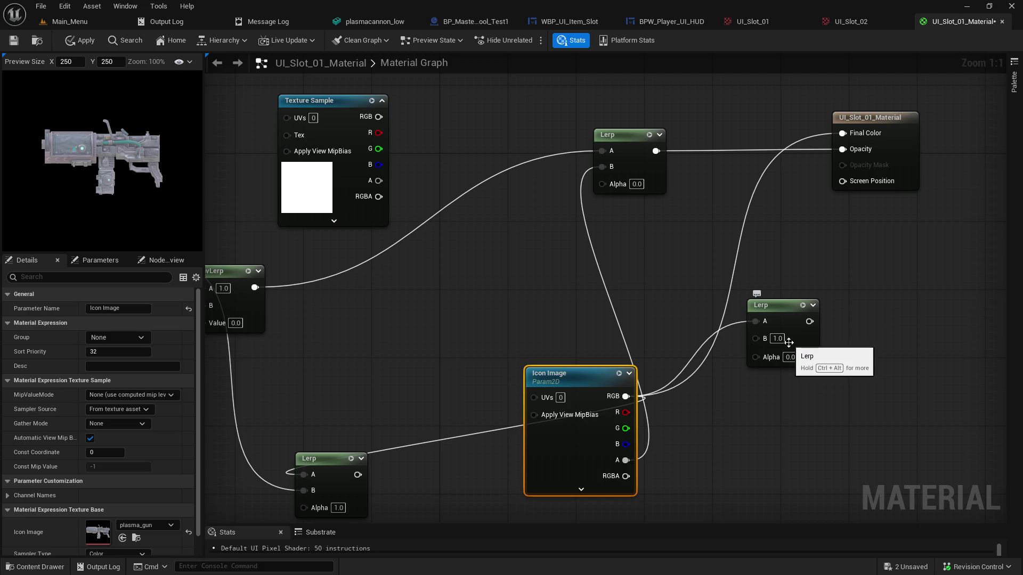
scroll(79, 149, "up", 4)
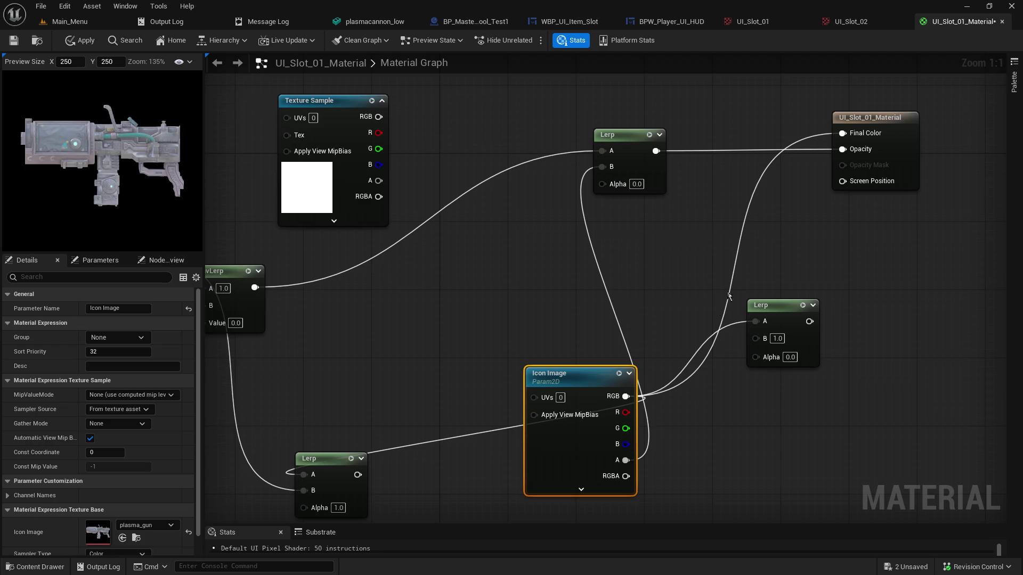
left_click(843, 149, "alt")
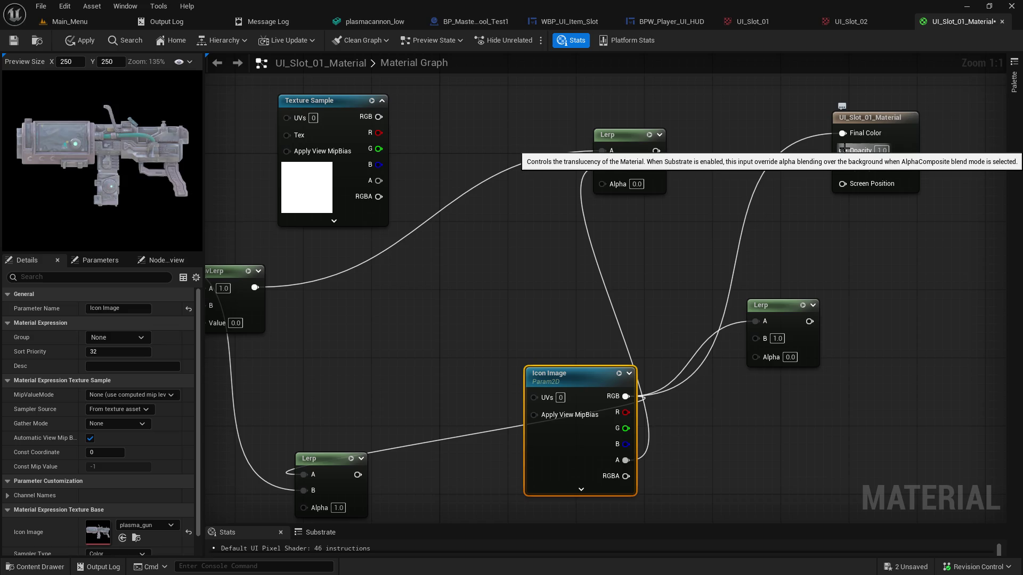
left_click(823, 205)
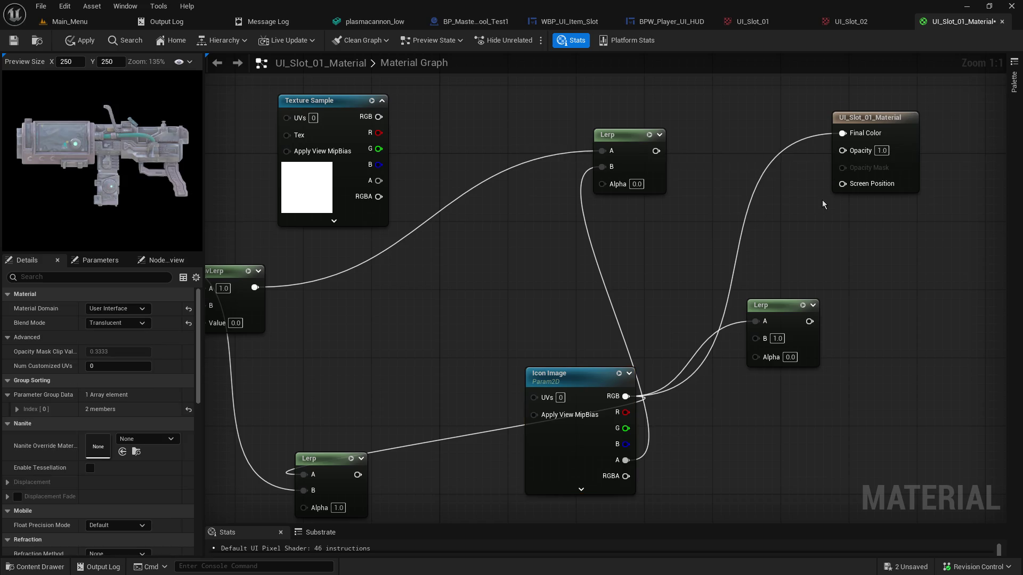
key("ctrl+z")
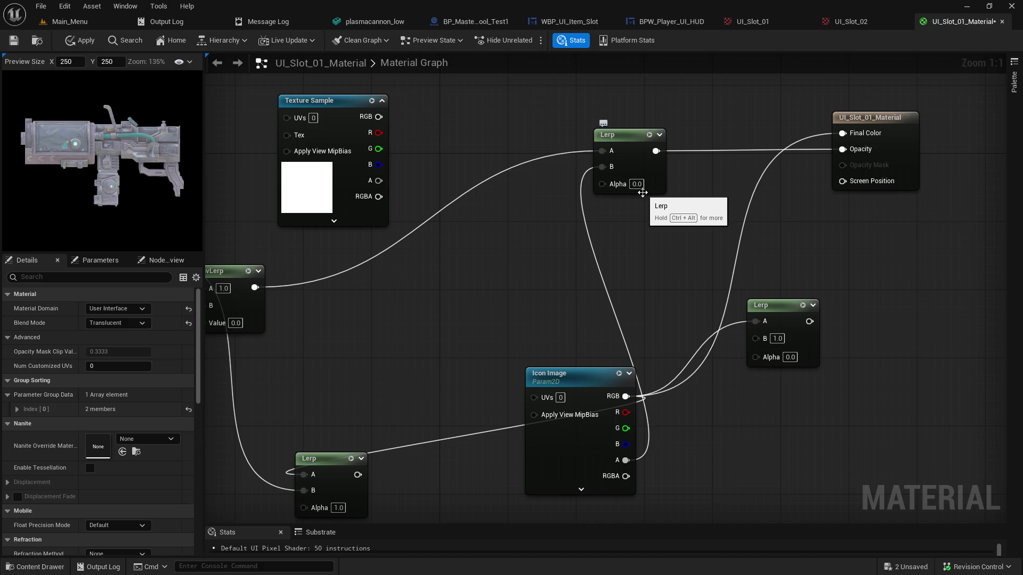
mouse_move(620, 142)
left_mouse_down()
mouse_move(543, 160)
mouse_move(656, 154)
left_mouse_up()
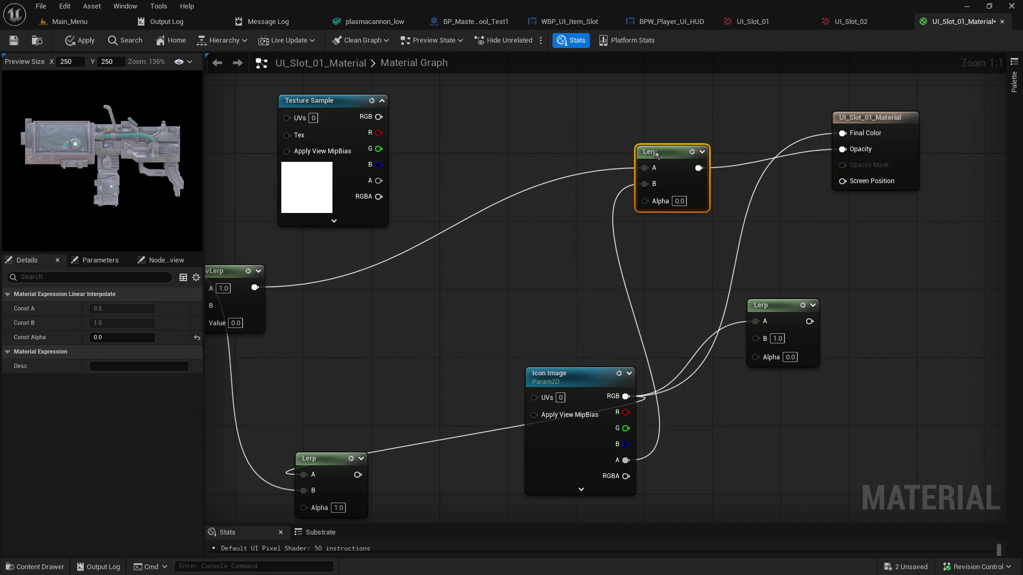
Unlink Icon Image from Final Color and try the frame texture's RGB and RGBA there instead
left_click_drag(577, 383, 526, 326)
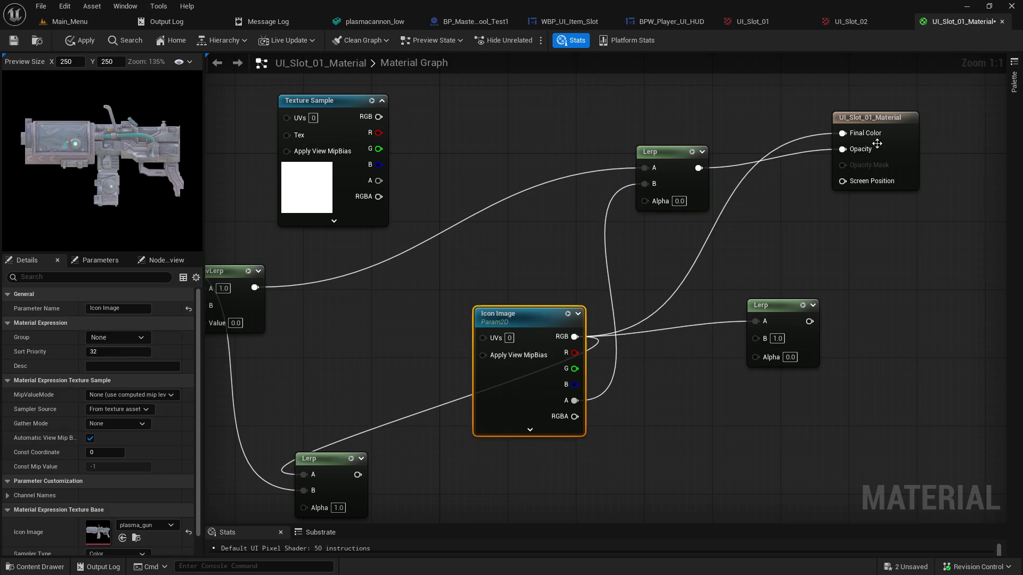
left_click(854, 137, "alt")
mouse_move(781, 313)
left_mouse_down()
mouse_move(721, 341)
mouse_move(755, 324)
left_mouse_up()
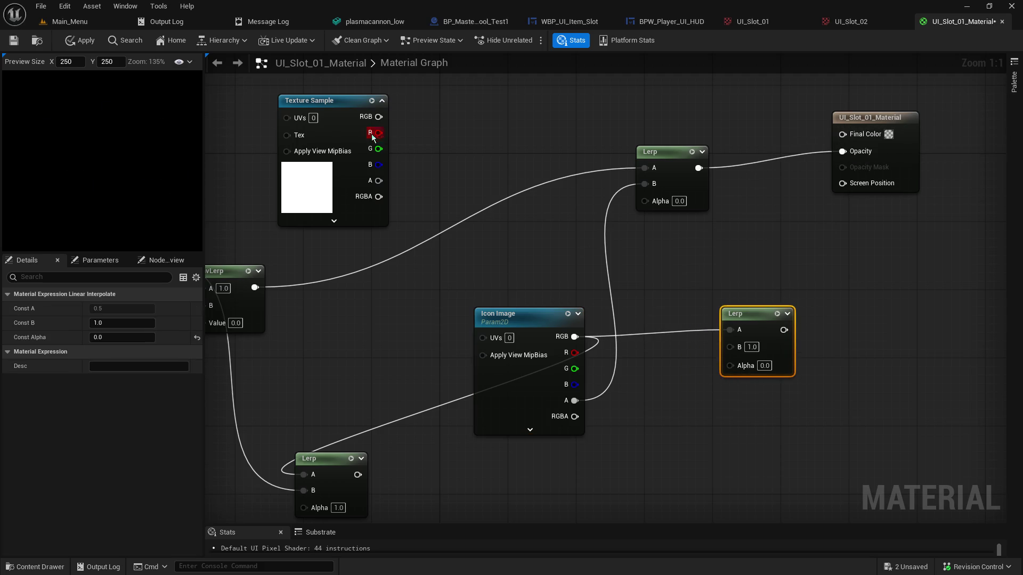
mouse_move(374, 121)
left_mouse_down()
mouse_move(837, 151)
mouse_move(852, 136)
left_mouse_up()
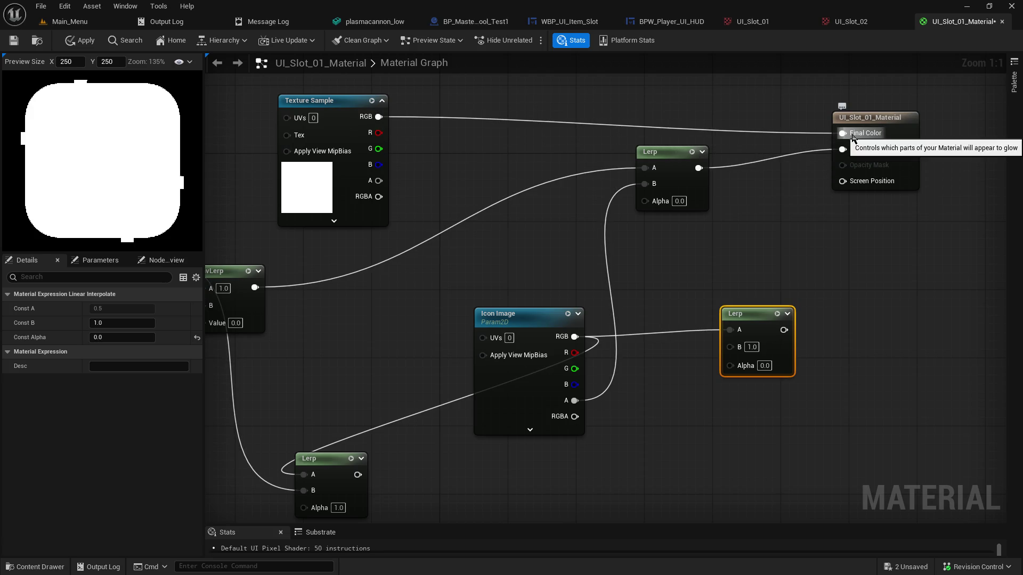
left_click(380, 118, "alt")
mouse_move(380, 196)
left_mouse_down()
mouse_move(791, 149)
mouse_move(847, 133)
left_mouse_up()
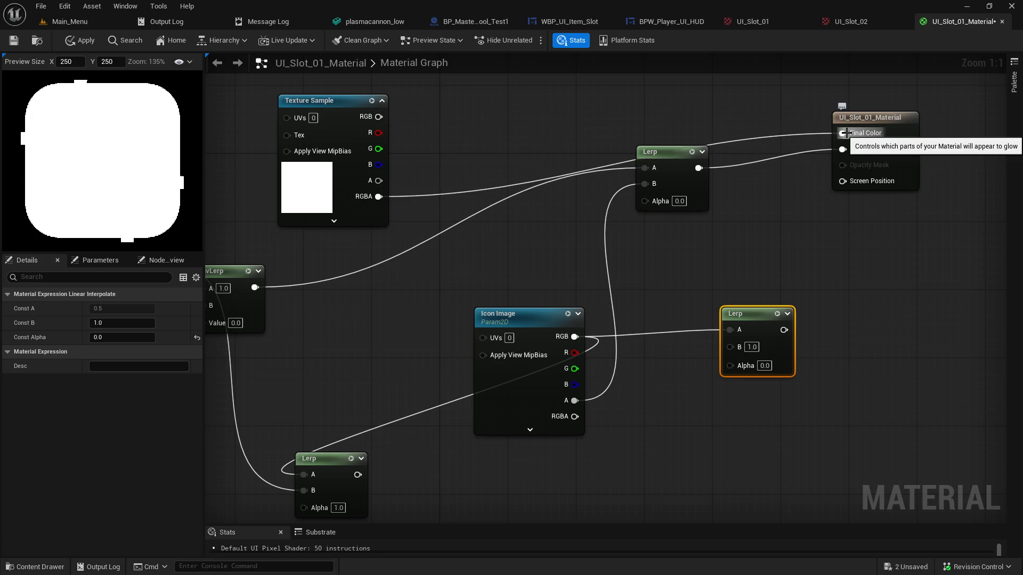
left_click(378, 196, "alt")
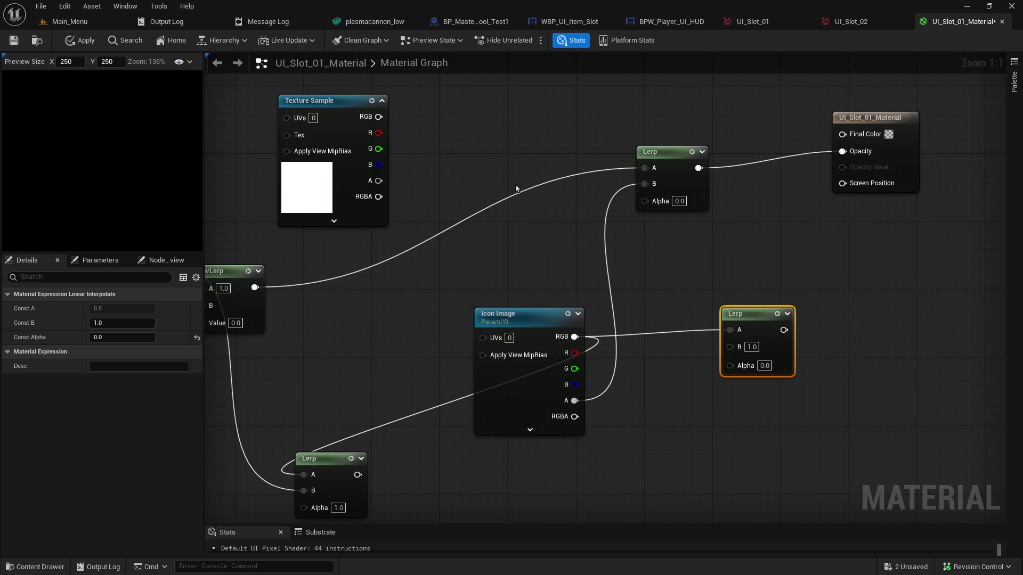
Test frame texture RGB/RGBA on Final Color and alpha/RGBA on Opacity, then disconnect them
left_click_drag(674, 151, 691, 217)
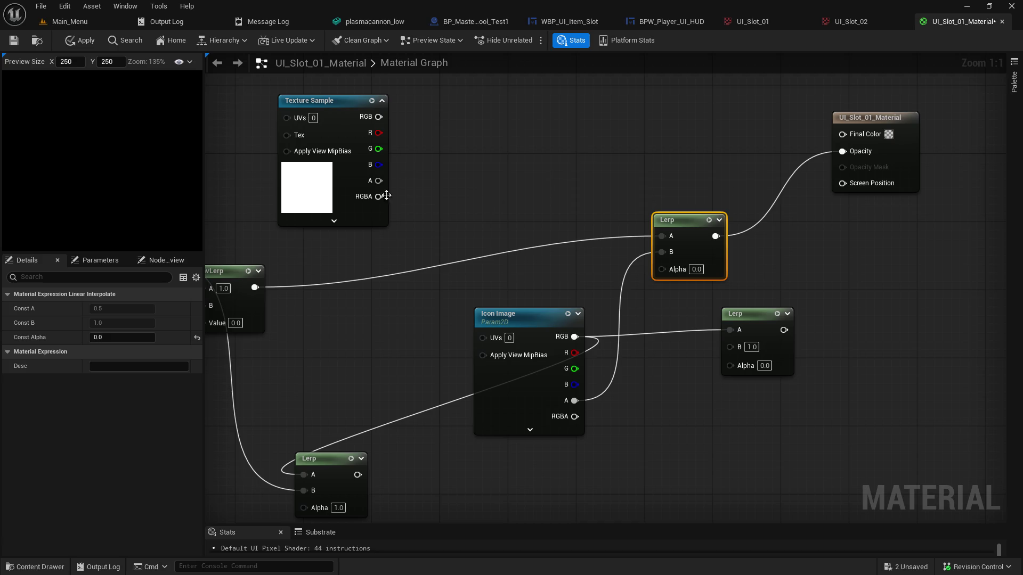
mouse_move(381, 117)
left_mouse_down()
mouse_move(765, 148)
mouse_move(846, 137)
mouse_move(793, 187)
mouse_move(834, 241)
left_mouse_up()
mouse_move(378, 196)
left_mouse_down()
mouse_move(841, 143)
mouse_move(842, 133)
left_mouse_up()
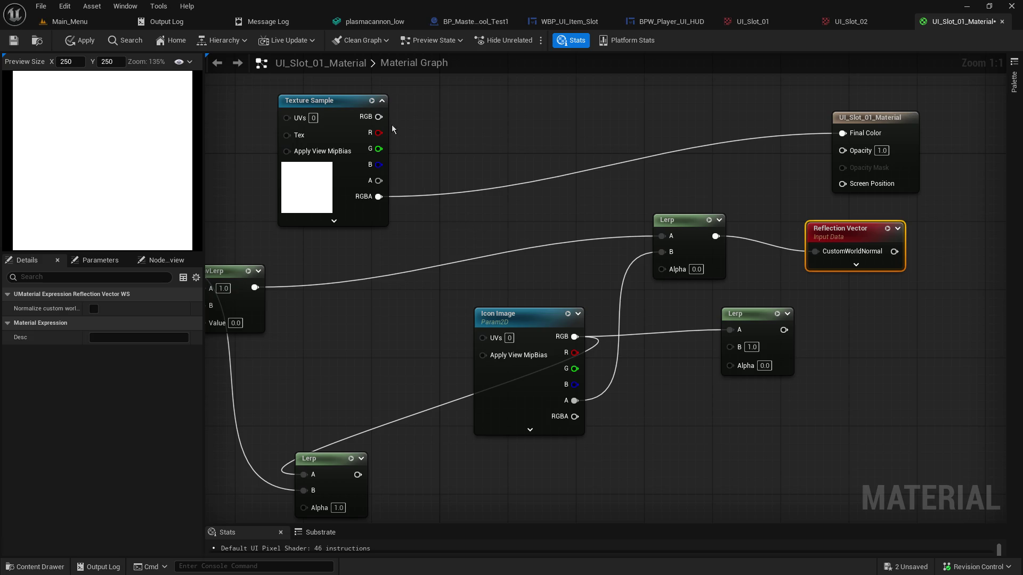
left_click_drag(384, 117, 842, 134)
mouse_move(379, 181)
left_mouse_down()
mouse_move(868, 162)
mouse_move(842, 150)
left_mouse_up()
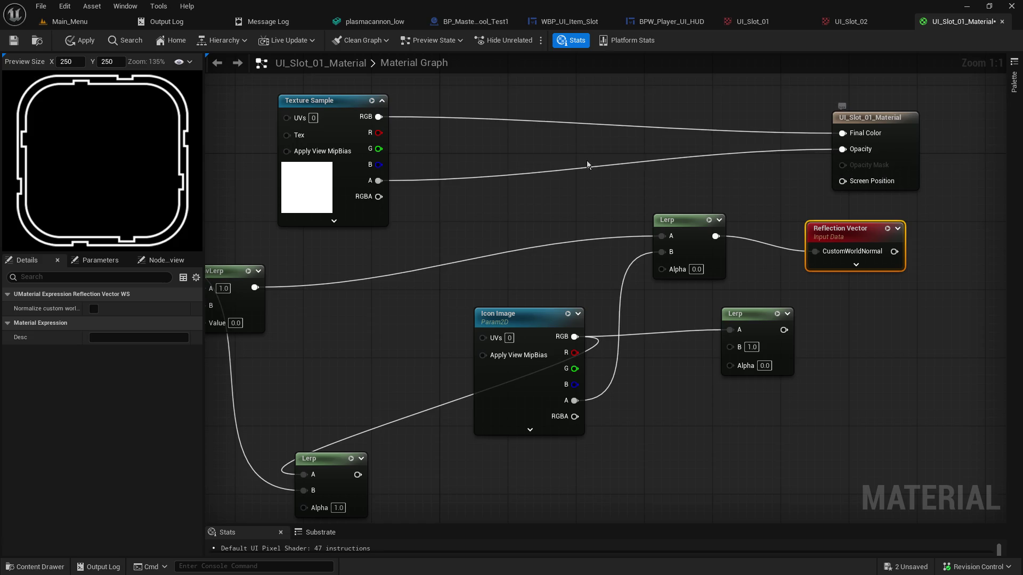
left_click_drag(384, 198, 843, 149)
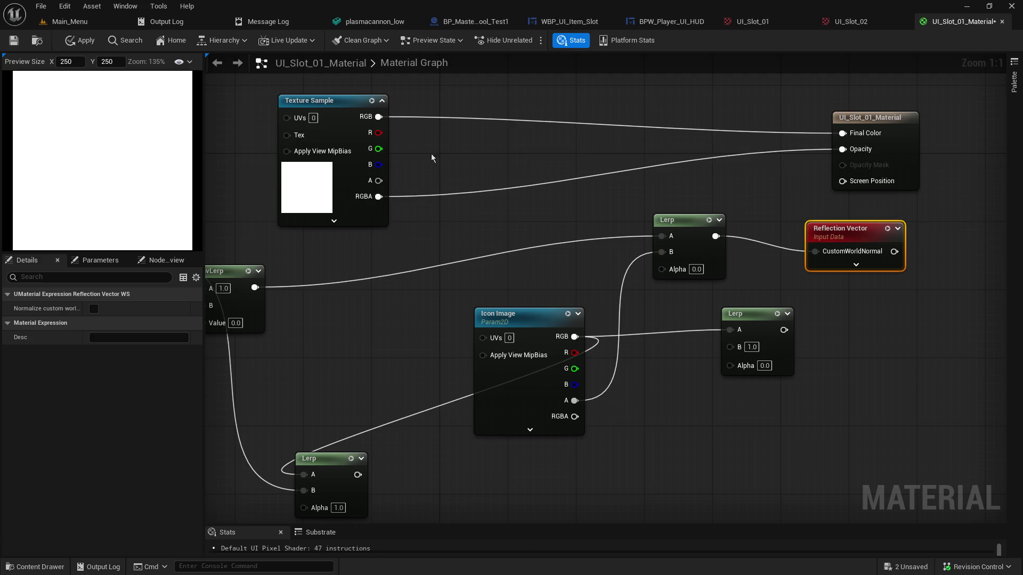
left_click(378, 197, "alt")
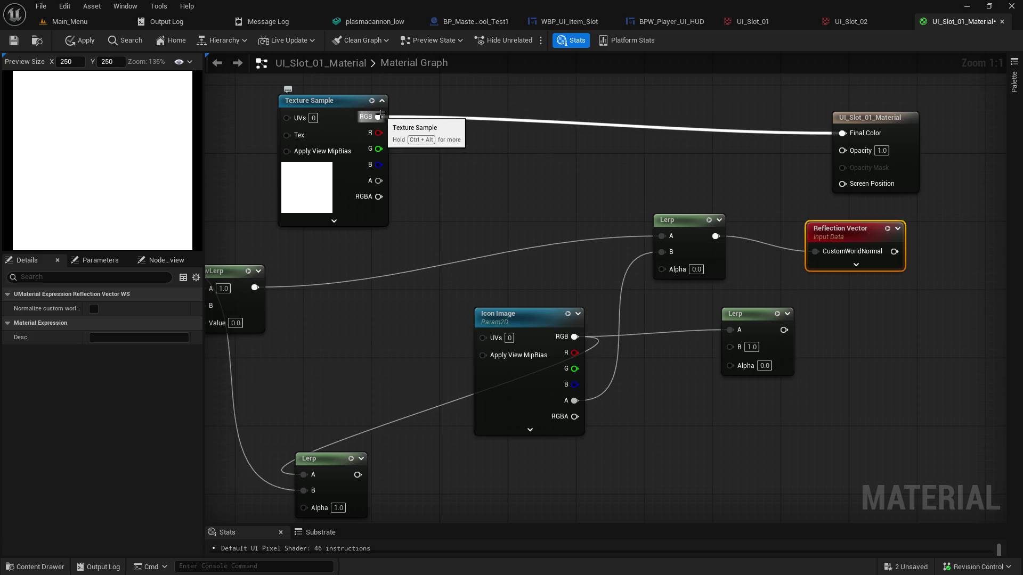
left_click(379, 116, "alt")
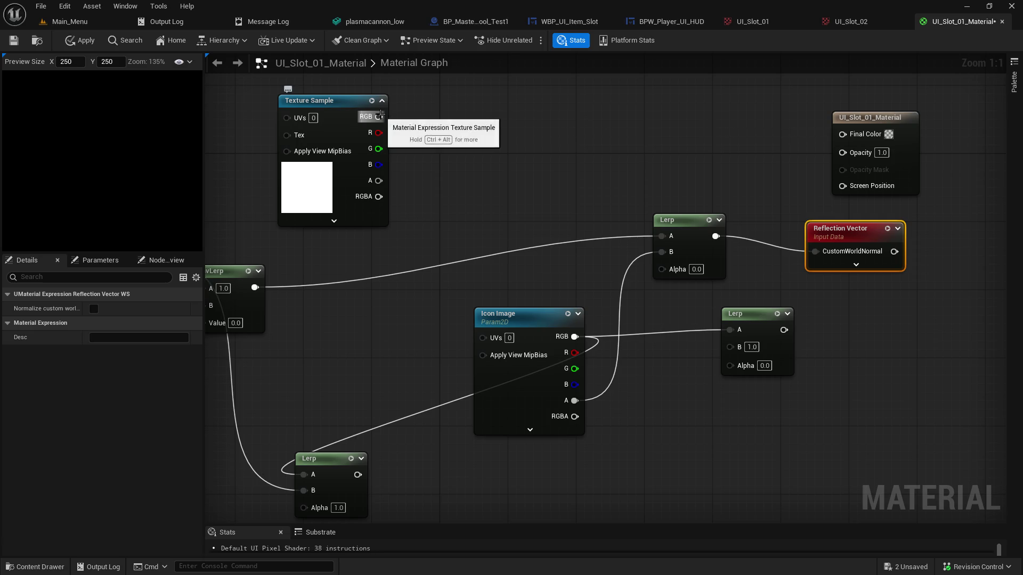
Feed frame RGB into the lower Lerp's B, frame alpha into its Alpha, and output to Final Color
left_click_drag(834, 223, 885, 239)
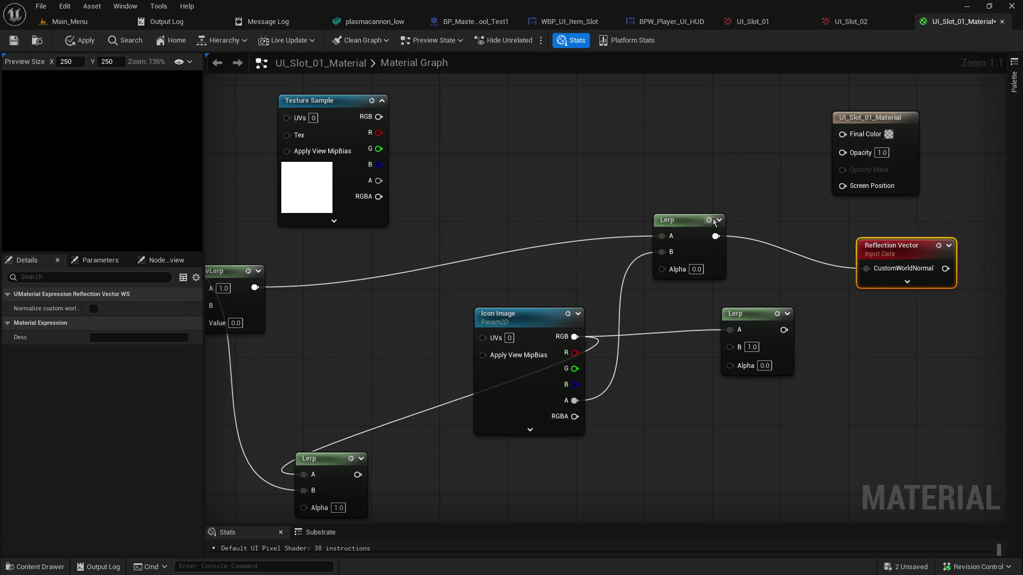
mouse_move(715, 236)
left_mouse_down()
mouse_move(814, 155)
mouse_move(848, 140)
mouse_move(843, 152)
left_mouse_up()
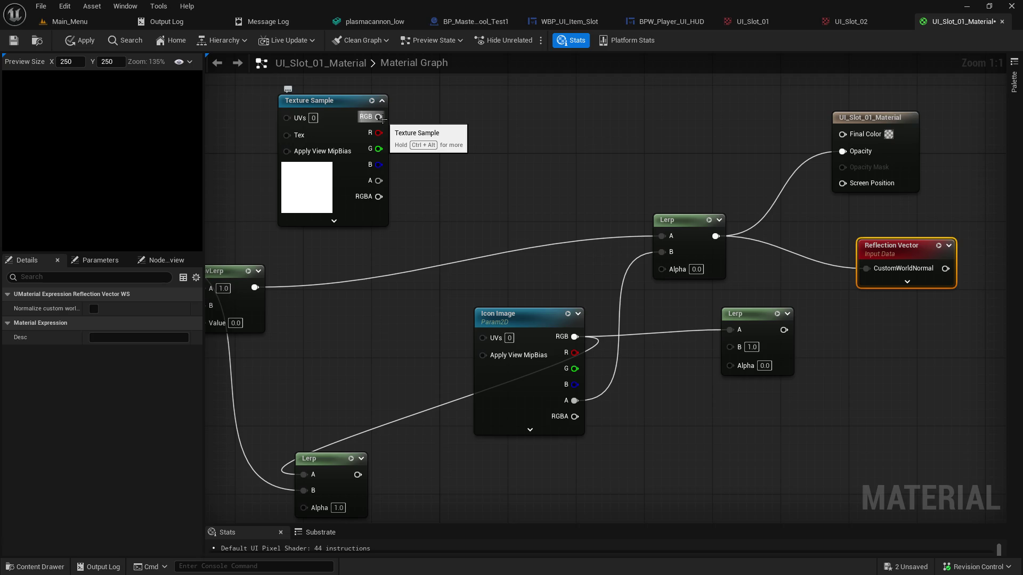
mouse_move(381, 117)
left_mouse_down()
mouse_move(650, 318)
mouse_move(736, 351)
left_mouse_up()
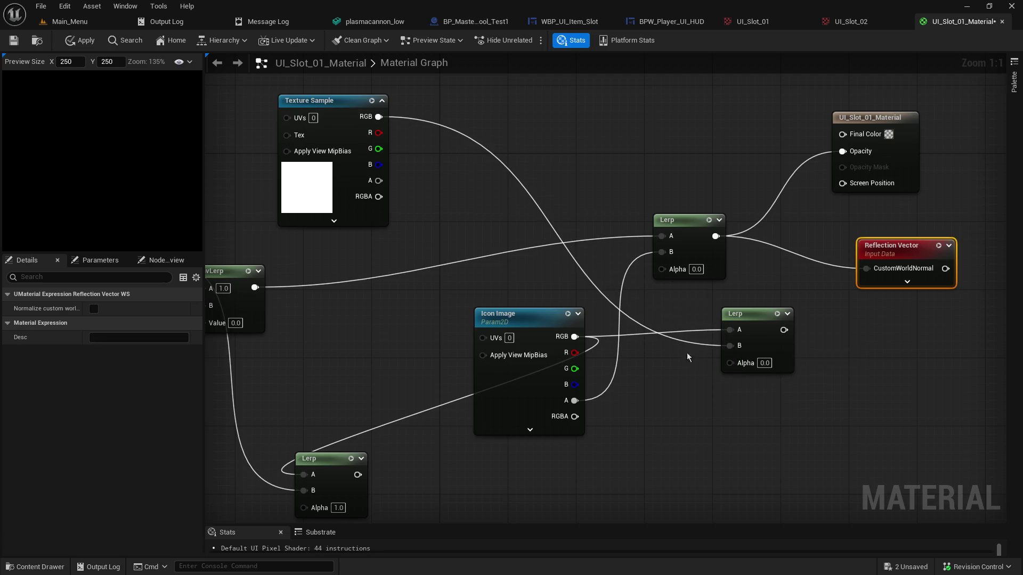
left_click(378, 181)
left_click_drag(379, 181, 736, 362)
left_click_drag(769, 330, 842, 133)
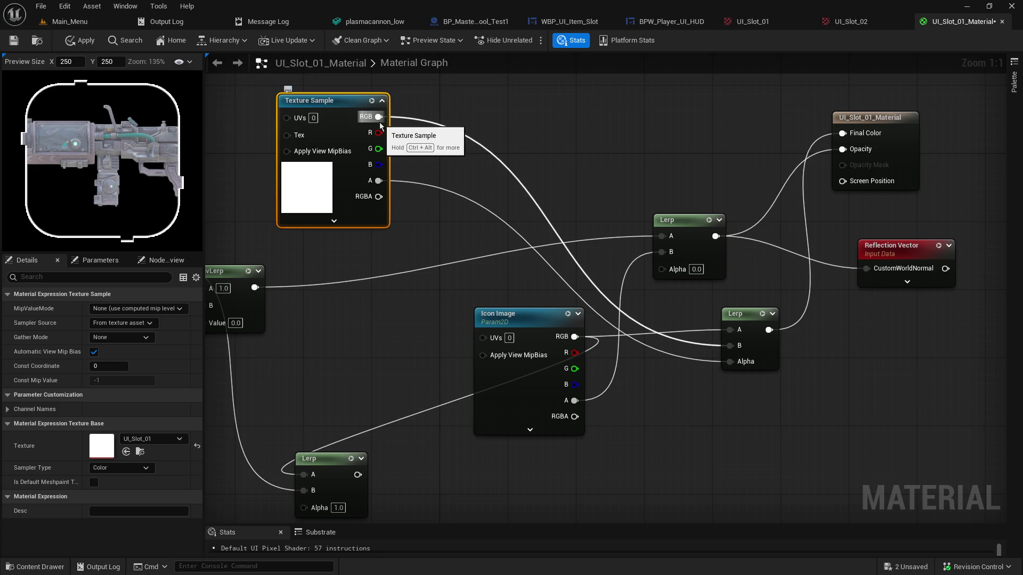
Break and restore the Opacity link, then paste a spare Lerp node (A 0.5, B 1.0)
left_click(845, 155, "alt")
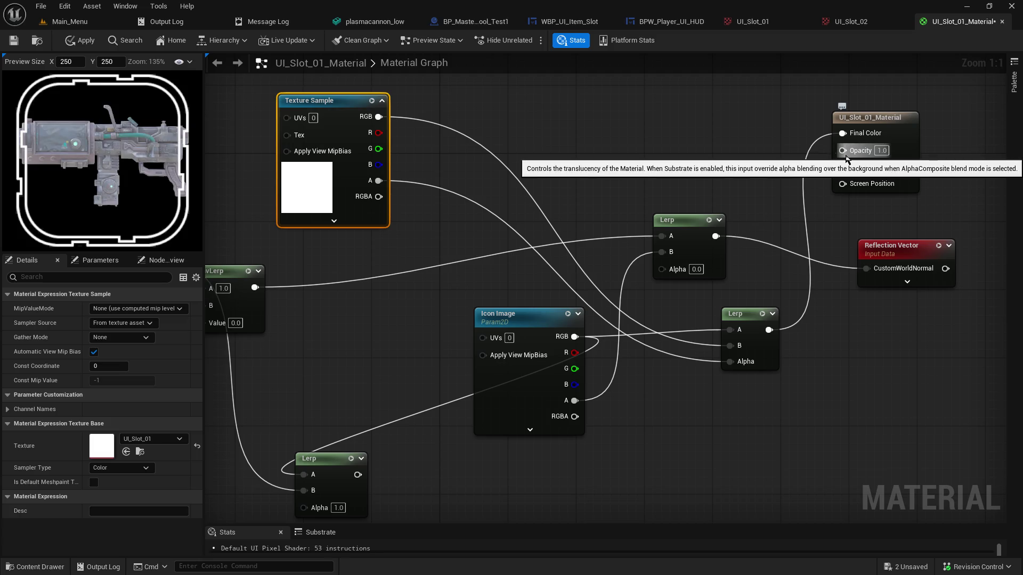
key("ctrl+z")
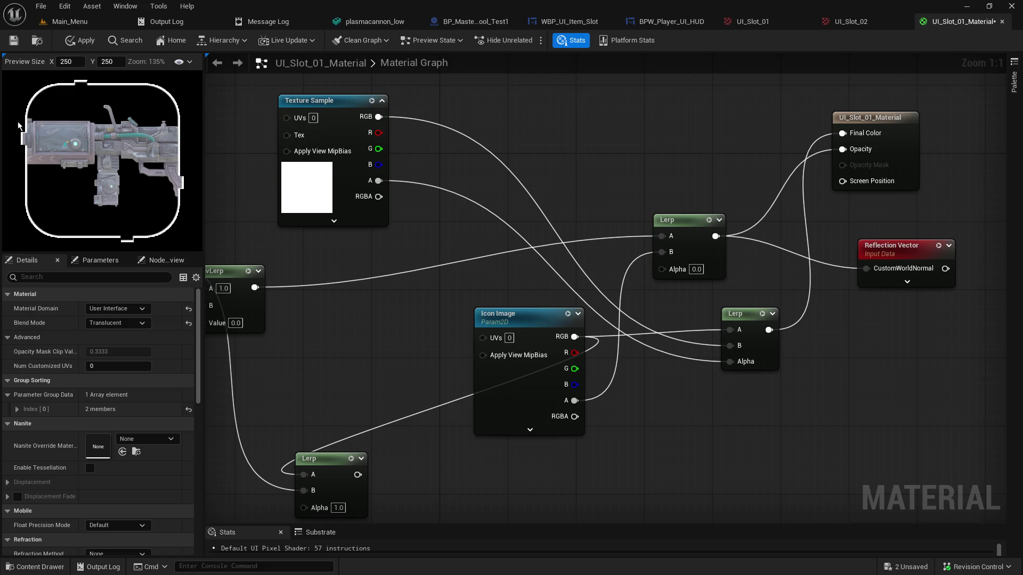
key("ctrl+v")
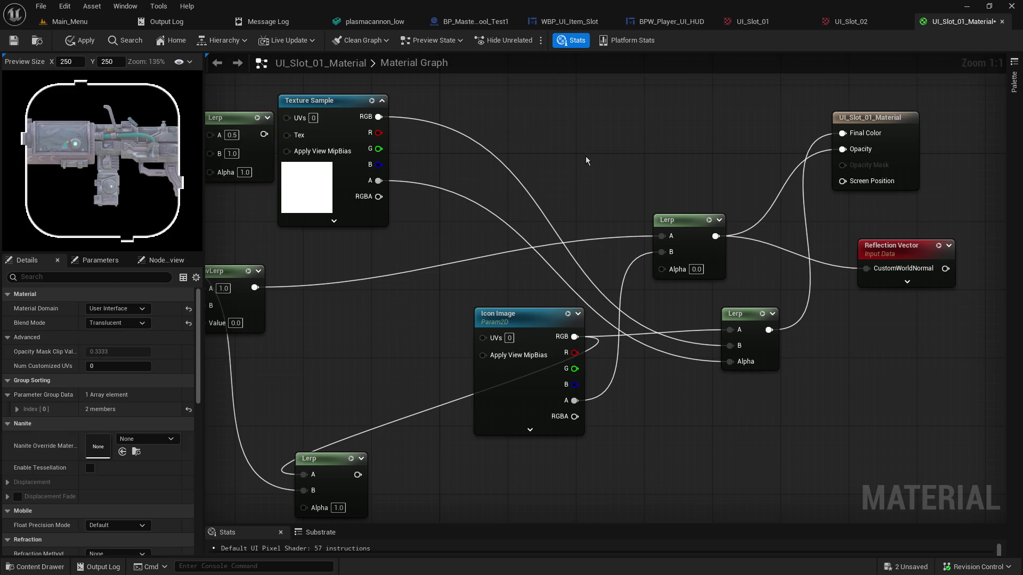
Delete the pasted Lerp copy and the unused bottom Lerp node
key("ctrl+v")
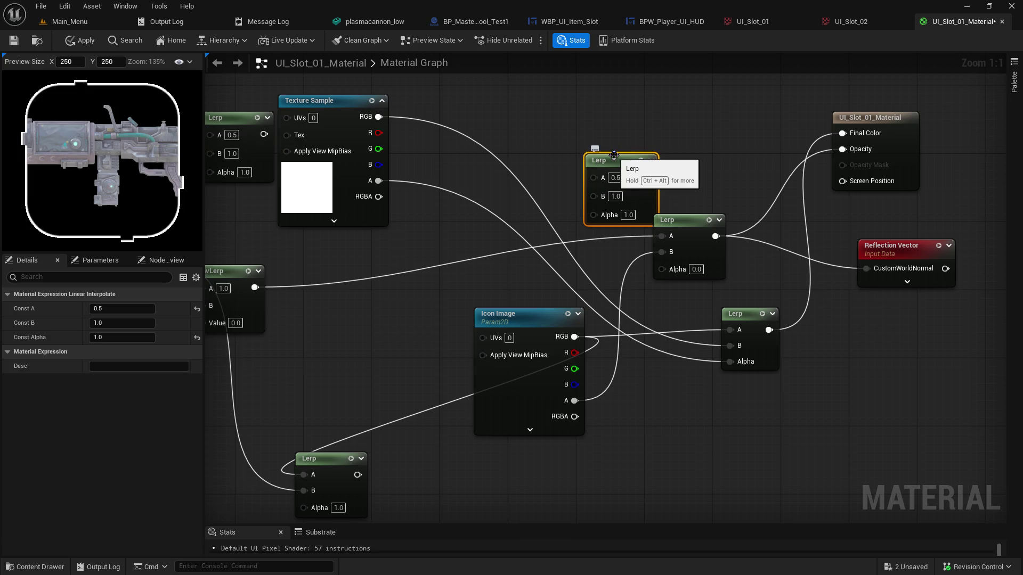
key("Delete")
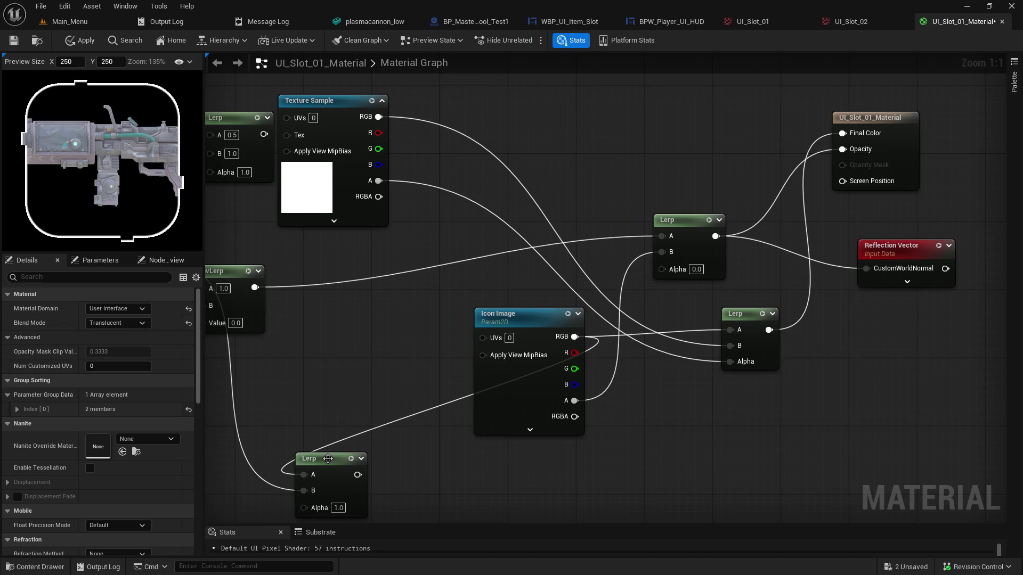
left_click(327, 459)
key("Delete")
Rearrange the mask texture, InvLerp and Lerp nodes into a tidier layout
left_click_drag(382, 343, 522, 330)
mouse_move(429, 377)
left_mouse_down()
mouse_move(315, 245)
mouse_move(213, 234)
mouse_move(429, 260)
mouse_move(409, 240)
left_mouse_up()
mouse_move(814, 385)
left_mouse_down()
mouse_move(669, 417)
mouse_move(606, 145)
left_mouse_up()
left_click_drag(600, 232, 687, 277)
mouse_move(267, 323)
left_mouse_down()
mouse_move(389, 384)
mouse_move(403, 373)
left_mouse_up()
mouse_move(327, 328)
left_mouse_down()
mouse_move(346, 59)
mouse_move(378, 241)
mouse_move(442, 195)
left_mouse_up()
left_click(554, 223)
mouse_move(555, 224)
left_mouse_down()
mouse_move(580, 189)
mouse_move(556, 105)
mouse_move(476, 99)
mouse_move(484, 202)
left_mouse_up()
left_click_drag(438, 388, 468, 311)
left_click_drag(245, 180, 221, 222)
left_click(424, 354)
Line up the frame Texture Sample beside Icon Image, with Icon Image above it
mouse_move(424, 354)
left_mouse_down()
mouse_move(361, 366)
mouse_move(307, 293)
left_mouse_up()
left_click_drag(242, 124, 319, 344)
mouse_move(412, 347)
left_mouse_down()
mouse_move(311, 163)
mouse_move(336, 154)
left_mouse_up()
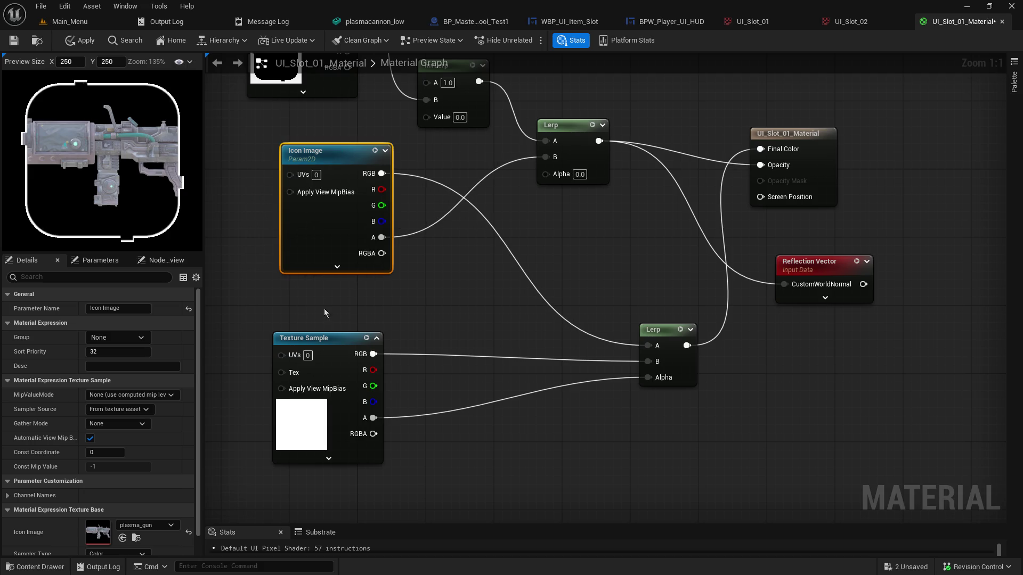
mouse_move(323, 347)
left_mouse_down()
mouse_move(382, 321)
mouse_move(366, 318)
left_mouse_up()
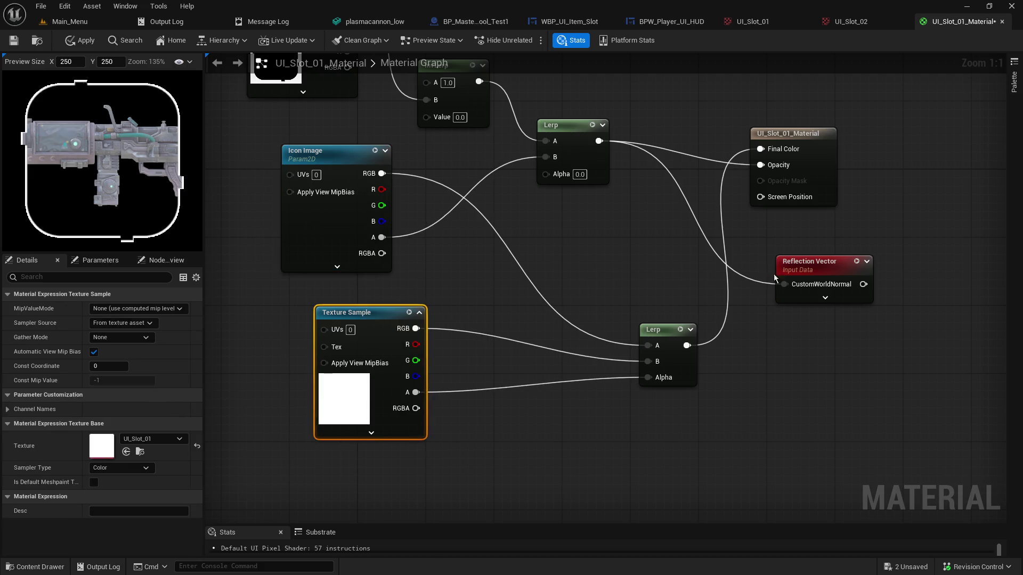
Delete the unused Reflection Vector and tidy the lower Lerp, frame texture and upper Lerp
left_click(799, 262)
key("Delete")
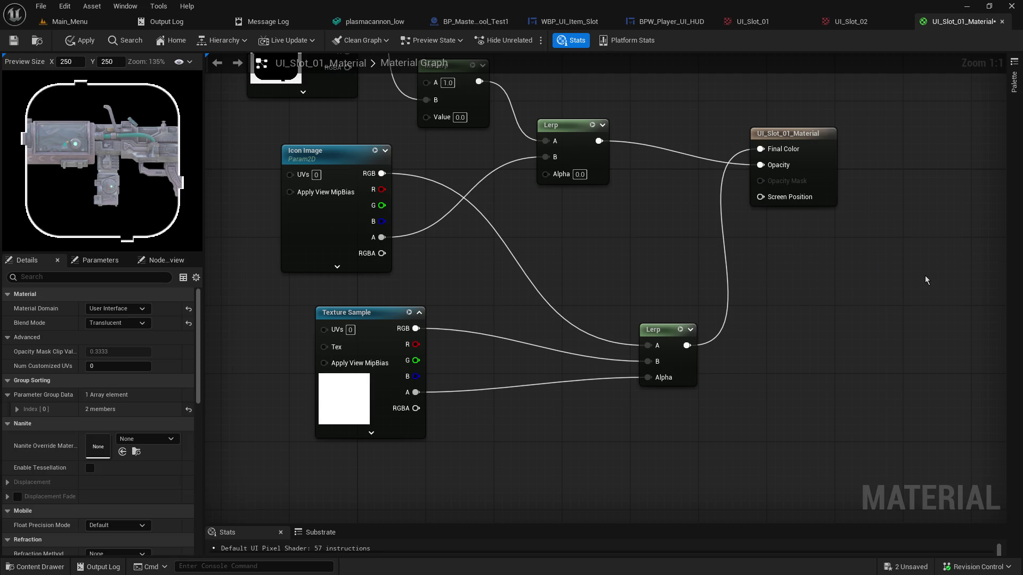
left_click_drag(682, 224, 749, 303)
left_click_drag(724, 408, 579, 323)
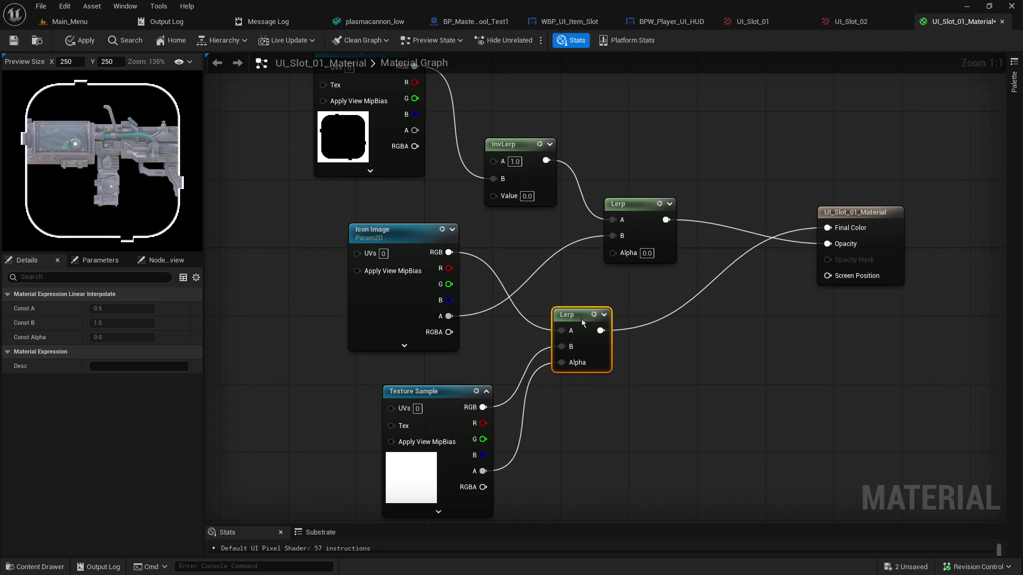
left_click_drag(459, 394, 424, 385)
mouse_move(644, 209)
left_mouse_down()
mouse_move(709, 379)
mouse_move(659, 202)
left_mouse_up()
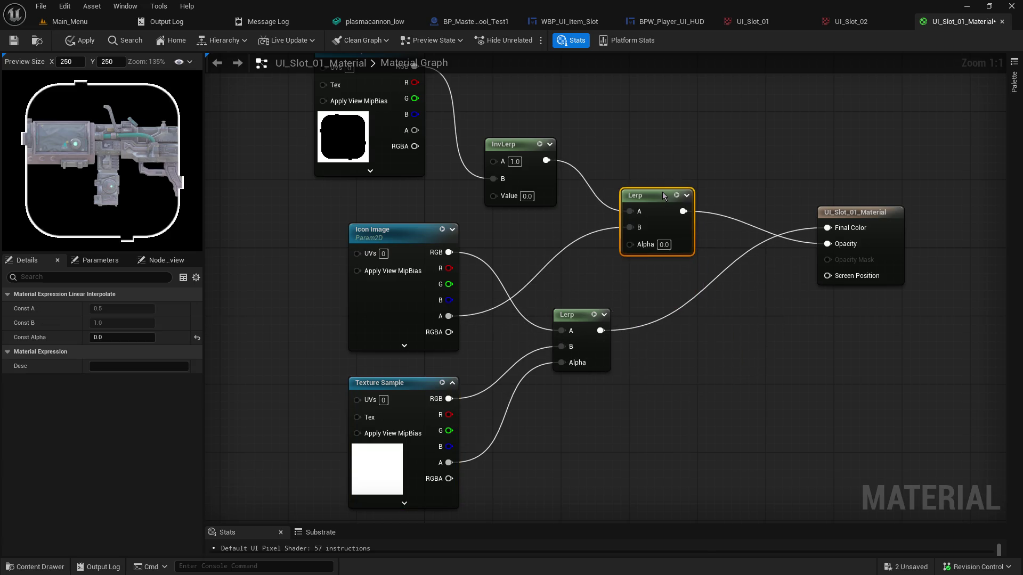
left_click(625, 450)
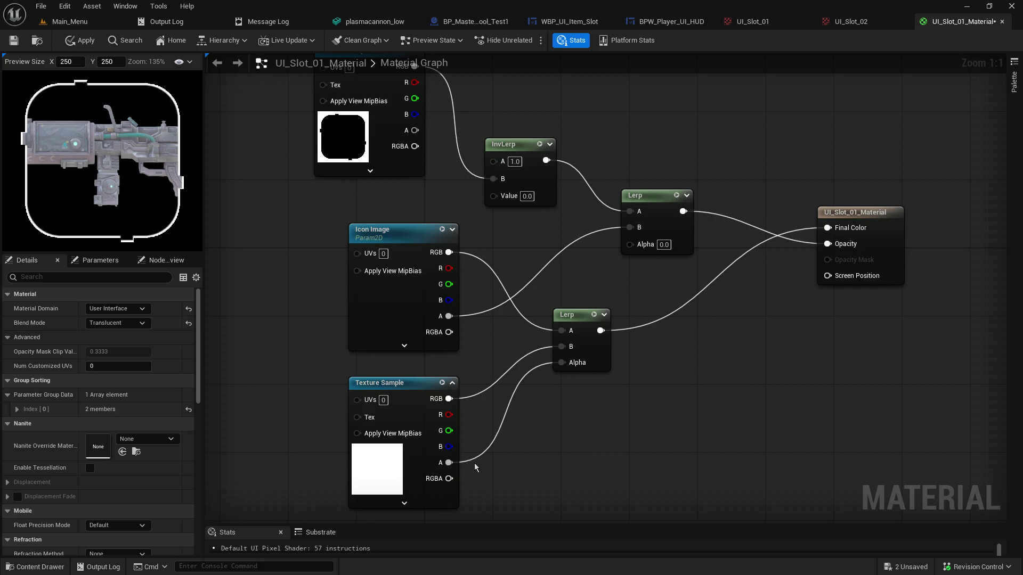
Try the frame texture's RGBA on the lower Lerp's B, then remove that link
mouse_move(450, 478)
left_mouse_down()
mouse_move(519, 352)
mouse_move(561, 347)
left_mouse_up()
left_click(561, 346, "alt")
left_click_drag(450, 407, 452, 408)
Set the lower Lerp's B to 0.5 and break its Alpha link as a test
left_click(583, 348)
type("0")
key("Return")
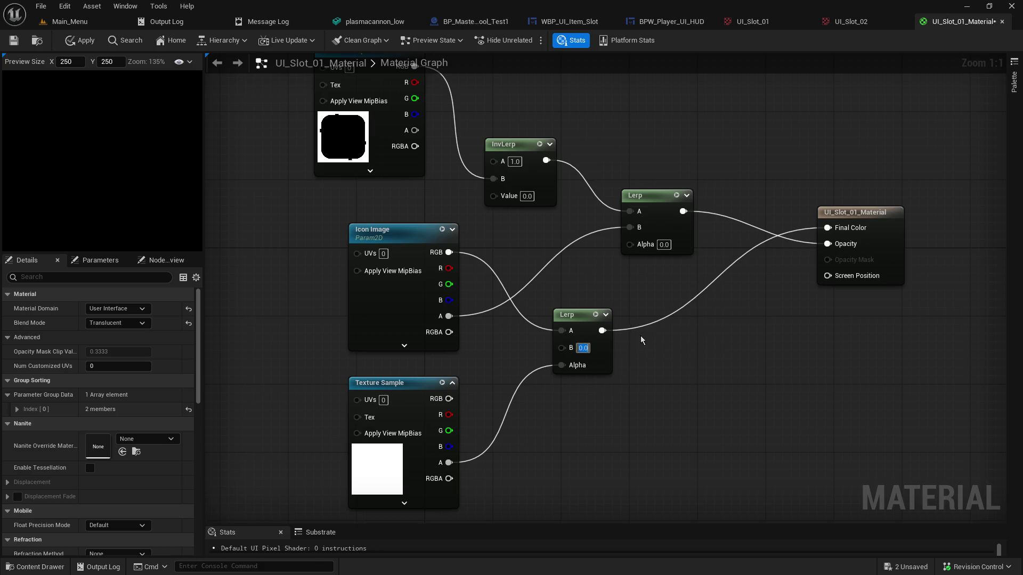
type("0.5")
key("Return")
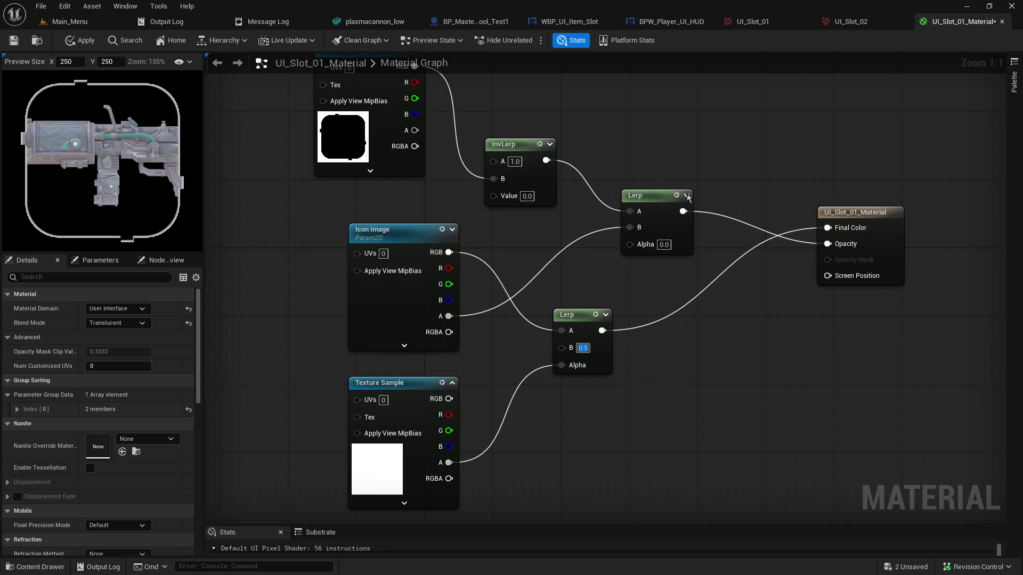
left_click(562, 366, "alt")
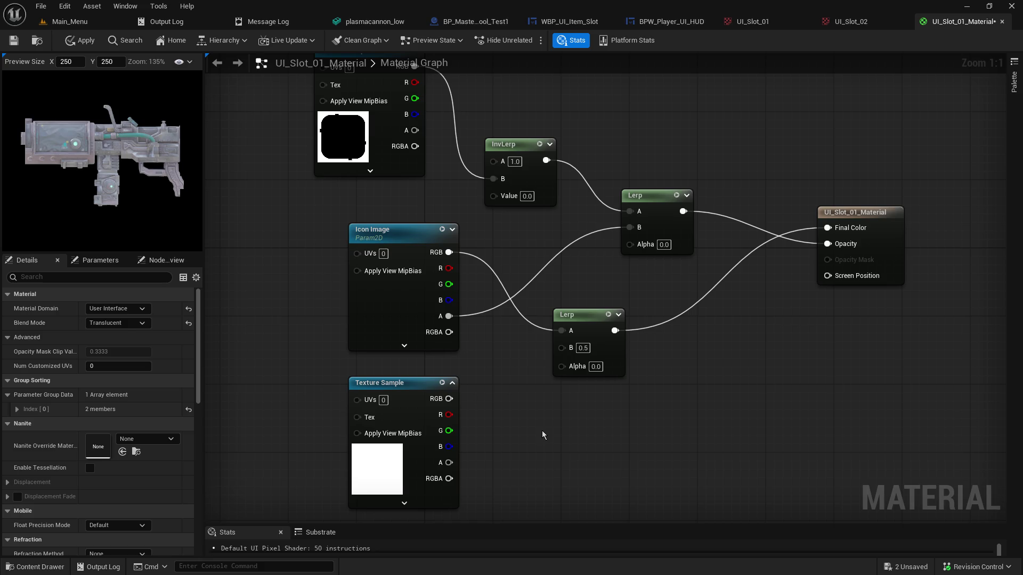
Restore the Alpha link, unhook the texture RGB from Lerp B, and wire RGB into InvLerp A
key("ctrl+z")
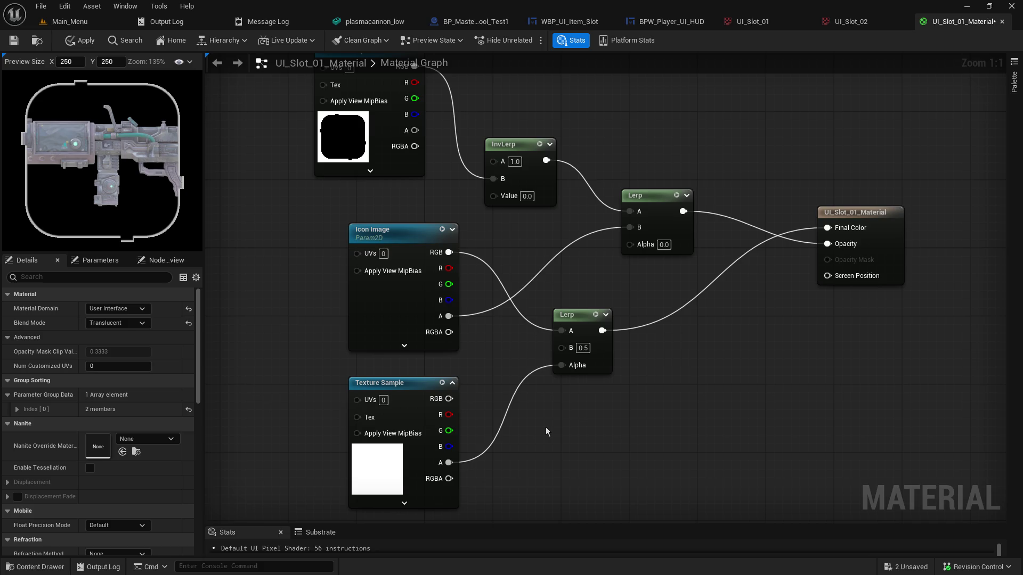
mouse_move(449, 399)
left_mouse_down()
mouse_move(576, 366)
mouse_move(571, 347)
left_mouse_up()
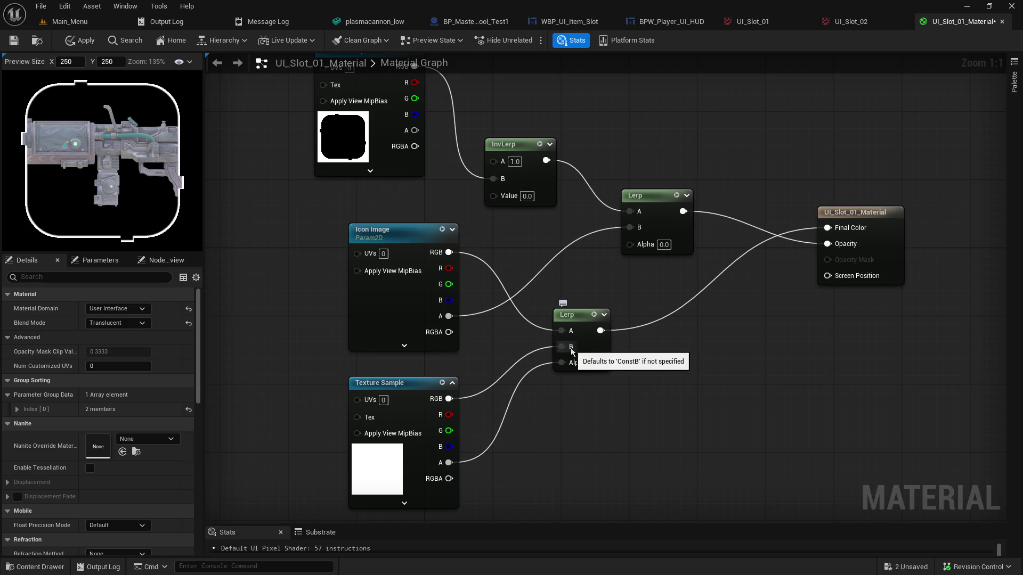
left_click(449, 398, "alt")
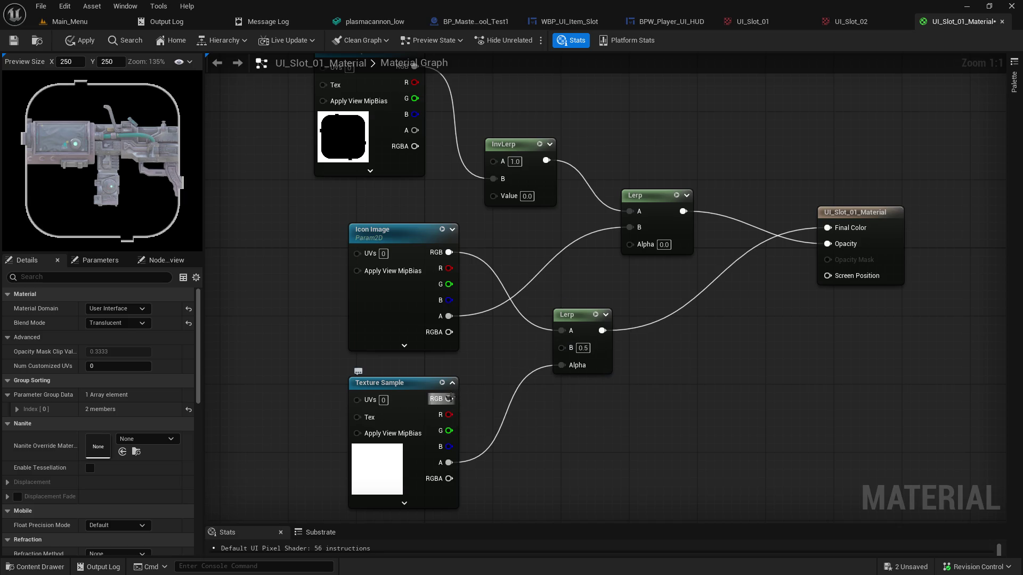
left_click_drag(582, 327, 623, 327)
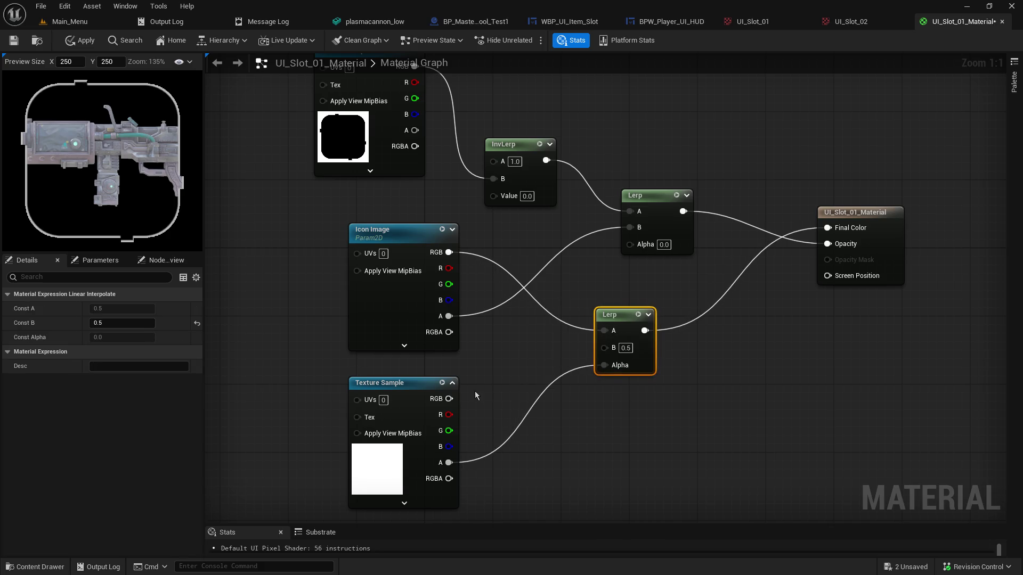
left_click_drag(453, 399, 500, 166)
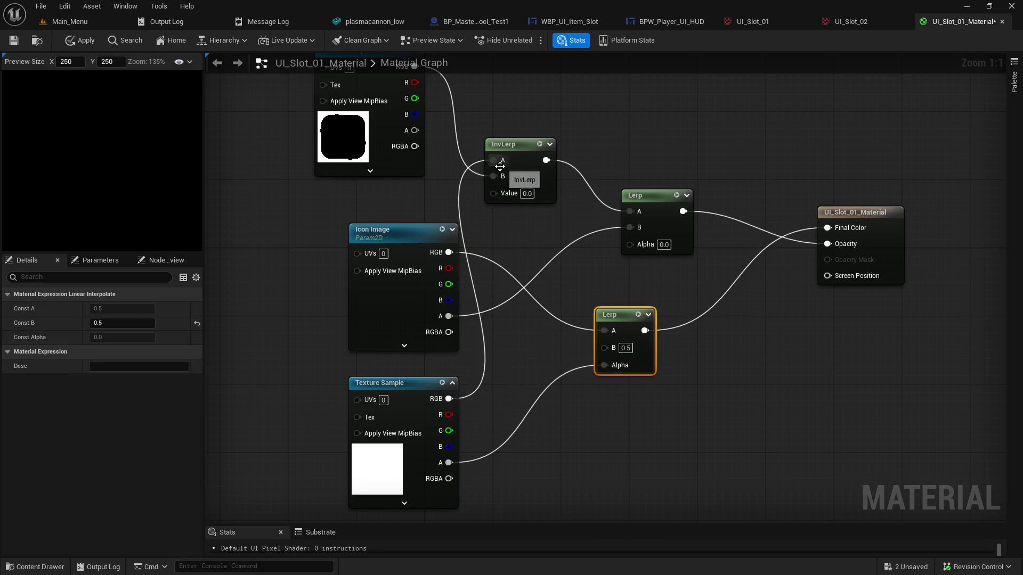
Test InvLerp's Value at 0.5, 1.0 and back to 0.0
left_click(526, 194)
type("0.5")
key("Return")
type("1")
key("Return")
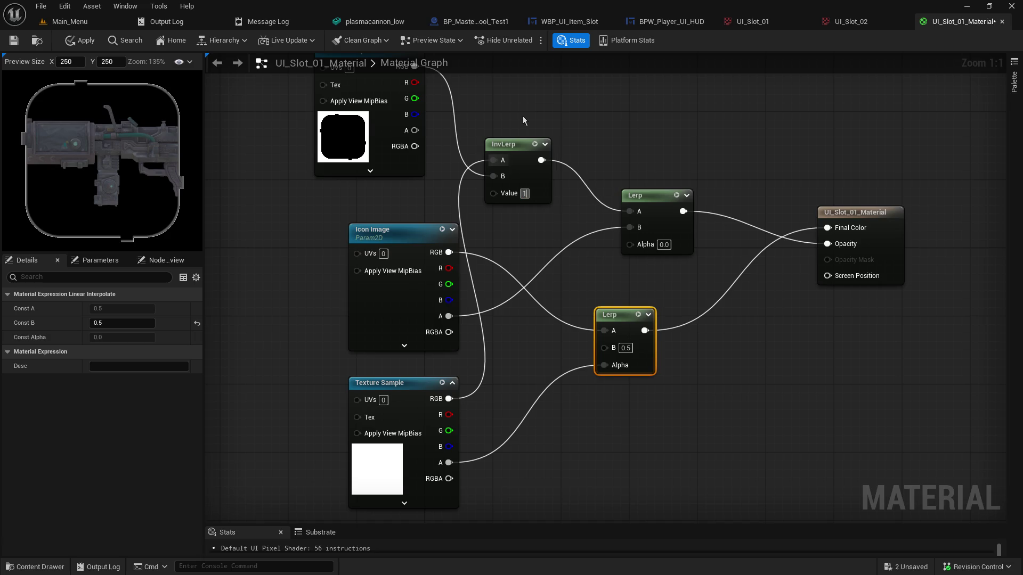
type("0")
key("Return")
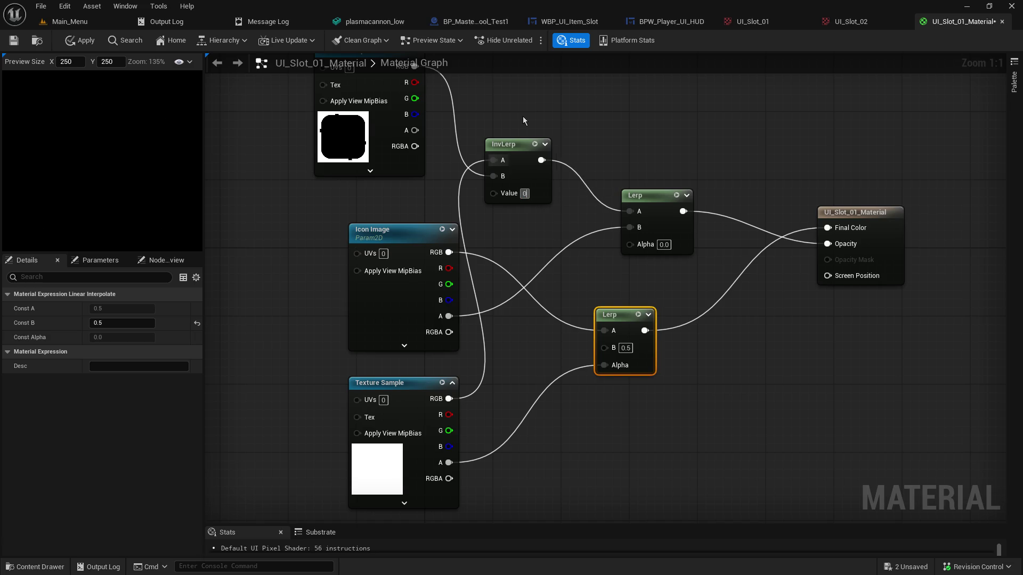
Move the top texture link to InvLerp's B and try the bottom texture's alpha on InvLerp A
left_click_drag(493, 162, 493, 178, "ctrl")
mouse_move(450, 463)
left_mouse_down()
mouse_move(523, 240)
mouse_move(507, 164)
left_mouse_up()
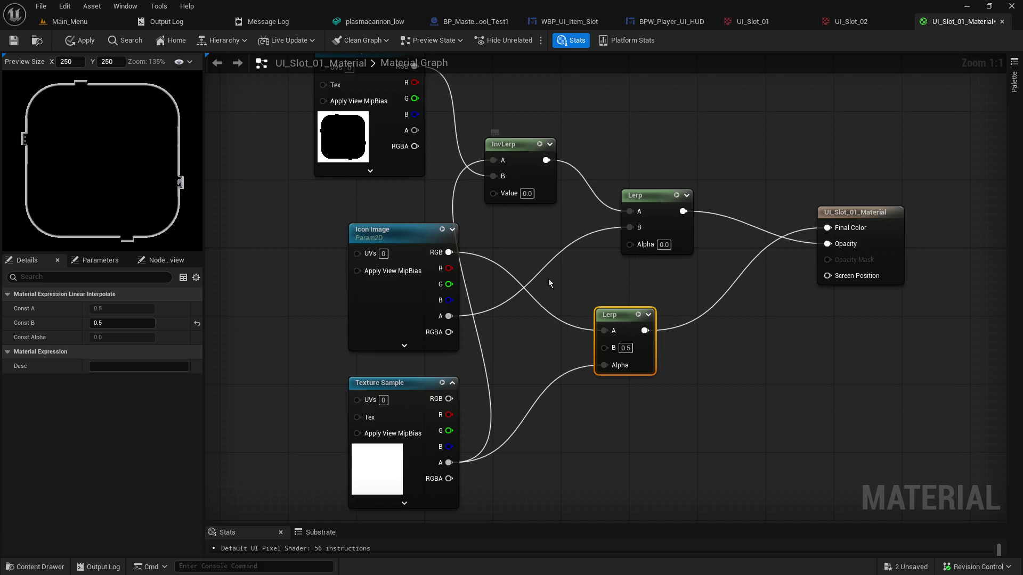
left_click(493, 162, "alt")
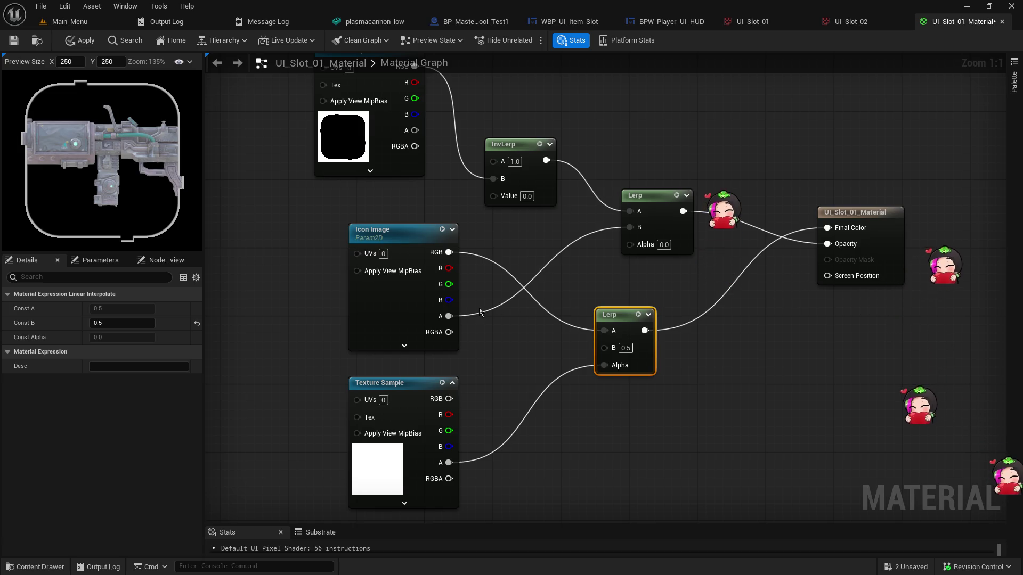
Try the top Lerp's Alpha at 1.0, 0.4 and 0.5
type("1")
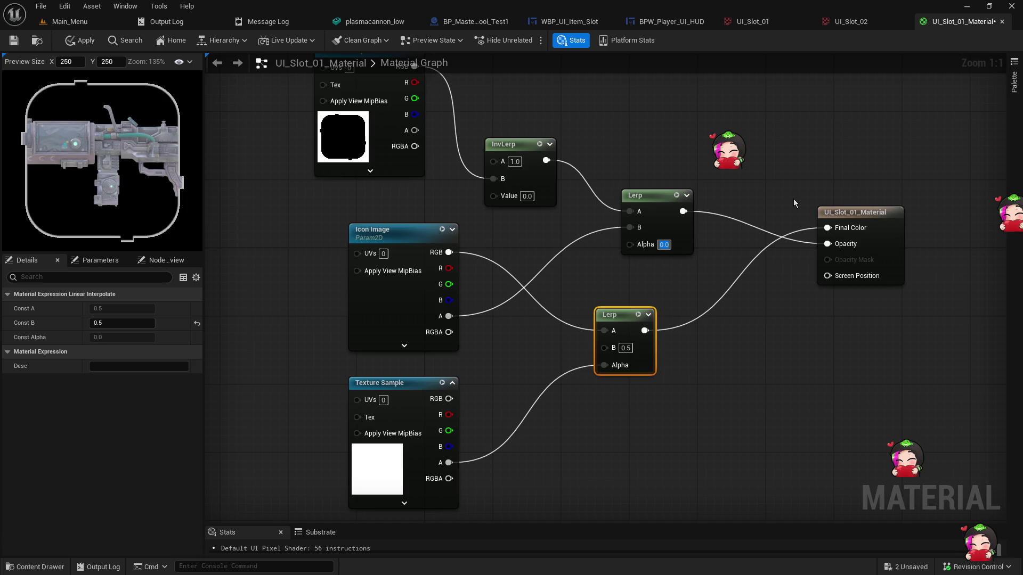
key("Return")
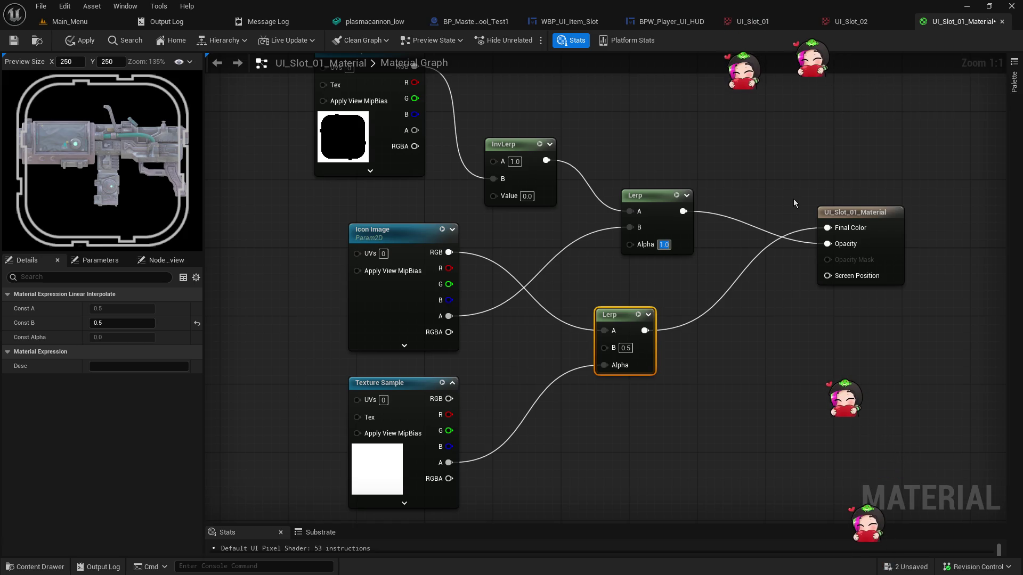
type("0.4")
key("Return")
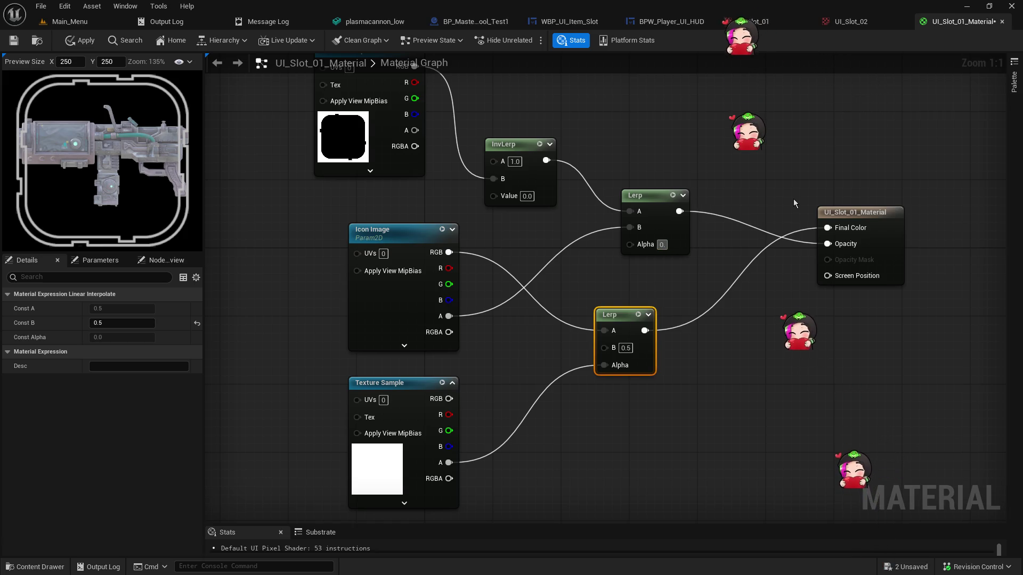
type("5")
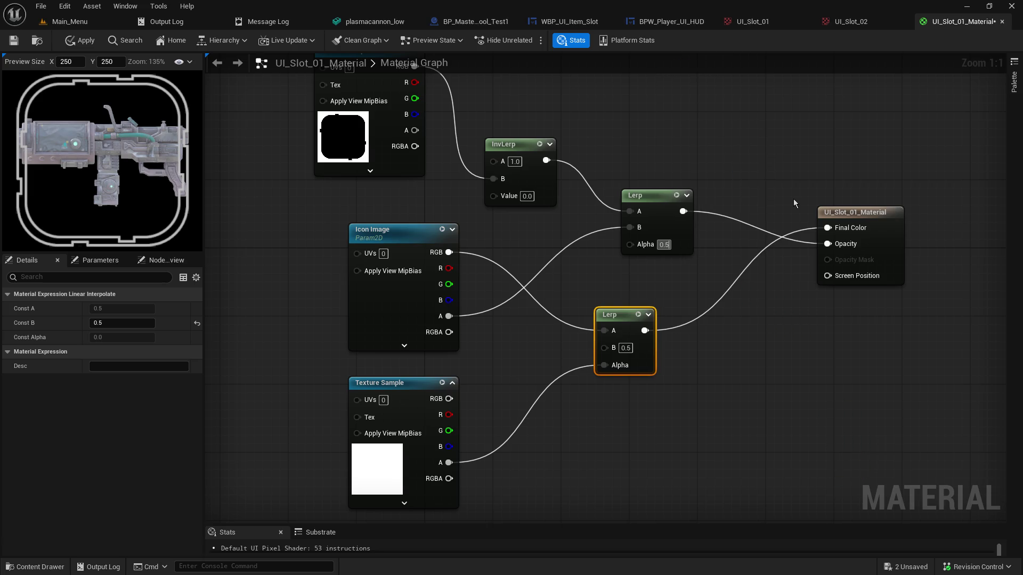
key("Return")
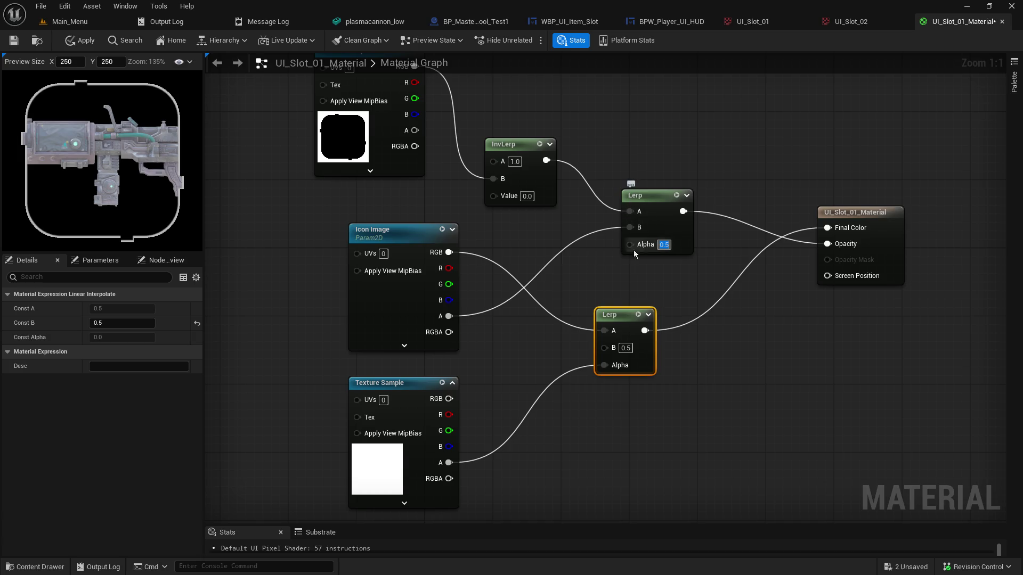
Reset the top Lerp's Alpha to 1.0, wiring Icon Image alpha into A and InvLerp output into B
key("BackSpace")
type("0")
key("Return")
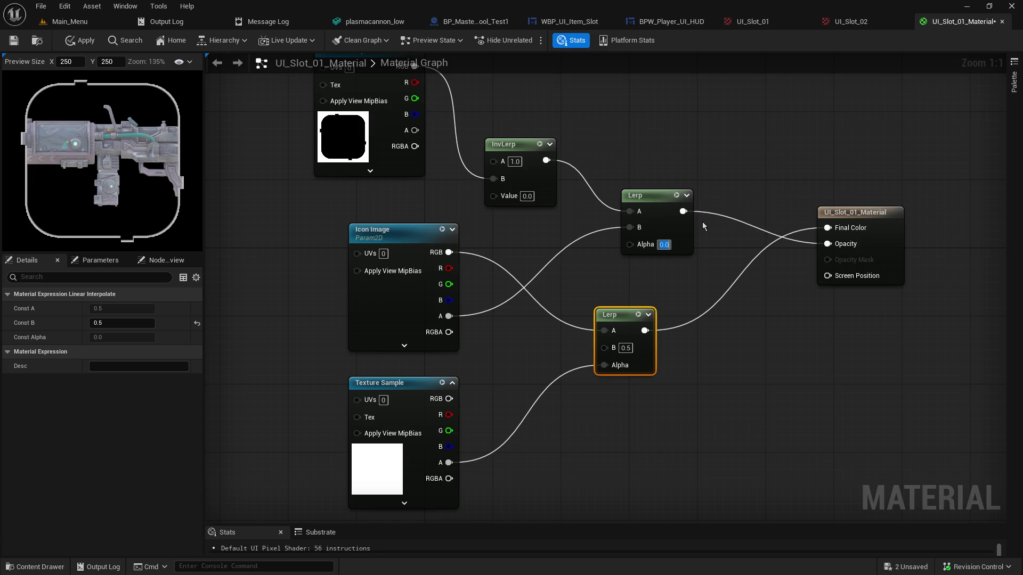
type("1")
key("Return")
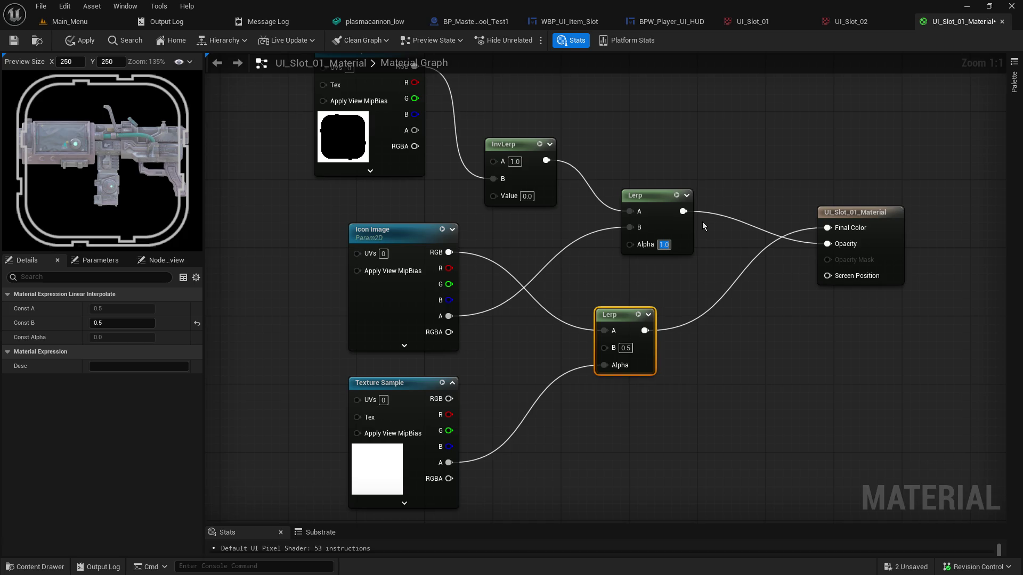
left_click_drag(633, 225, 632, 211)
left_click_drag(545, 161, 628, 229)
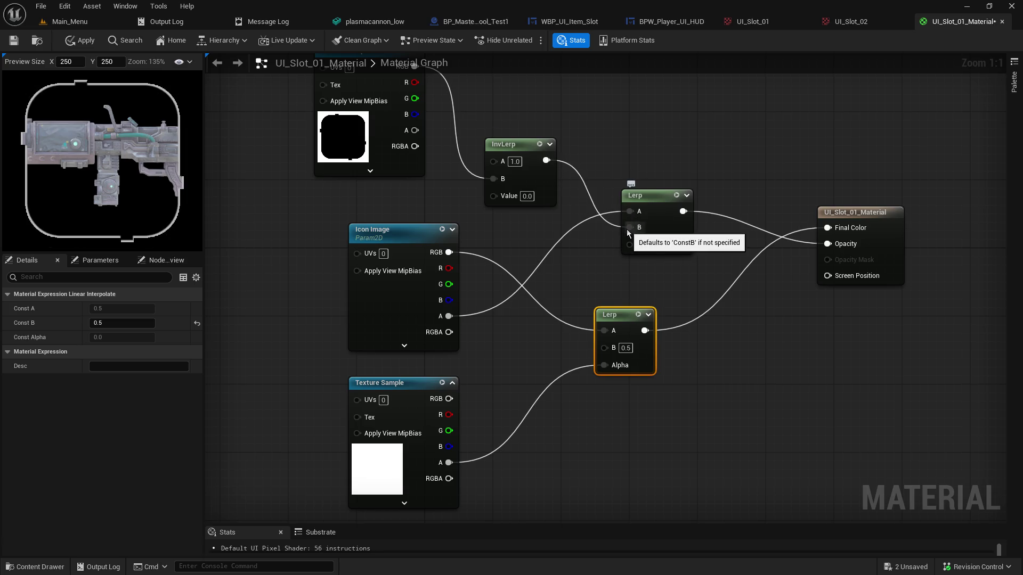
type("0")
Undo the top Lerp rewiring, restoring InvLerp on A and Icon Image alpha on B
key("Return")
left_click(666, 148)
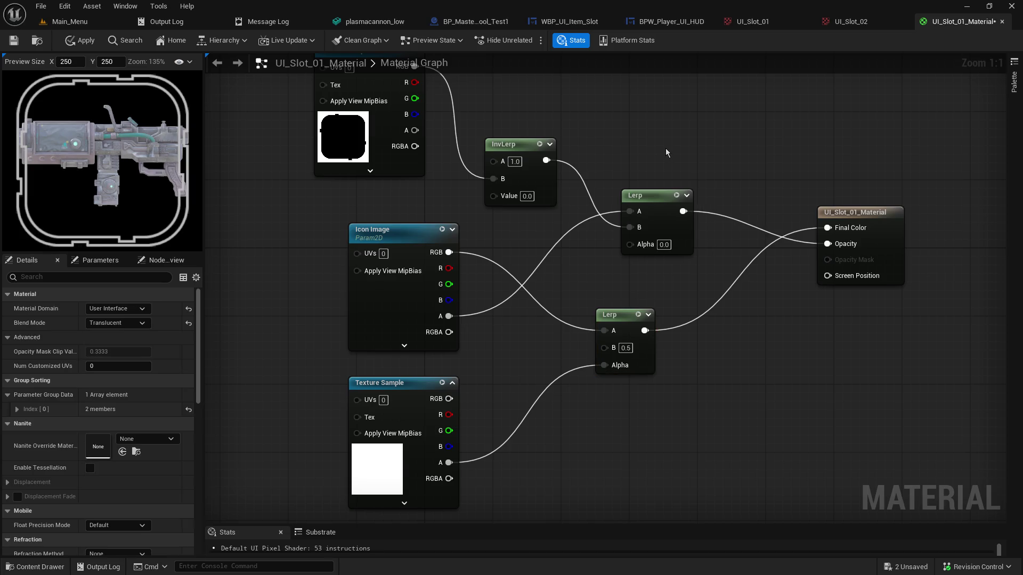
key("ctrl+z")
key("ctrl+z")
key("ctrl+z")
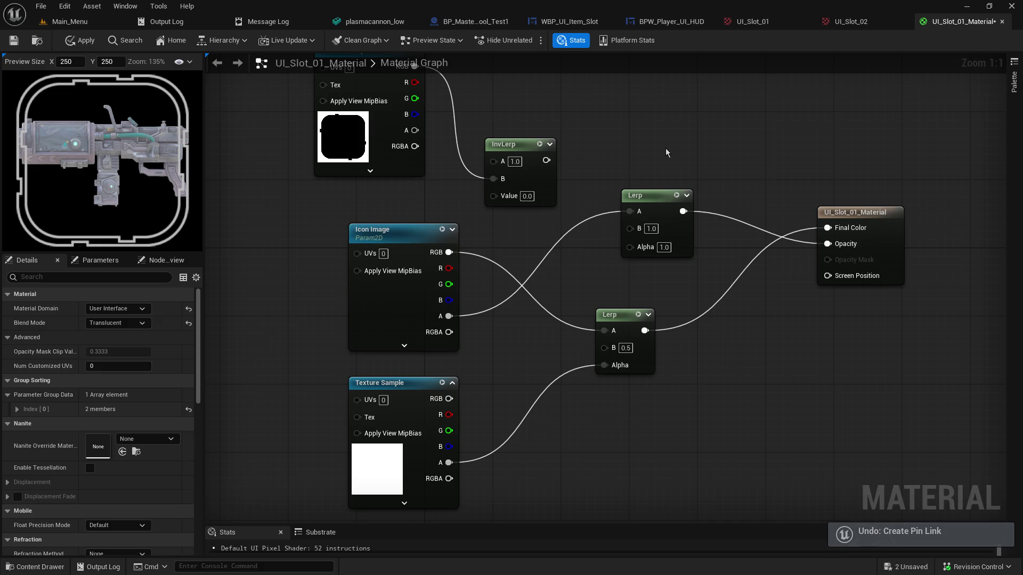
key("ctrl+y")
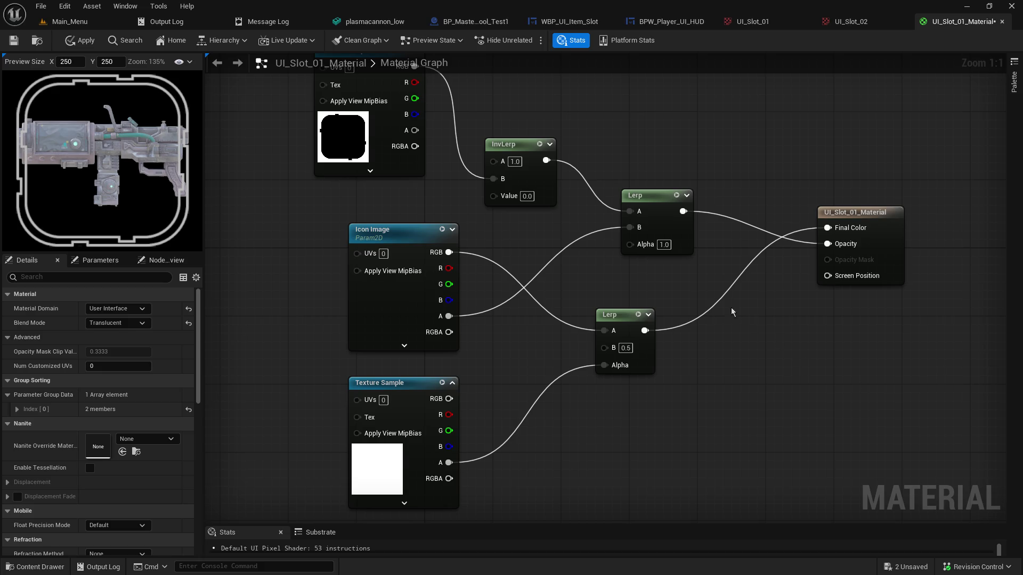
Test the top Lerp's Alpha at 0.0, 0.4, 0.5 and 0.1
left_click(664, 244)
type("0")
key("Return")
type("0.4")
key("Return")
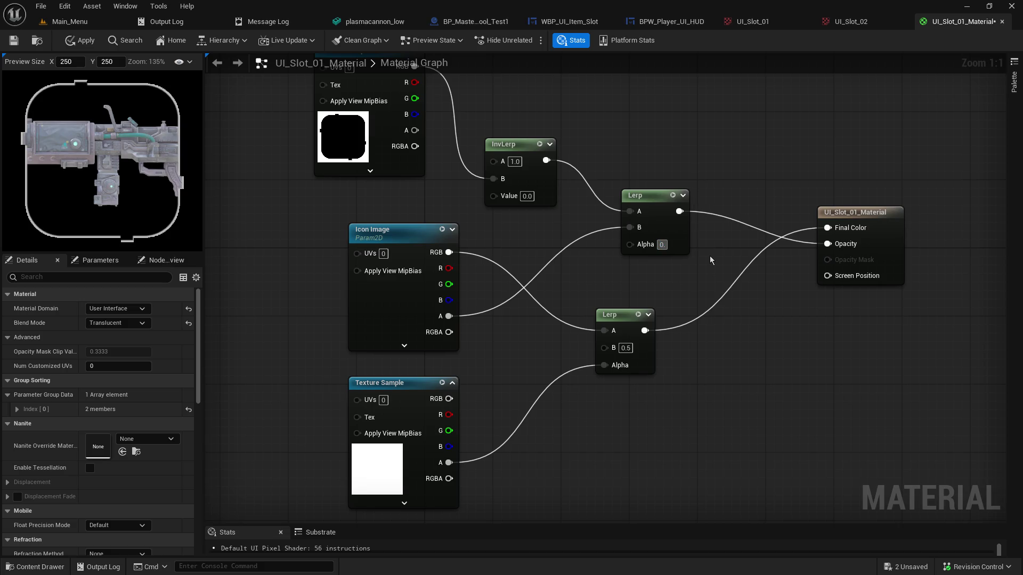
key("BackSpace")
type("5")
key("Return")
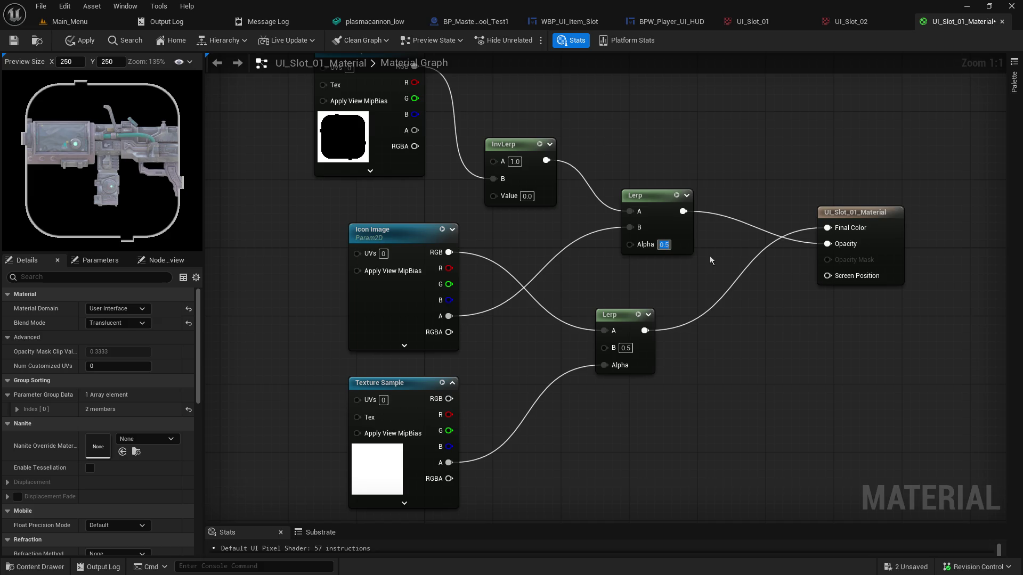
type("01")
key("BackSpace")
type(".1")
key("Return")
Try the top Lerp's Alpha at 0.0 and 0.9, settling on 1.0
left_click(709, 256)
key("BackSpace")
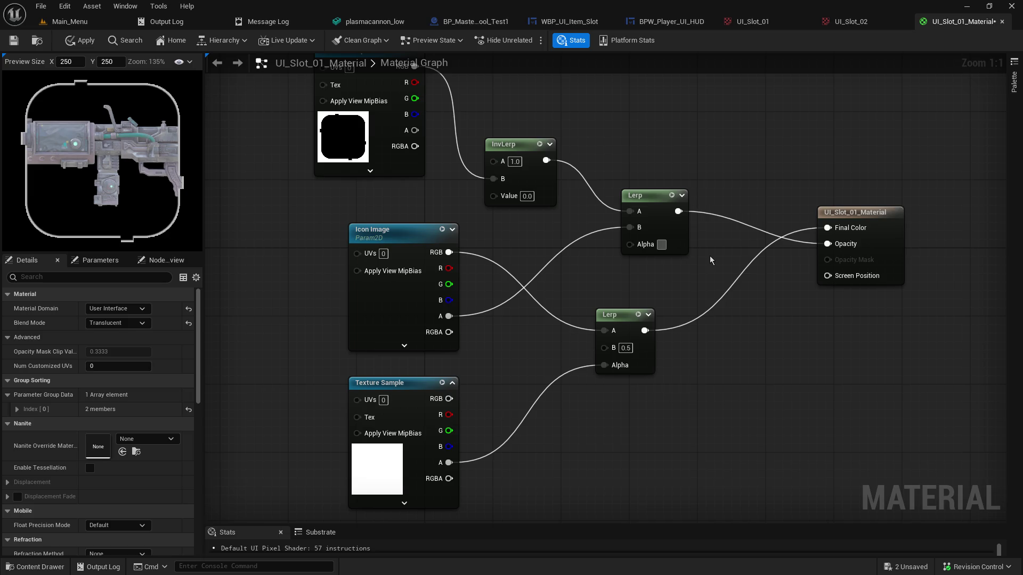
type("0")
key("Return")
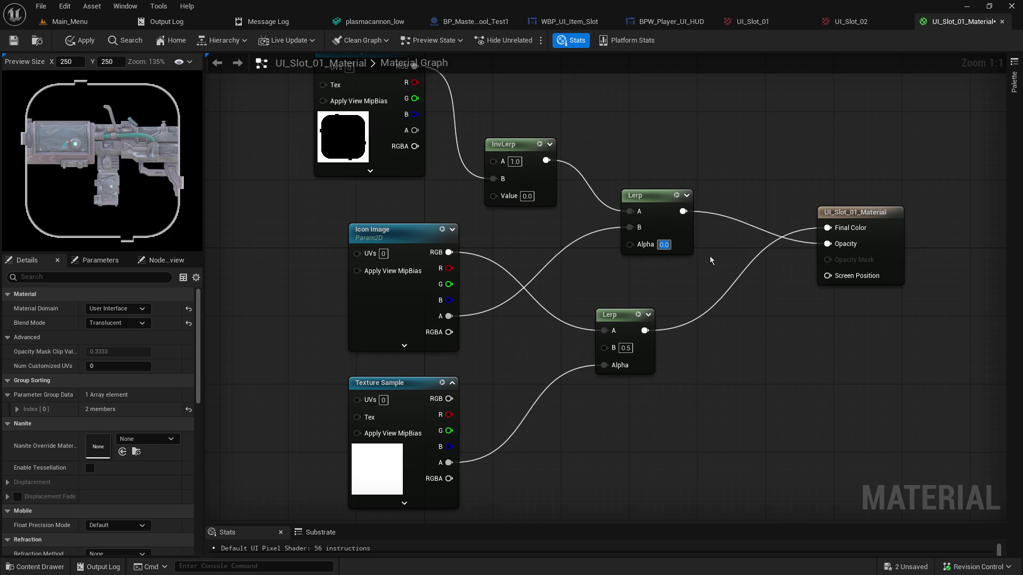
type("0.9")
key("Return")
type("1.0")
key("Return")
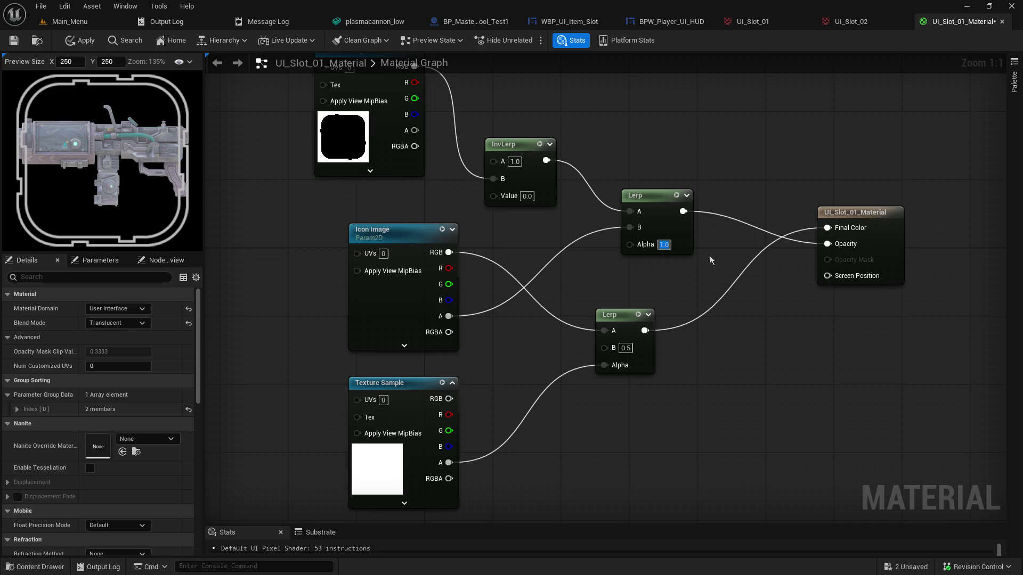
left_click_drag(658, 145, 695, 188)
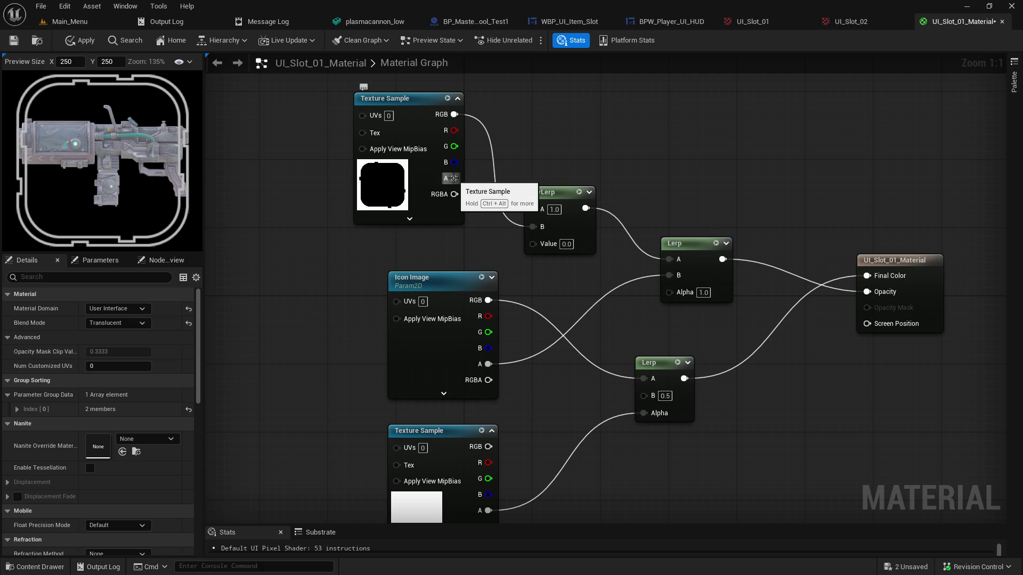
Test both texture alphas on the top Lerp's Alpha, then disconnect that Lerp from Opacity
mouse_move(453, 178)
left_mouse_down()
mouse_move(679, 331)
mouse_move(680, 294)
left_mouse_up()
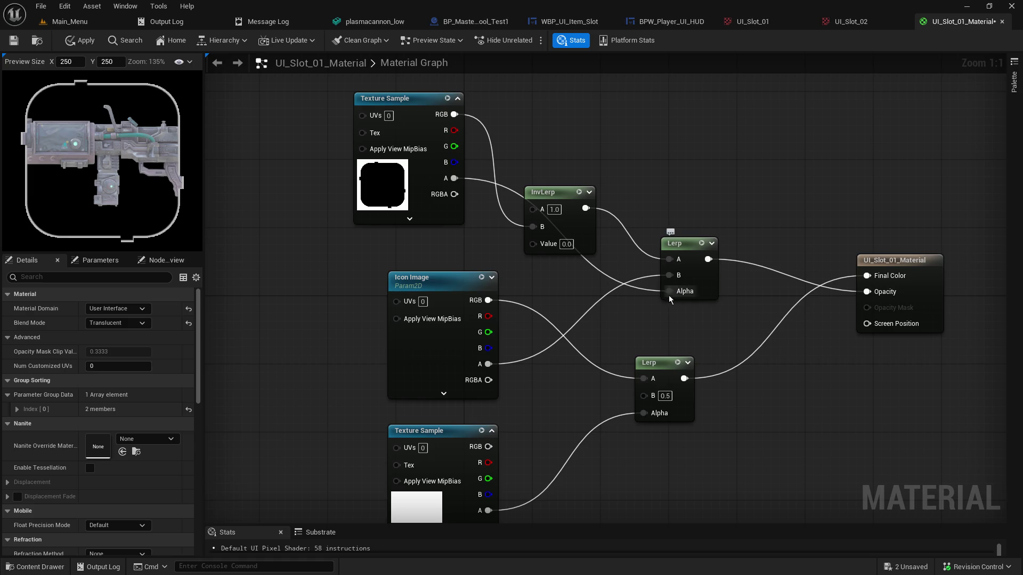
left_click(669, 292, "alt")
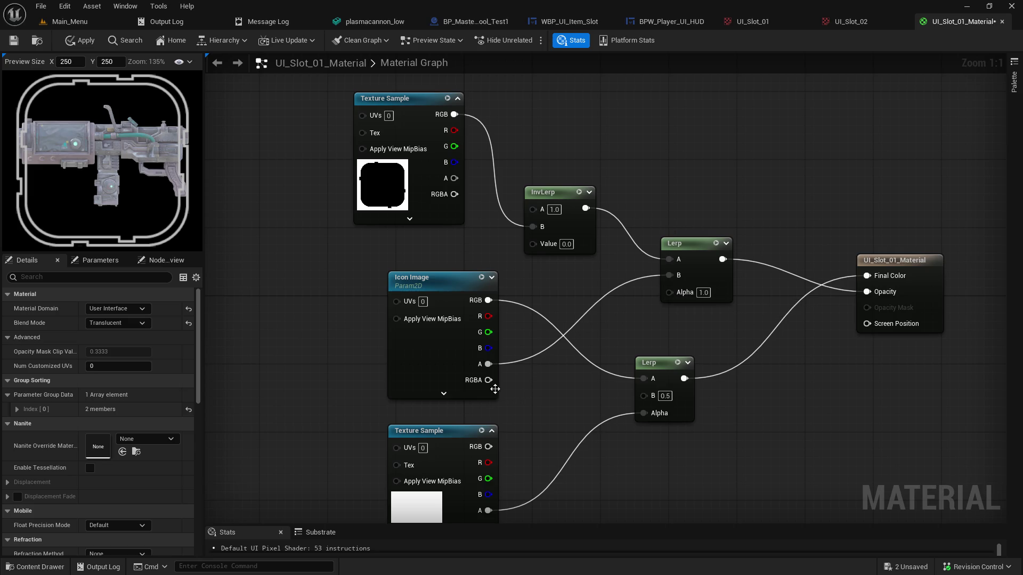
left_click_drag(518, 379, 504, 346)
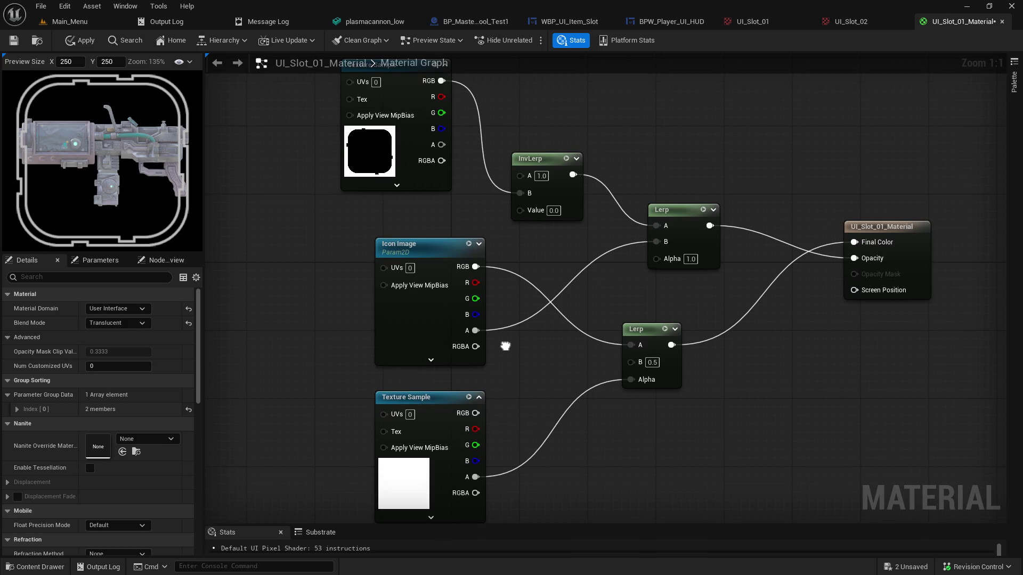
mouse_move(475, 477)
left_mouse_down()
mouse_move(586, 306)
mouse_move(665, 268)
left_mouse_up()
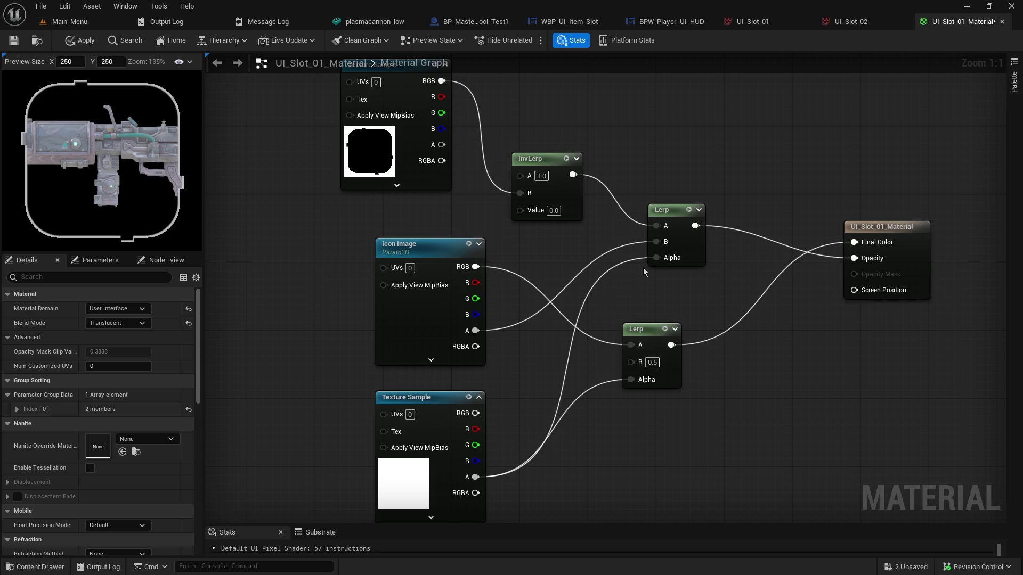
left_click(655, 259, "alt")
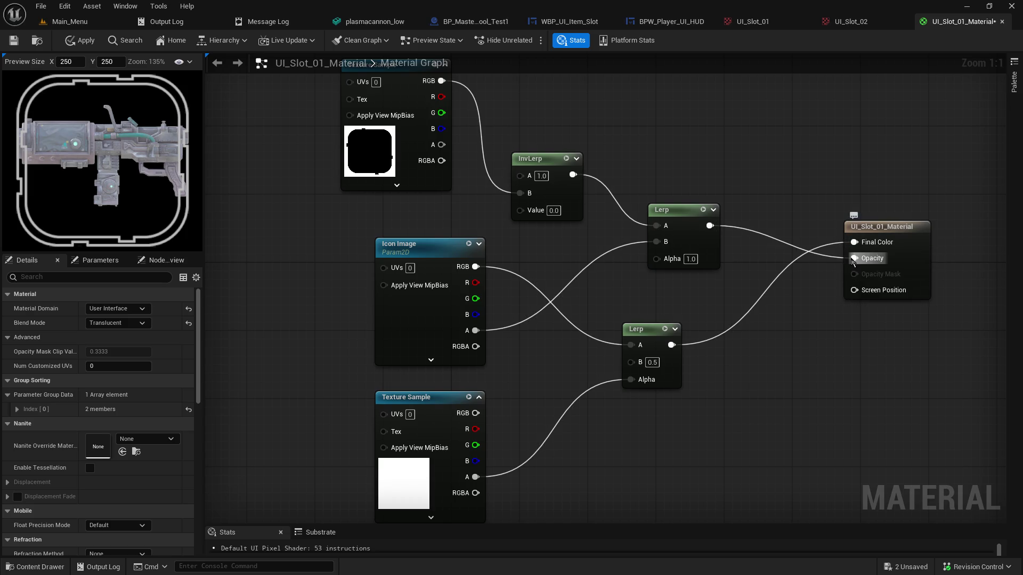
left_click(853, 260, "alt")
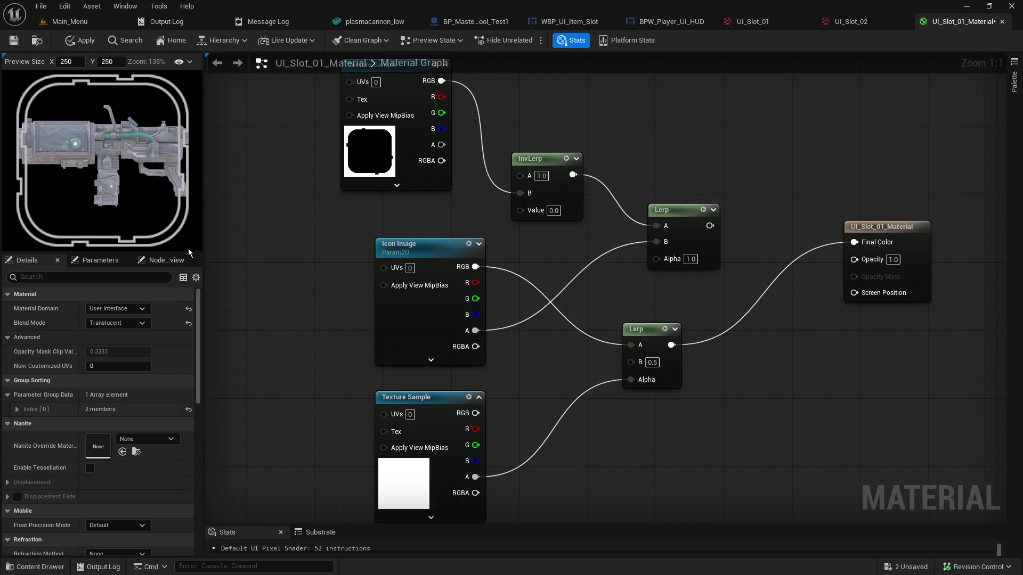
Set the lower Lerp's B to 1.0, trying 0.0 in between
left_click(651, 362)
type("1")
key("Return")
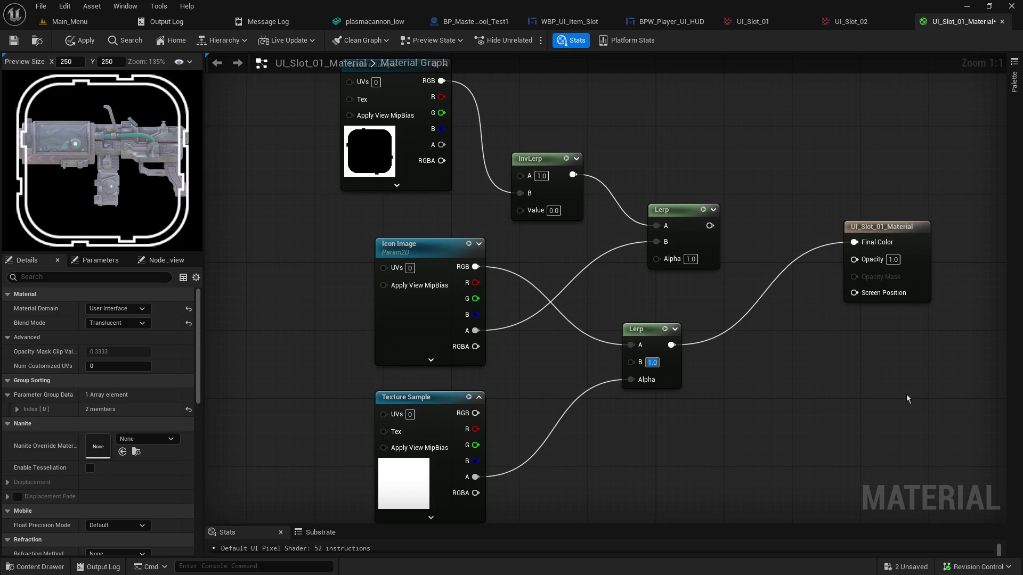
type("0")
key("Return")
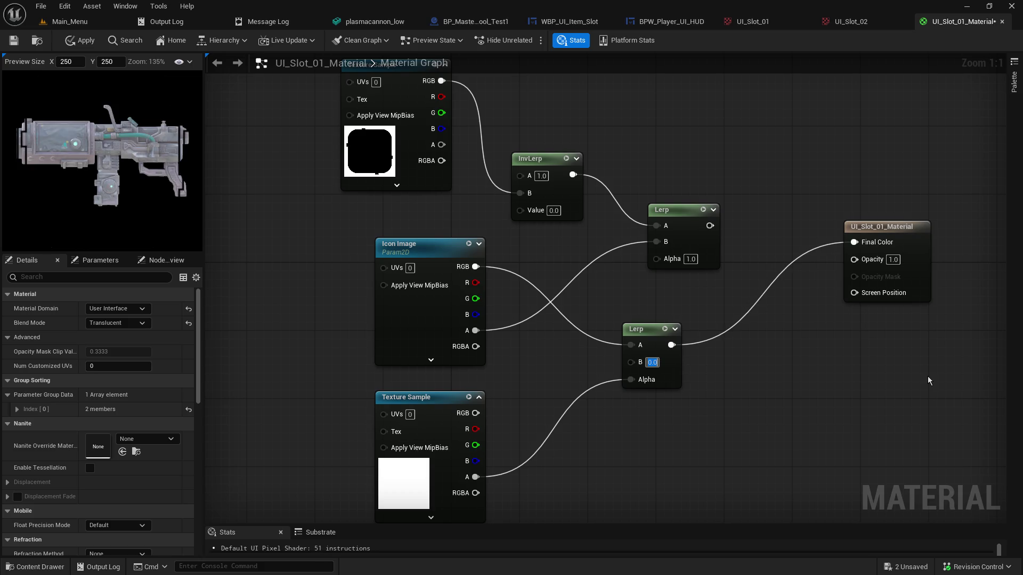
type("1")
key("Return")
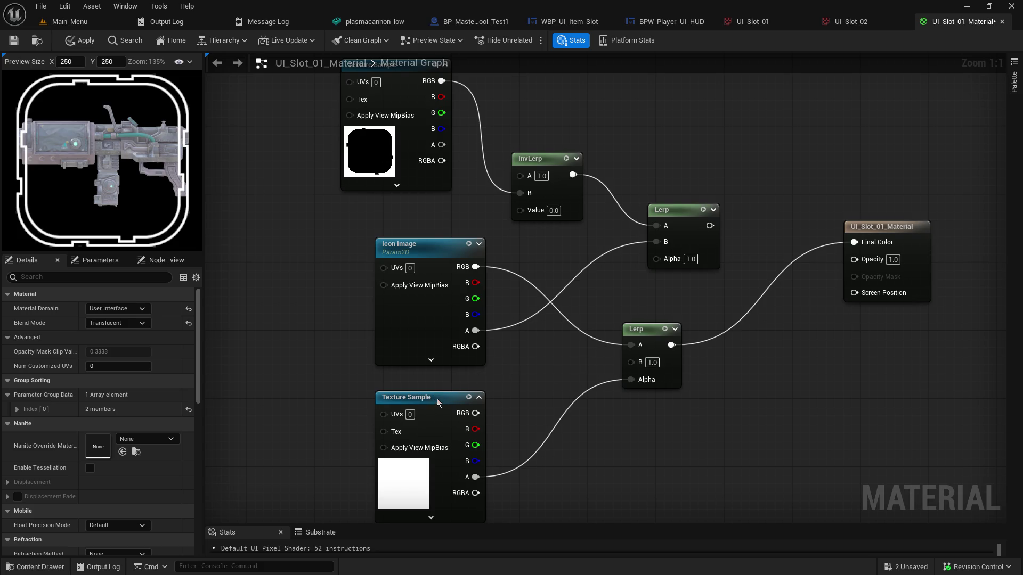
Move the frame texture's alpha wire onto the lower Lerp's B and set its Alpha to 1
left_click_drag(437, 401, 446, 385)
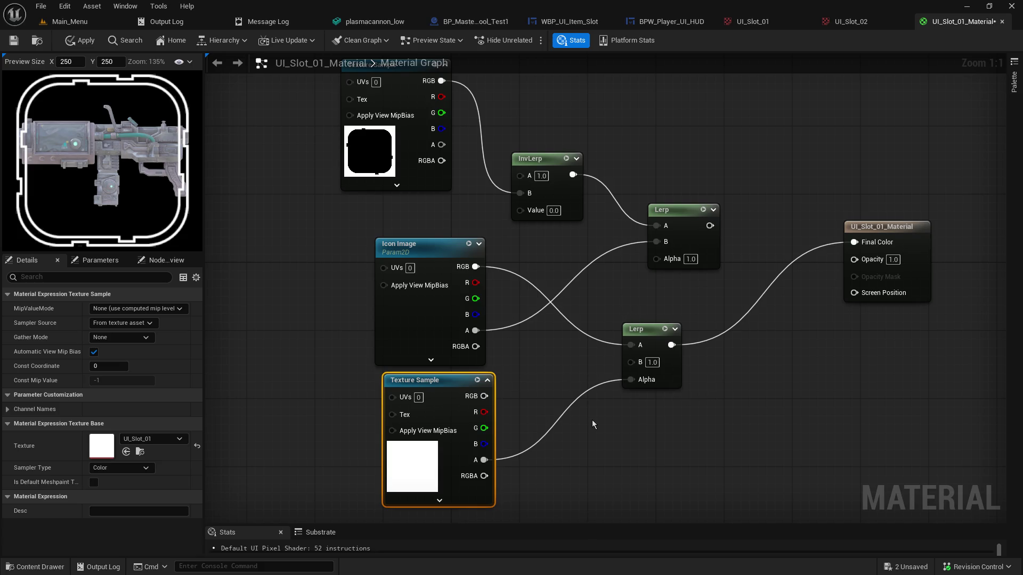
left_click_drag(625, 381, 630, 361)
left_click(665, 378)
type("1")
key("Return")
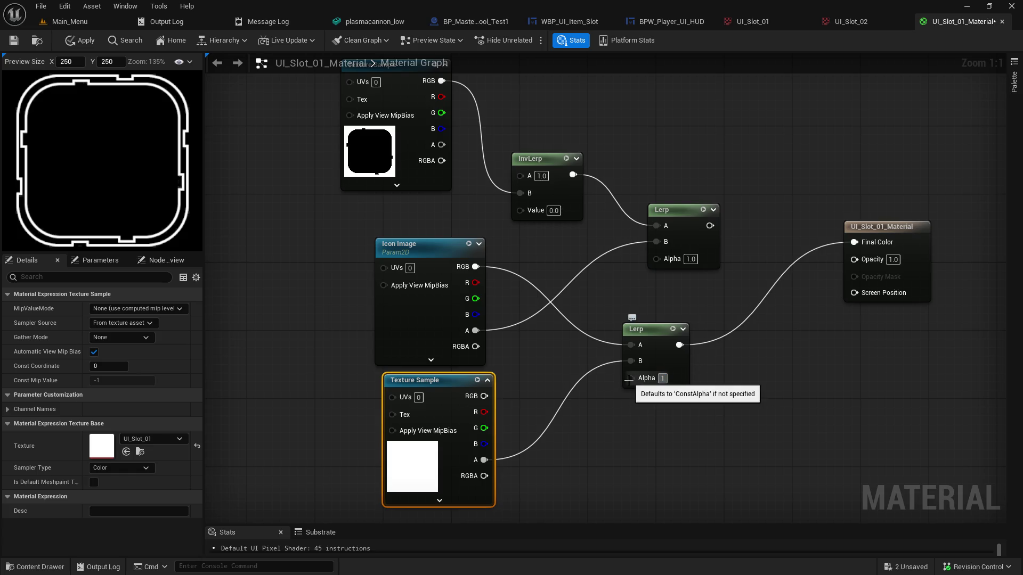
Try the texture alpha links on Lerp Alpha, InvLerp B and lower Lerp B, and raise InvLerp
left_click_drag(631, 361, 632, 381, "ctrl")
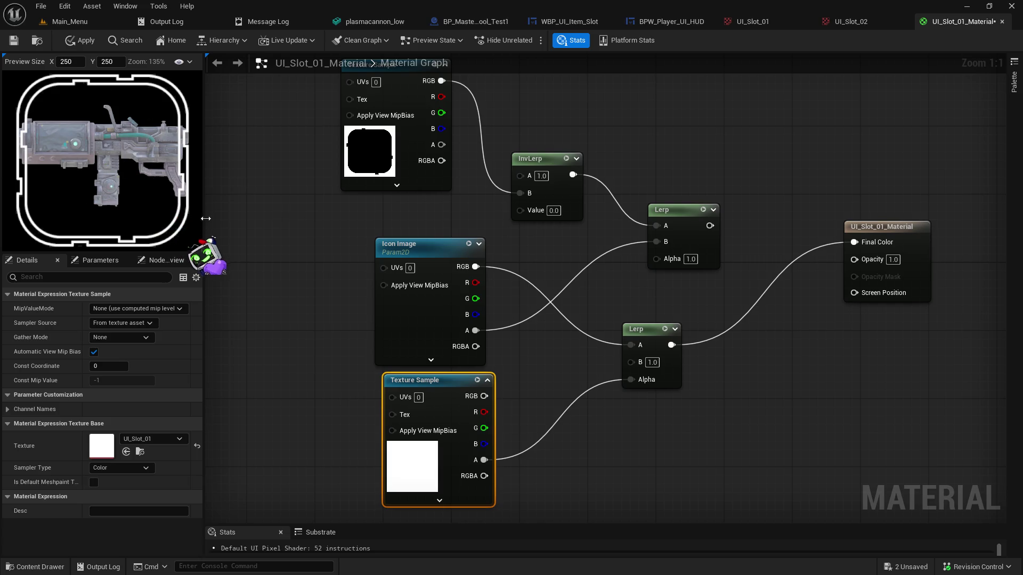
left_click_drag(438, 144, 516, 189)
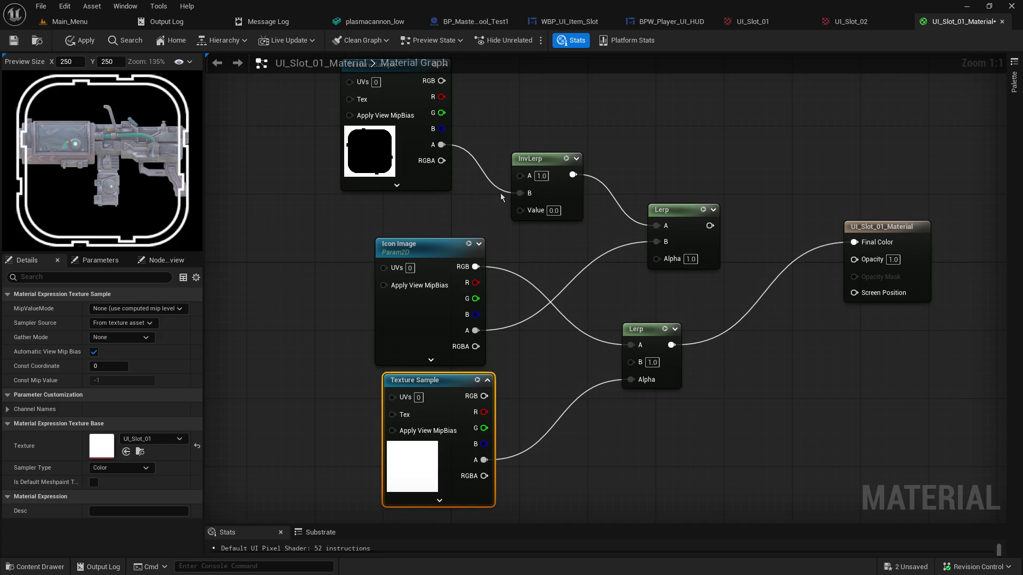
left_click(521, 193, "alt")
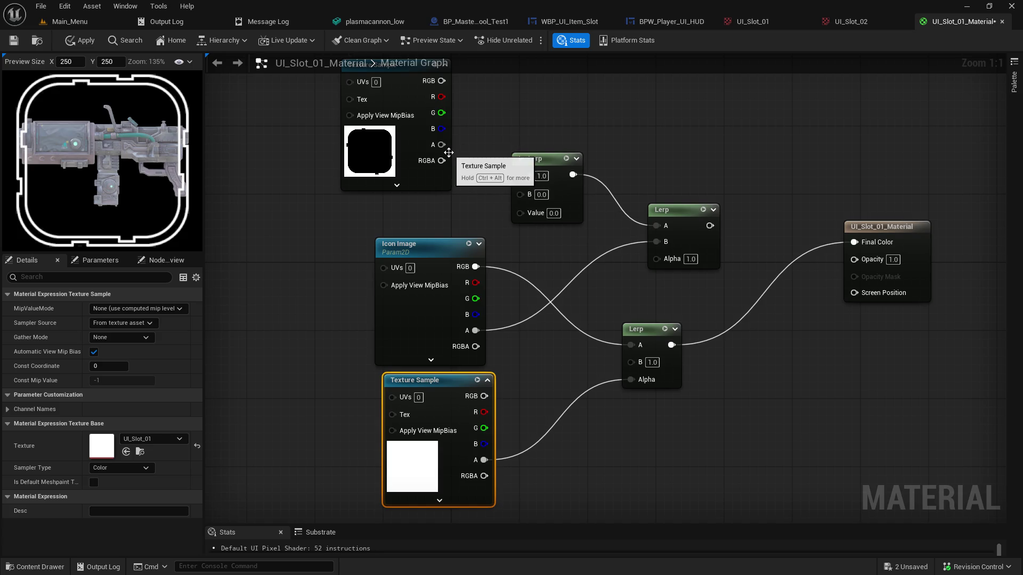
mouse_move(525, 162)
left_mouse_down()
mouse_move(567, 130)
mouse_move(525, 120)
mouse_move(568, 111)
left_mouse_up()
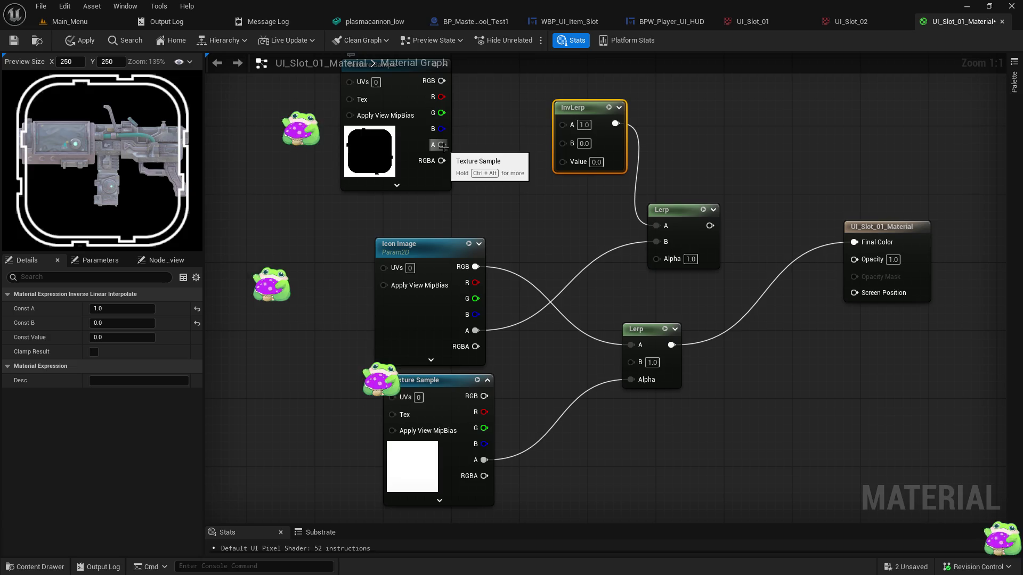
mouse_move(442, 145)
left_mouse_down()
mouse_move(617, 372)
mouse_move(630, 362)
left_mouse_up()
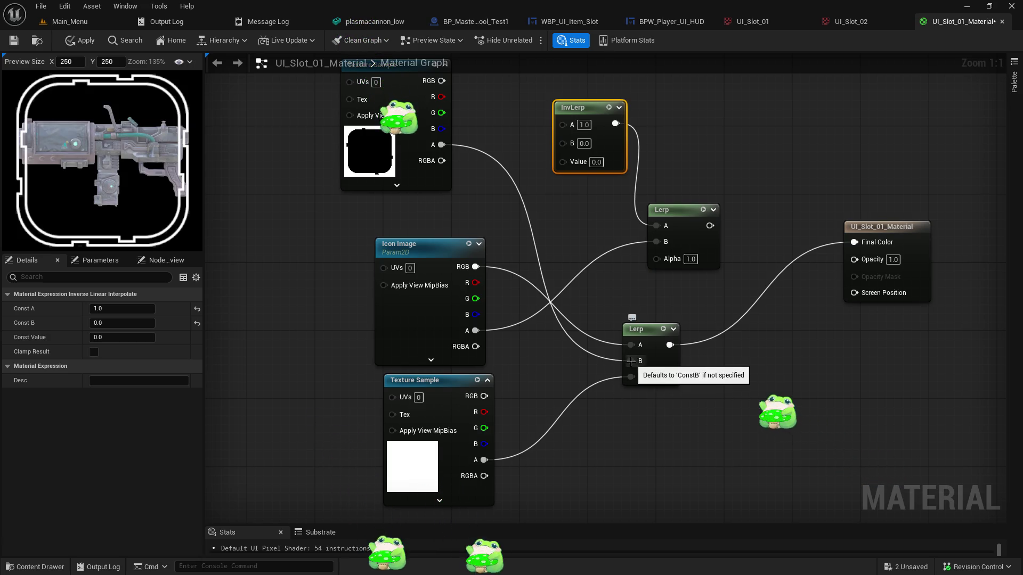
left_click(630, 361, "alt")
Wire the top texture's RGB into InvLerp B and disconnect InvLerp from the upper Lerp's A
mouse_move(441, 81)
left_mouse_down()
mouse_move(609, 349)
mouse_move(629, 362)
left_mouse_up()
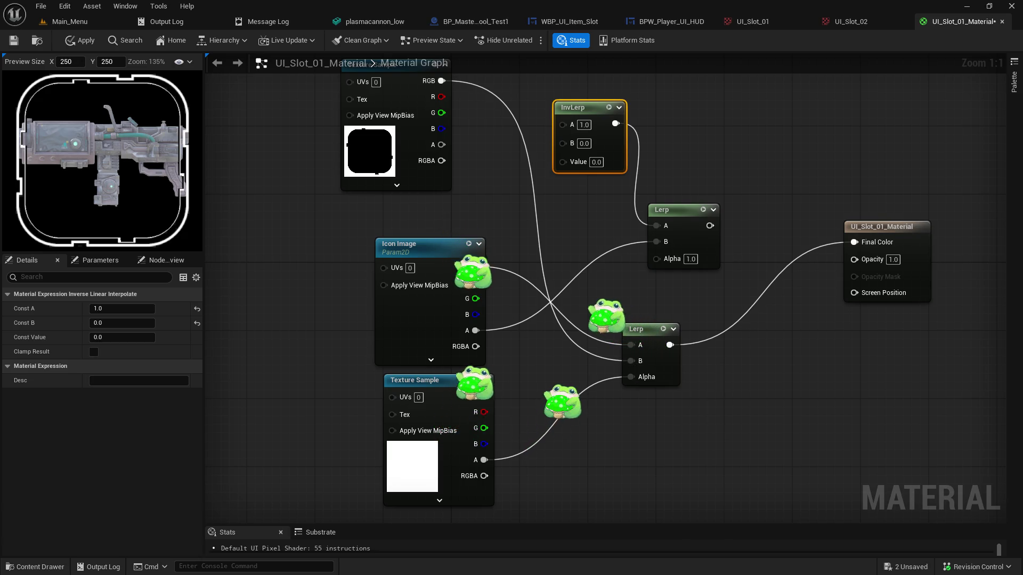
key("ctrl+z")
left_click_drag(441, 161, 631, 362)
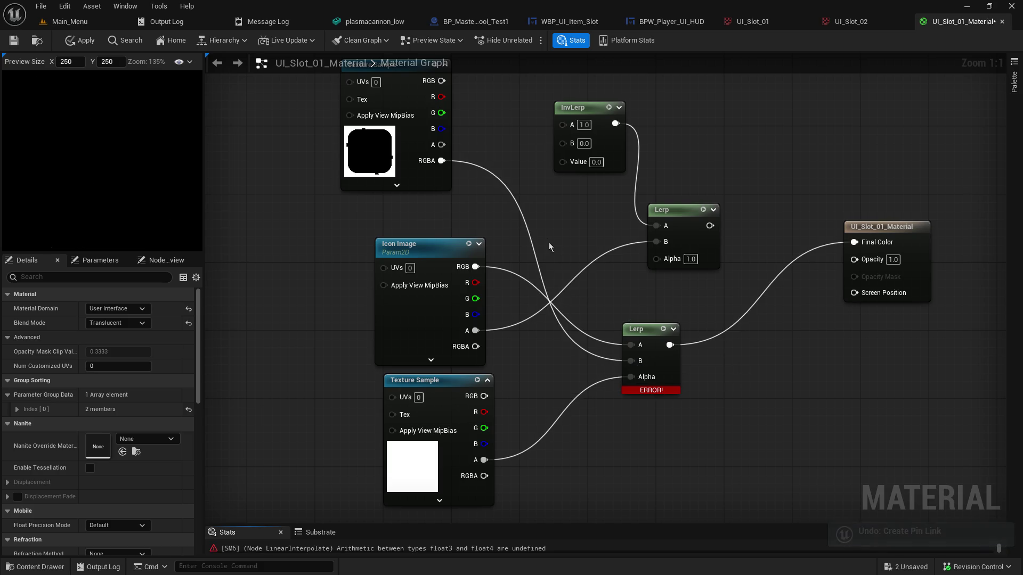
key("ctrl+z")
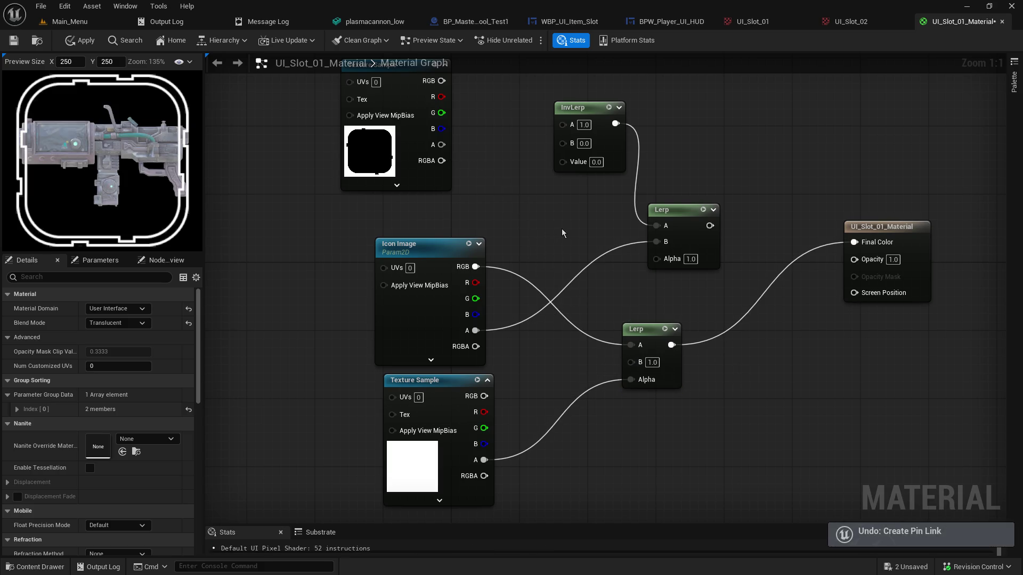
mouse_move(442, 81)
left_mouse_down()
mouse_move(532, 125)
mouse_move(536, 170)
mouse_move(565, 148)
left_mouse_up()
mouse_move(588, 110)
left_mouse_down()
mouse_move(521, 105)
mouse_move(572, 218)
mouse_move(602, 370)
mouse_move(622, 385)
mouse_move(631, 366)
left_mouse_up()
left_click(590, 123, "alt")
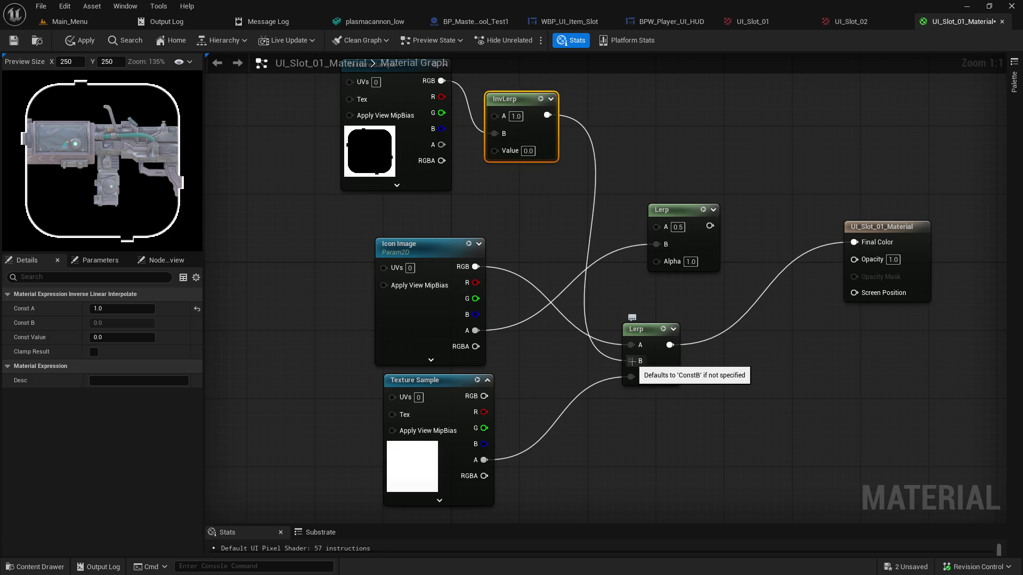
left_click(632, 361, "alt")
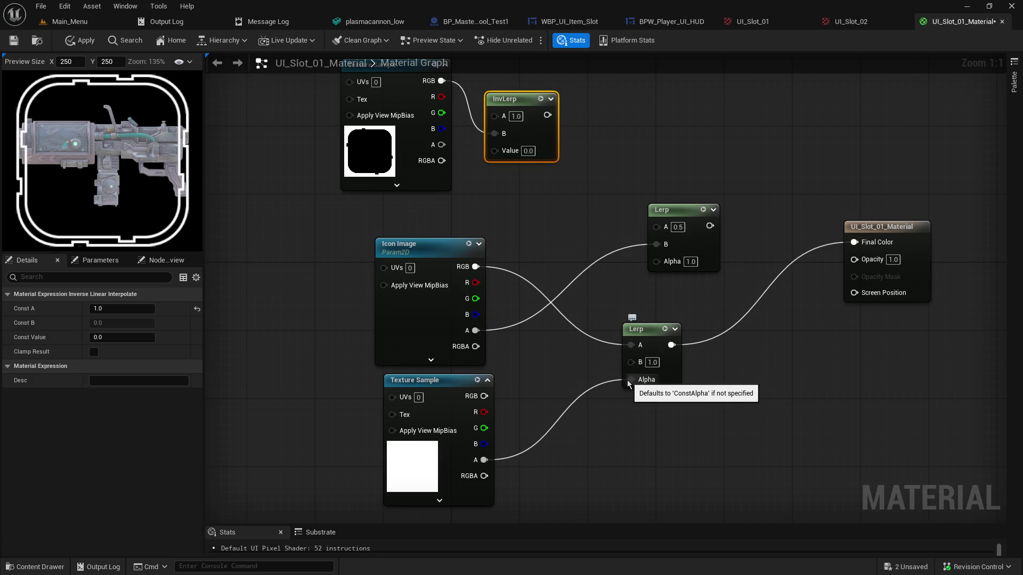
left_click_drag(547, 115, 631, 361)
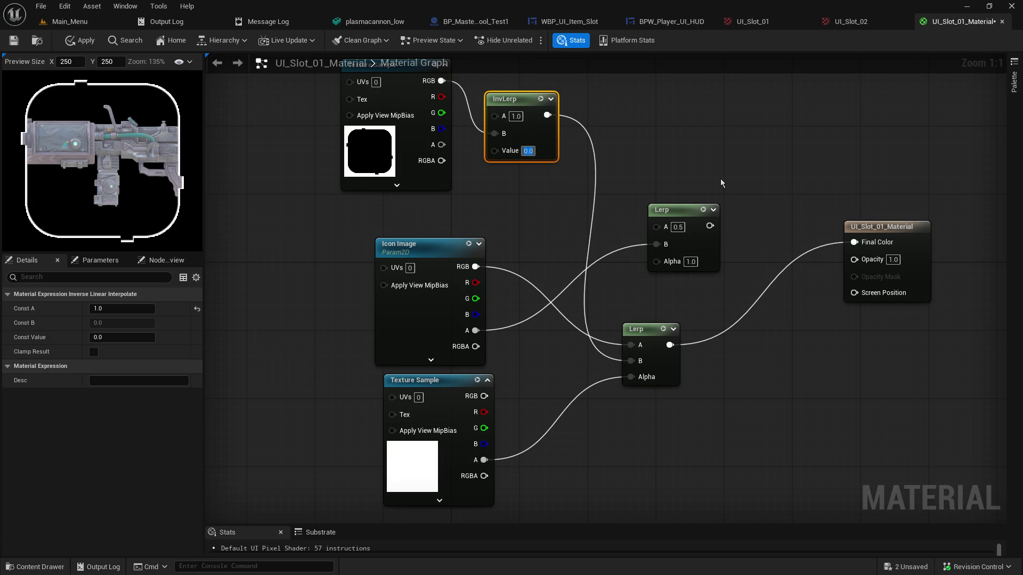
type("1")
key("Return")
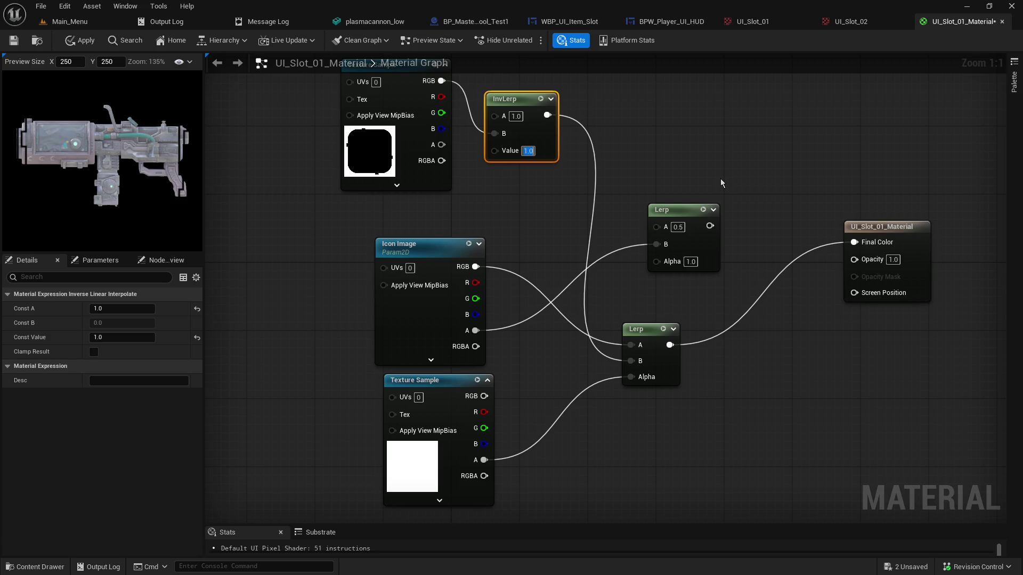
type("0")
key("Return")
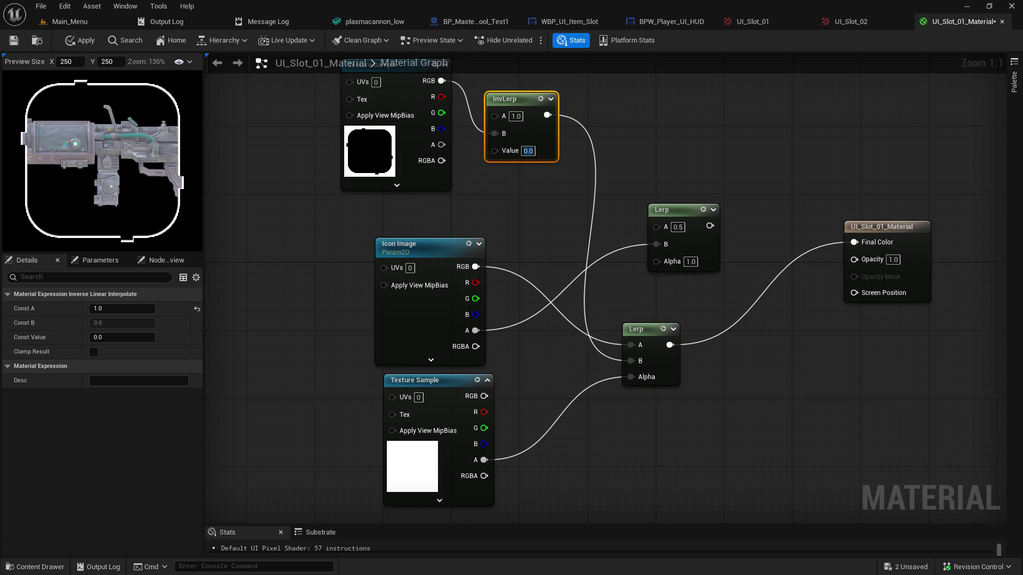
key("alt+Tab")
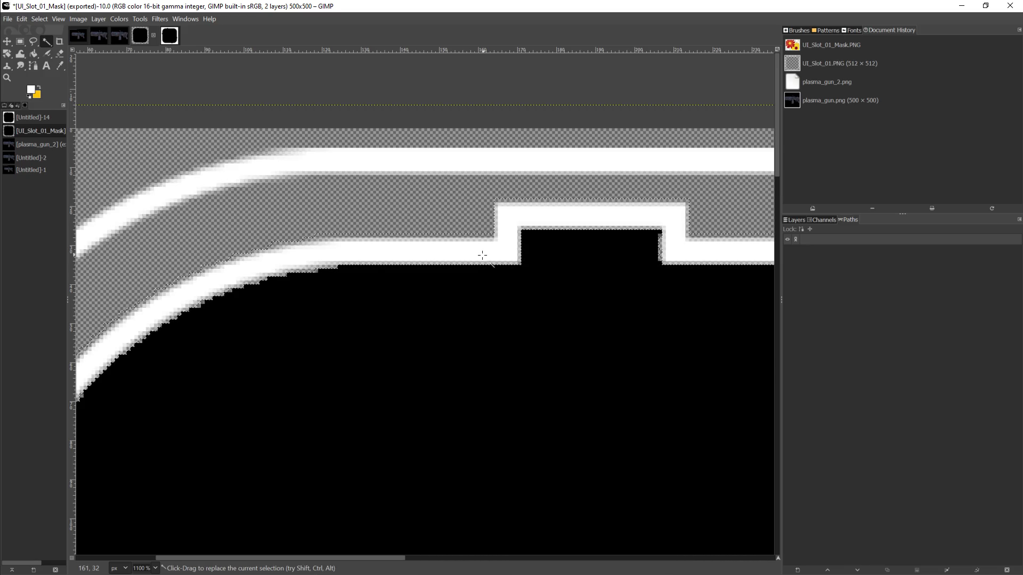
Select the mask's black interior and delete it to transparency, undoing a mistaken band deletion
key("ctrl")
left_click(473, 212, "shift")
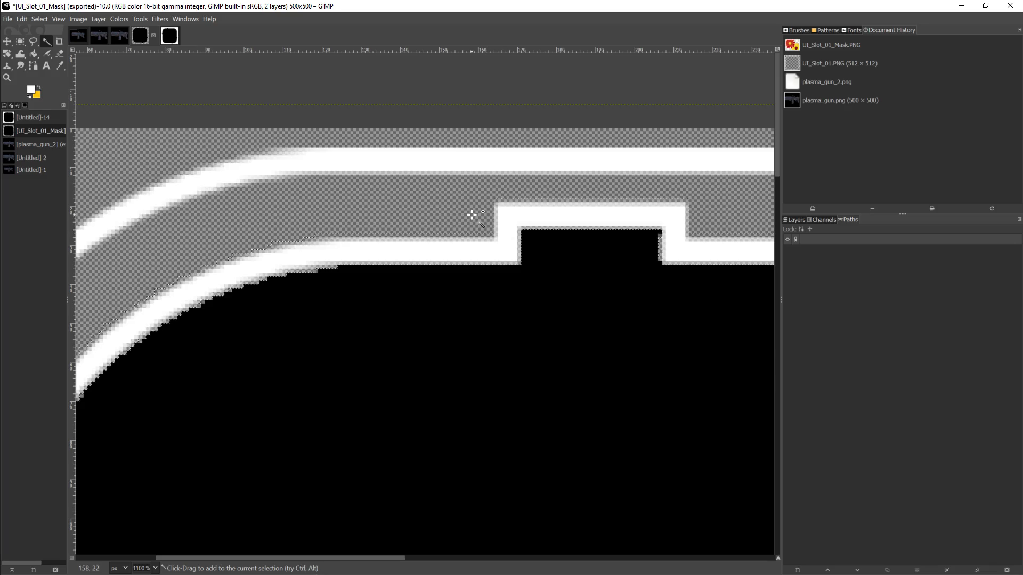
left_click(480, 162)
key("Delete")
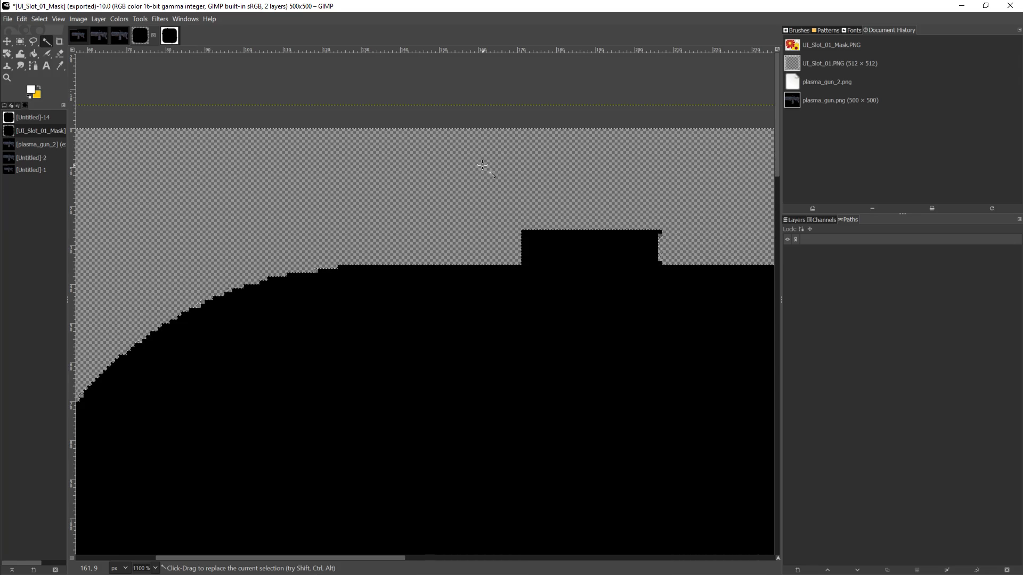
key("ctrl+z")
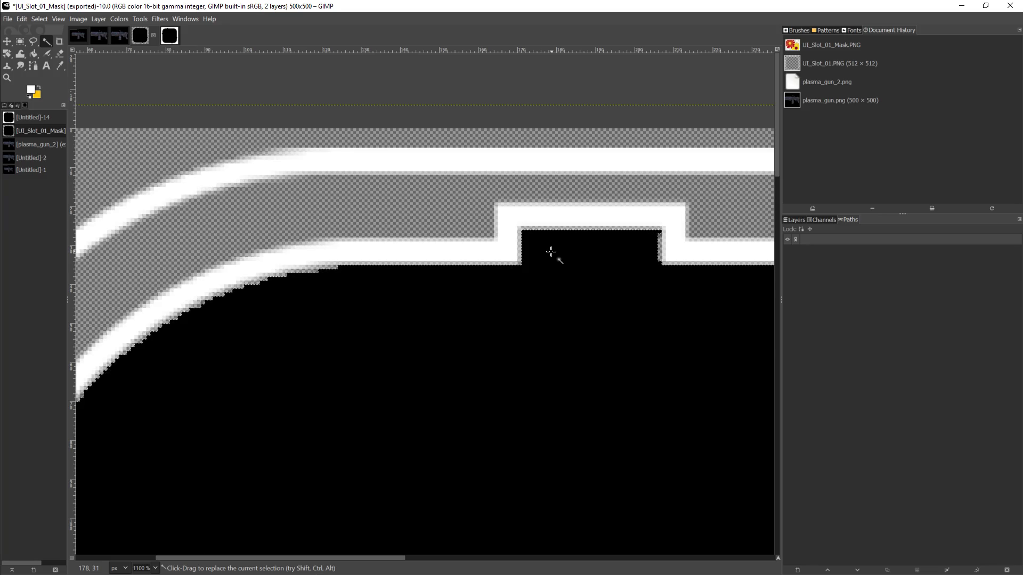
key("Delete")
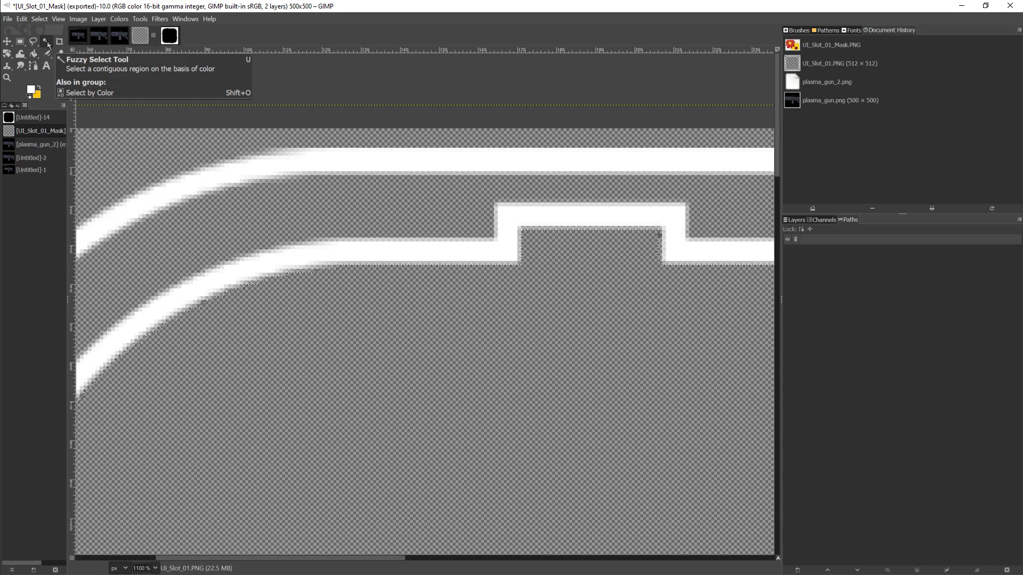
Fuzzy-select both white frame stripes along their edges and clear that selection to transparency
left_click(48, 44)
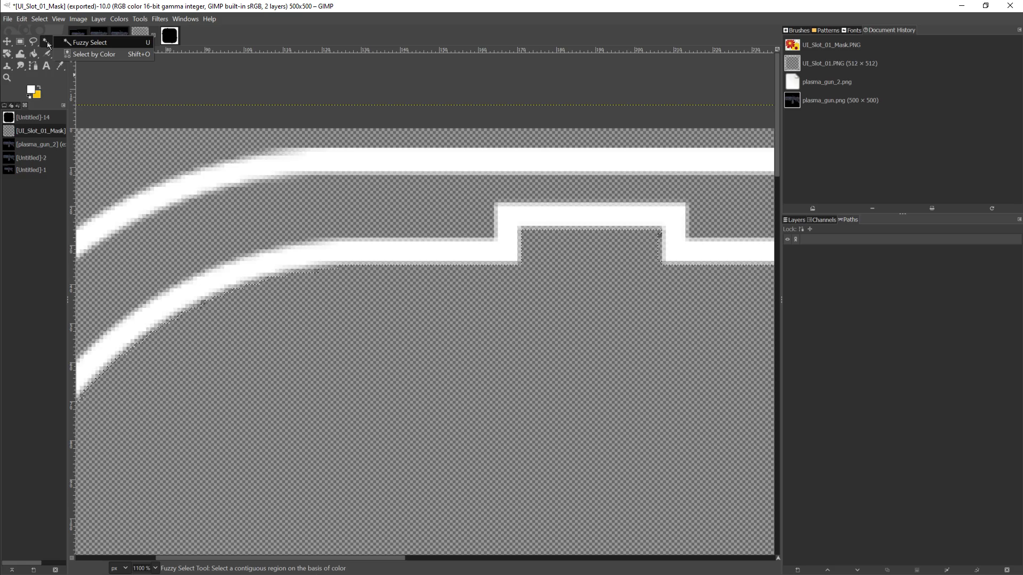
left_click(88, 42)
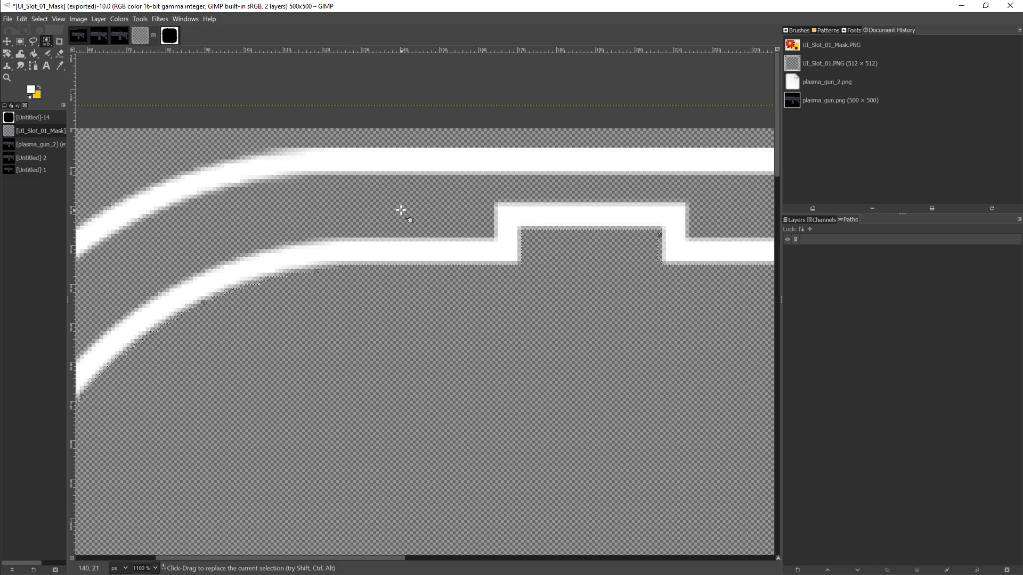
left_click(420, 256)
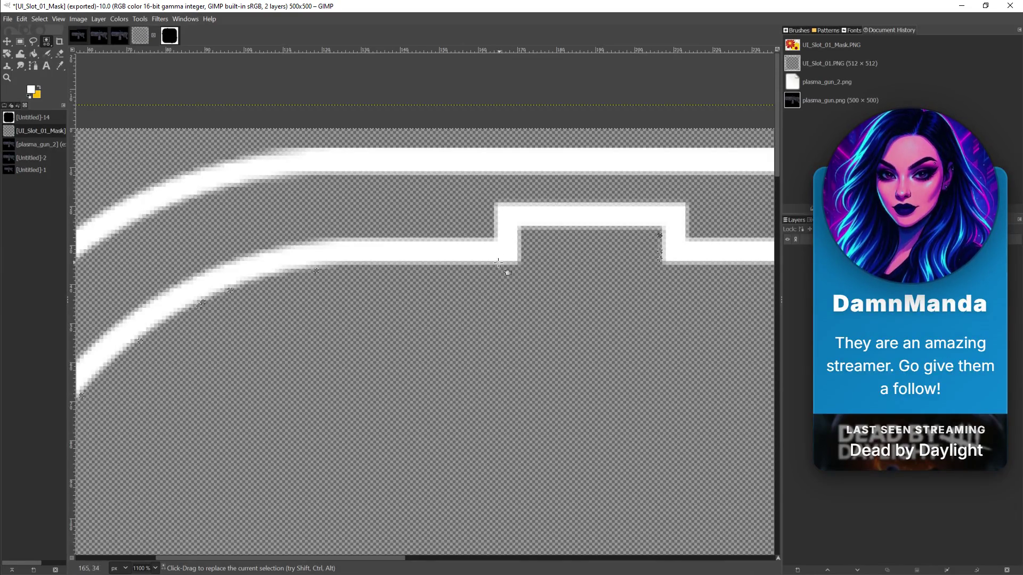
left_click(433, 246)
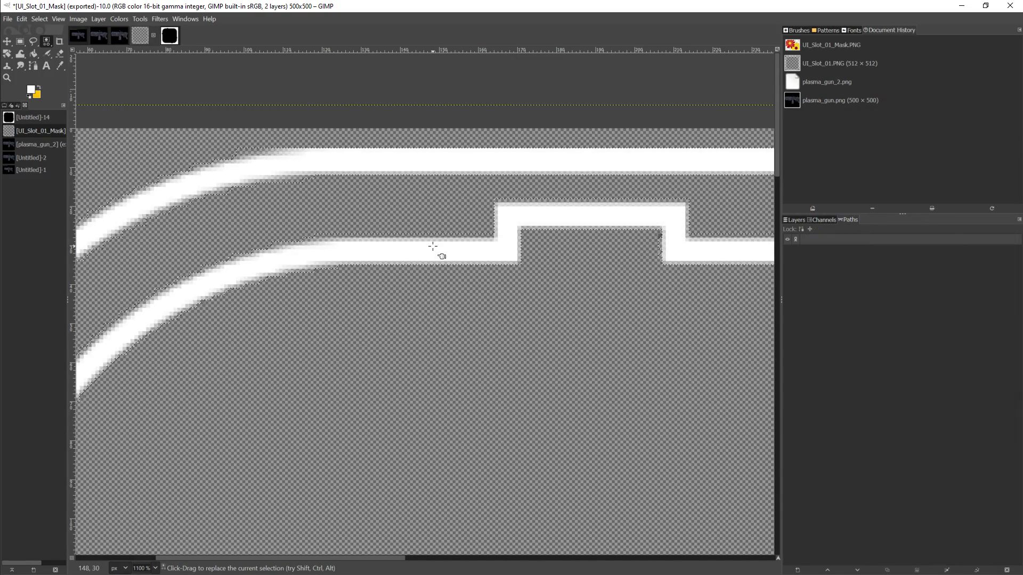
left_click(420, 204, "shift")
key("Delete")
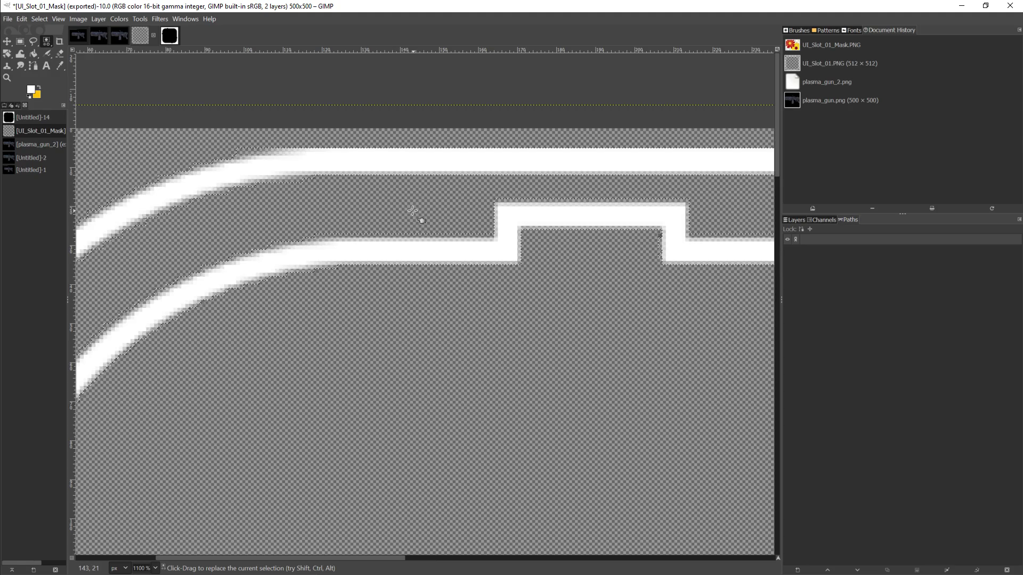
left_click(33, 54)
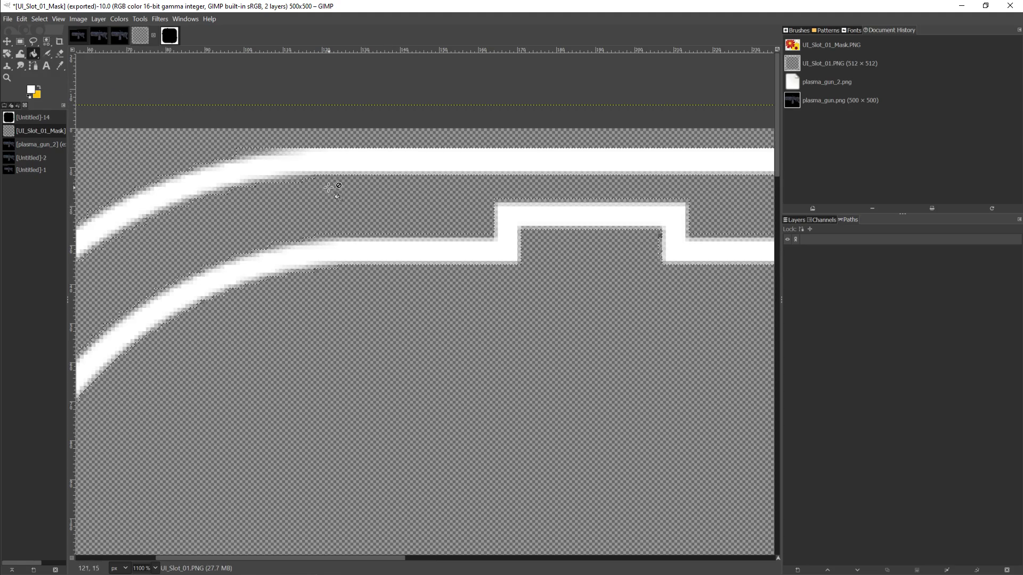
Bucket-fill the upper frame stripe solid white so its edges are hard
left_click(345, 164)
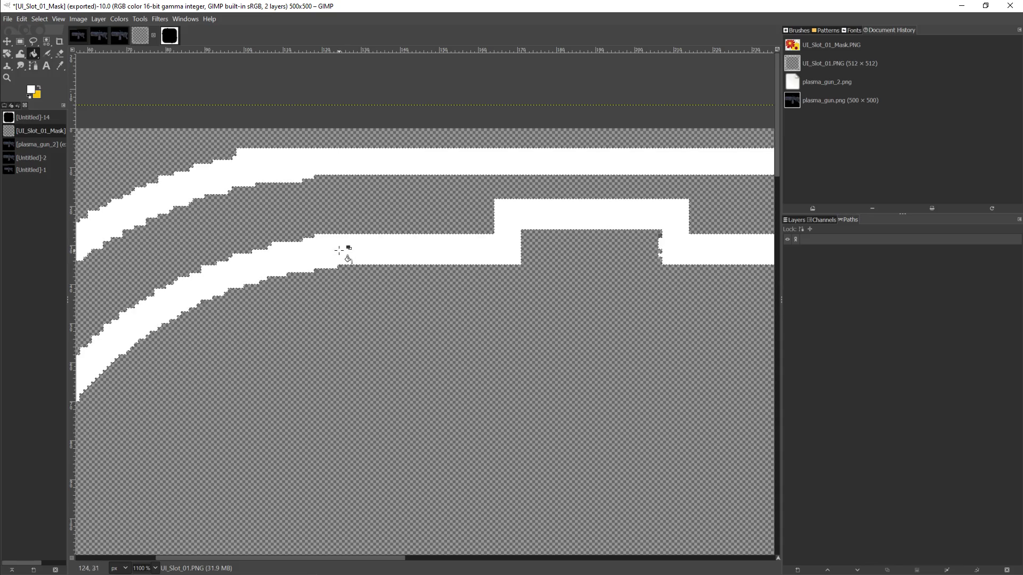
scroll(377, 302, "down", 10)
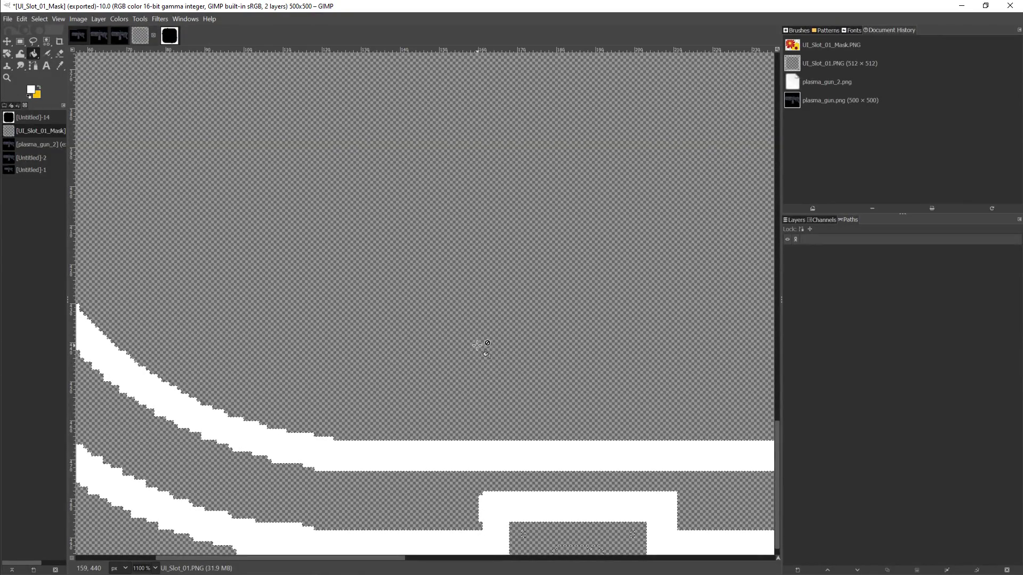
scroll(478, 345, "down", 2, "ctrl")
scroll(477, 345, "down", 1, "ctrl")
scroll(481, 310, "up", 6)
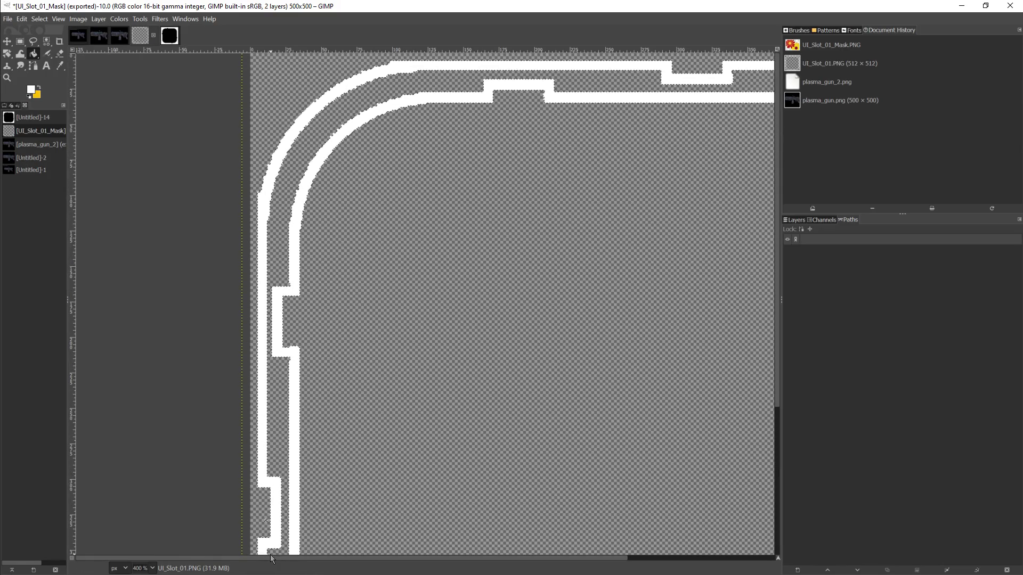
left_click_drag(260, 559, 430, 558)
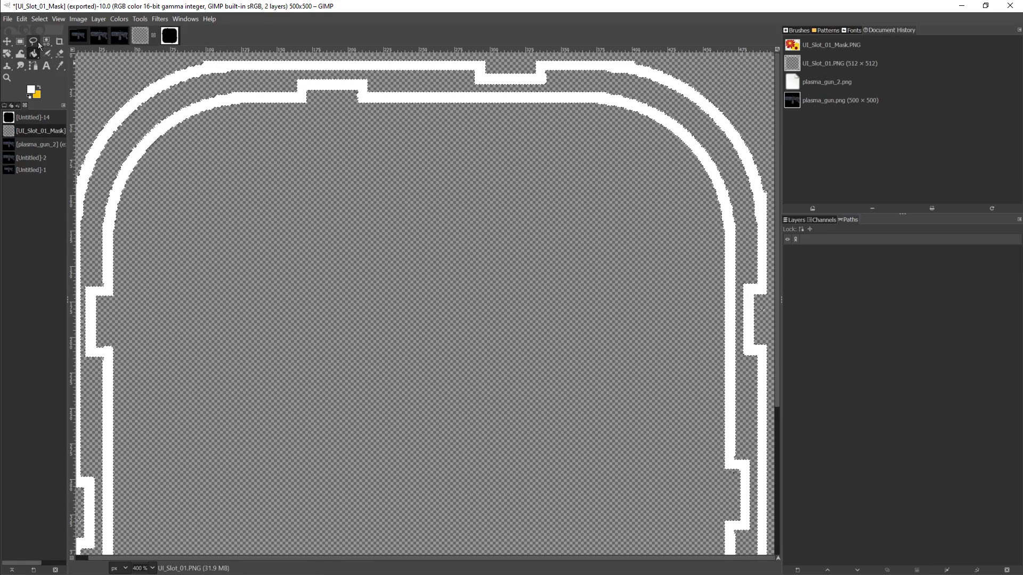
Fill the gap between the outlines and the outside area white, then pick black as foreground
left_click(20, 41)
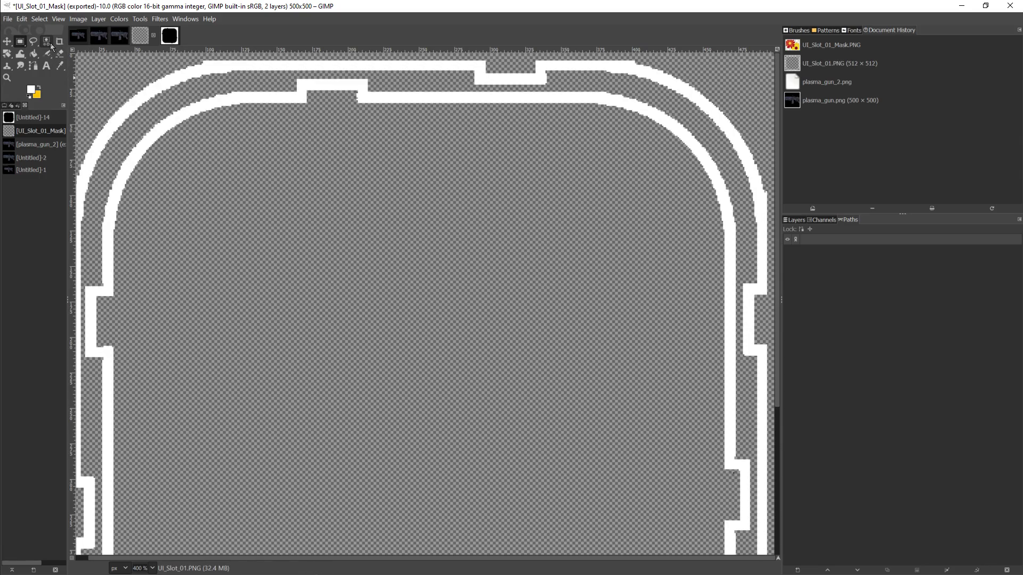
left_click(47, 53)
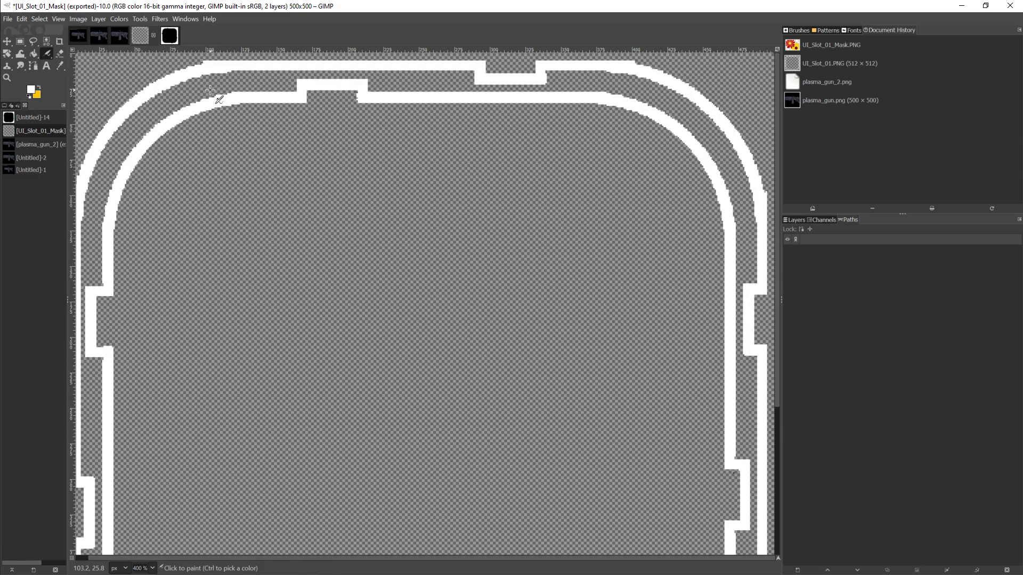
left_click(34, 53)
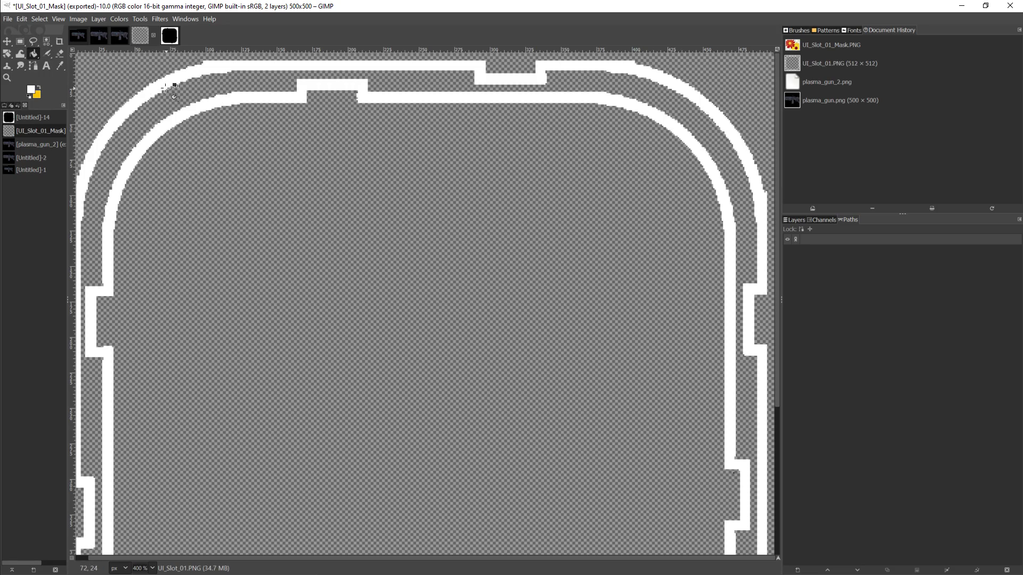
left_click(161, 90)
left_click(127, 77)
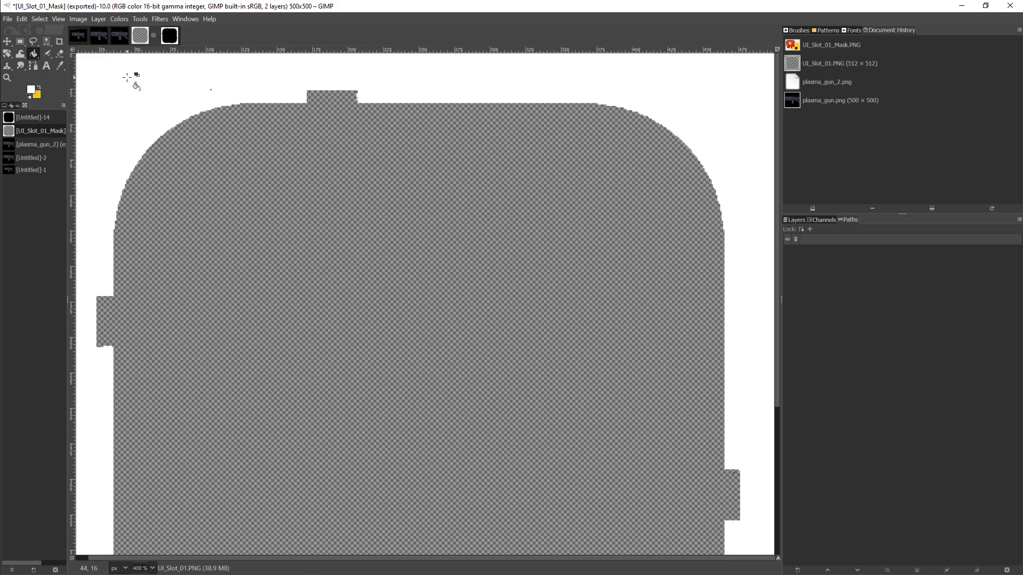
scroll(251, 283, "down", 5)
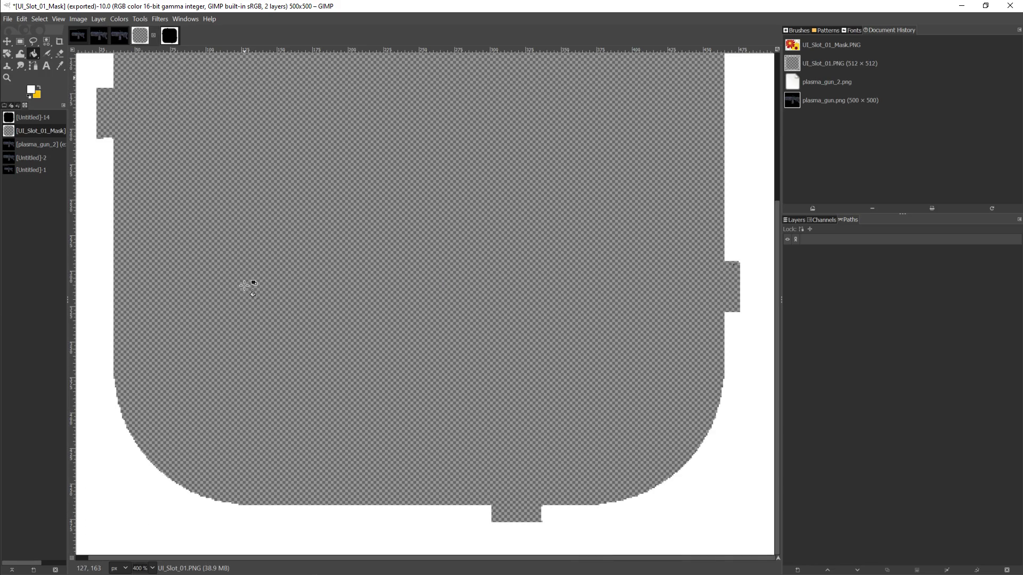
scroll(245, 286, "up", 5)
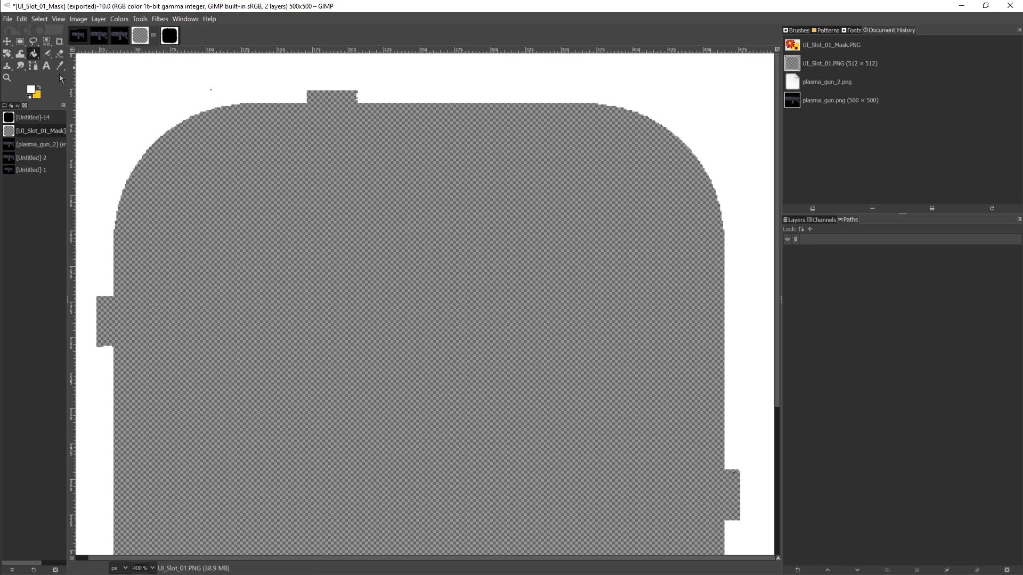
left_click(33, 89)
mouse_move(33, 86)
left_mouse_down()
mouse_move(31, 141)
mouse_move(8, 176)
left_mouse_up()
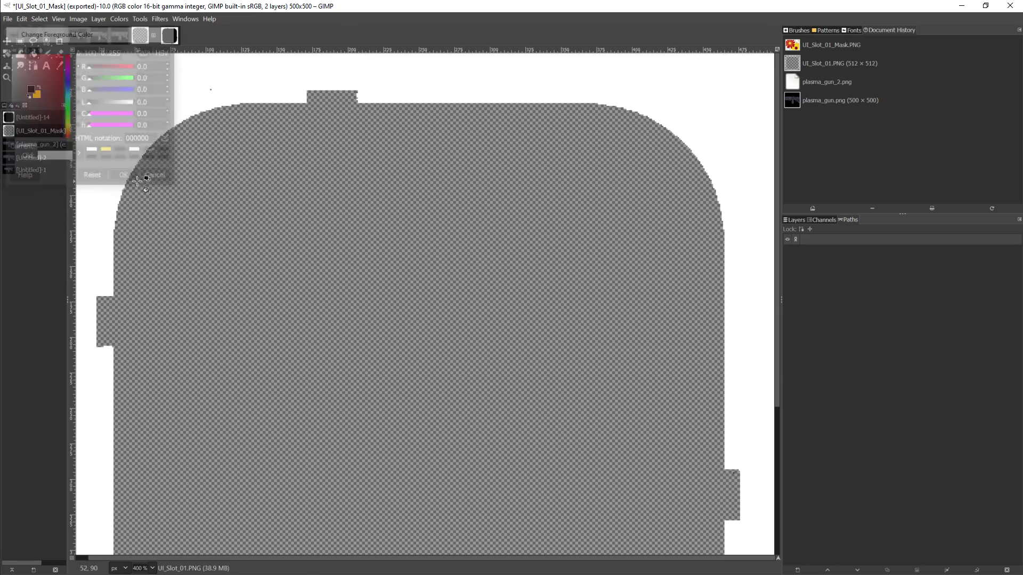
Confirm black and fill the transparent rounded inner shape solid black
left_click(124, 177)
left_click(317, 241)
scroll(315, 250, "down", 5)
scroll(314, 250, "up", 5)
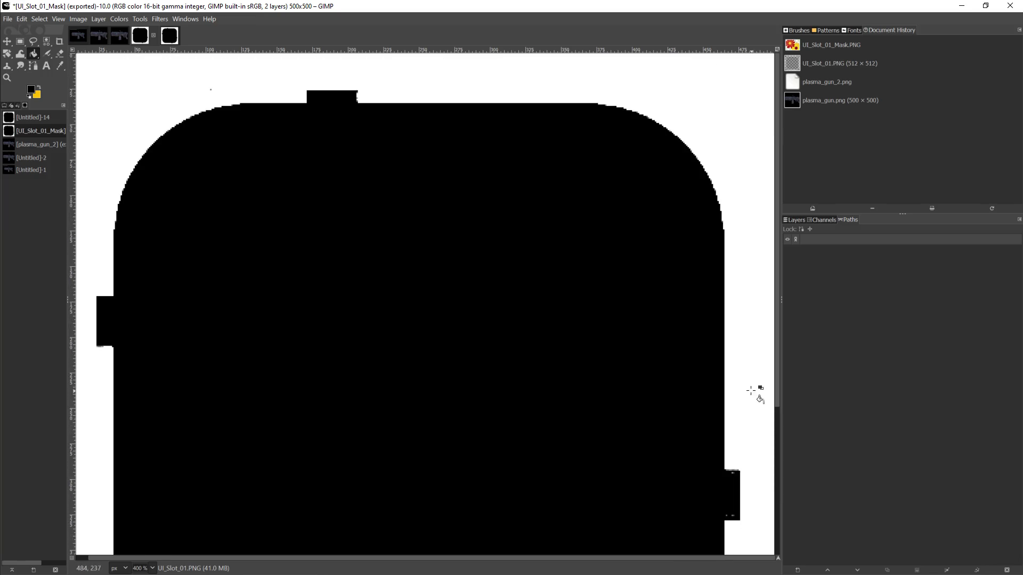
mouse_move(776, 357)
left_mouse_down()
mouse_move(775, 367)
mouse_move(782, 345)
left_mouse_up()
Set the foreground back to white and fill the outer margin white
left_click(34, 91)
left_click(107, 150)
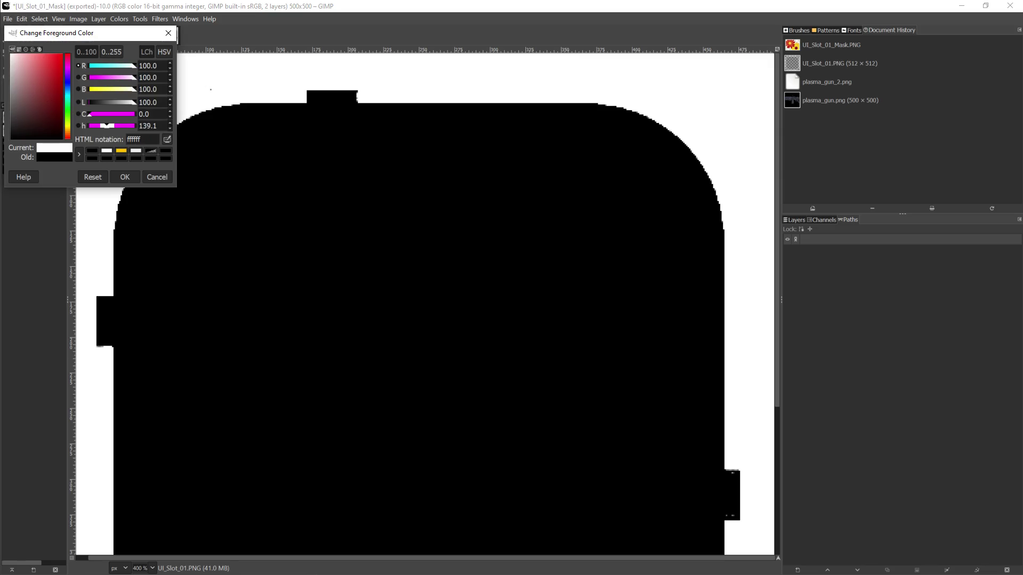
left_click(124, 177)
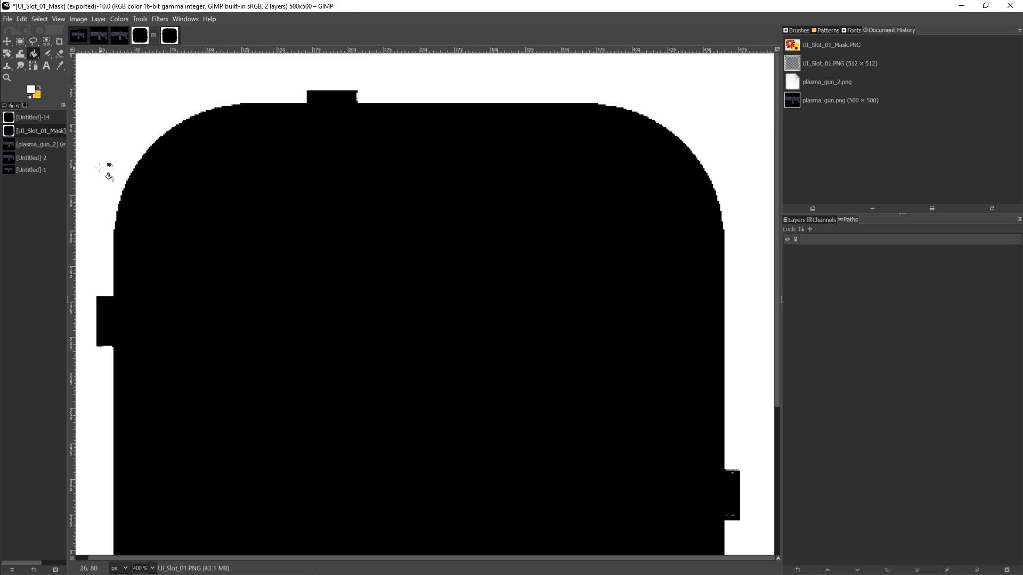
scroll(119, 414, "down", 5)
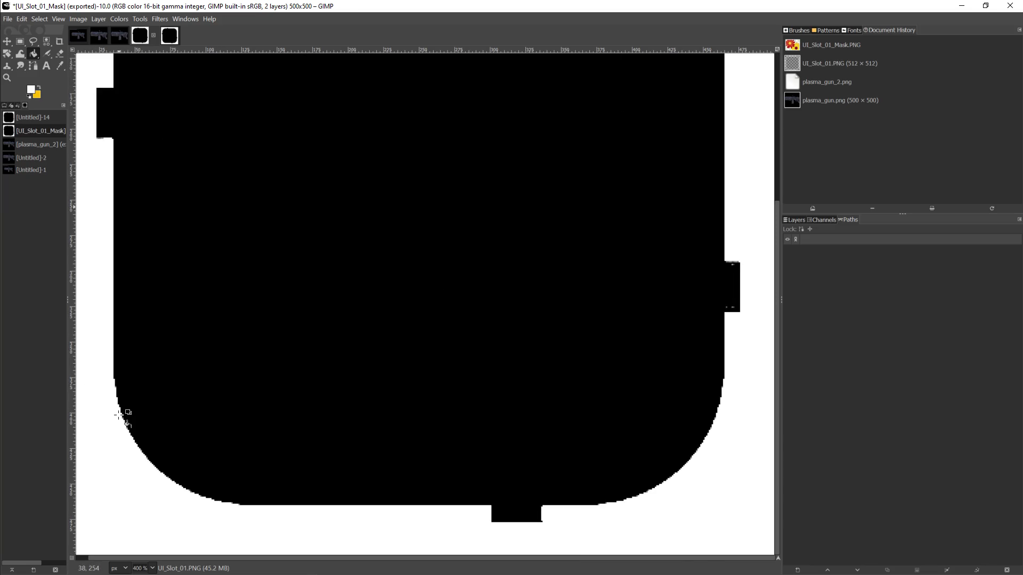
left_click(234, 531)
scroll(266, 524, "up", 3)
scroll(267, 524, "down", 3)
mouse_move(776, 321)
left_mouse_down()
mouse_move(779, 142)
mouse_move(804, 346)
left_mouse_up()
scroll(394, 287, "up", 5)
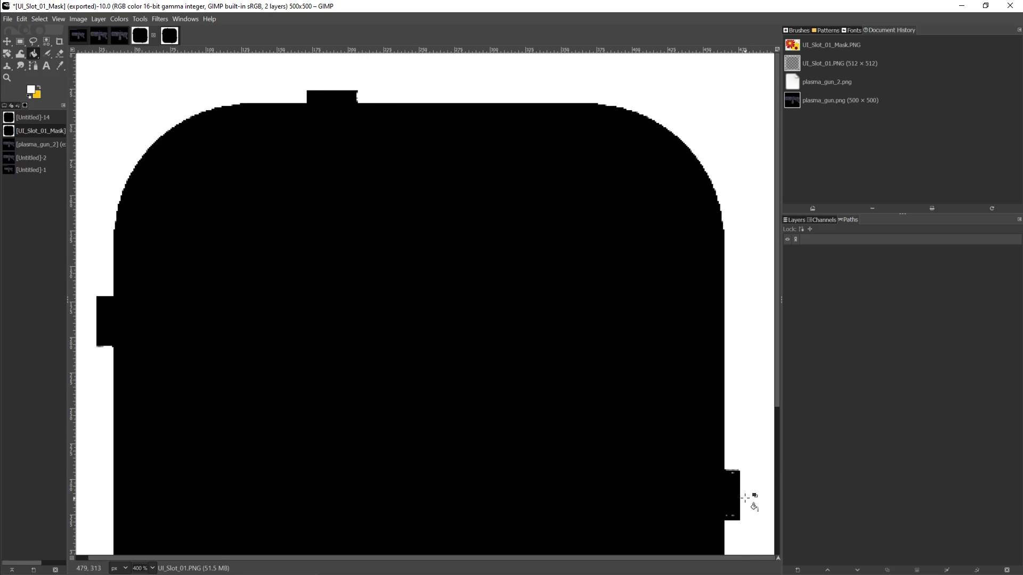
scroll(745, 498, "down", 5)
scroll(747, 292, "left", 1)
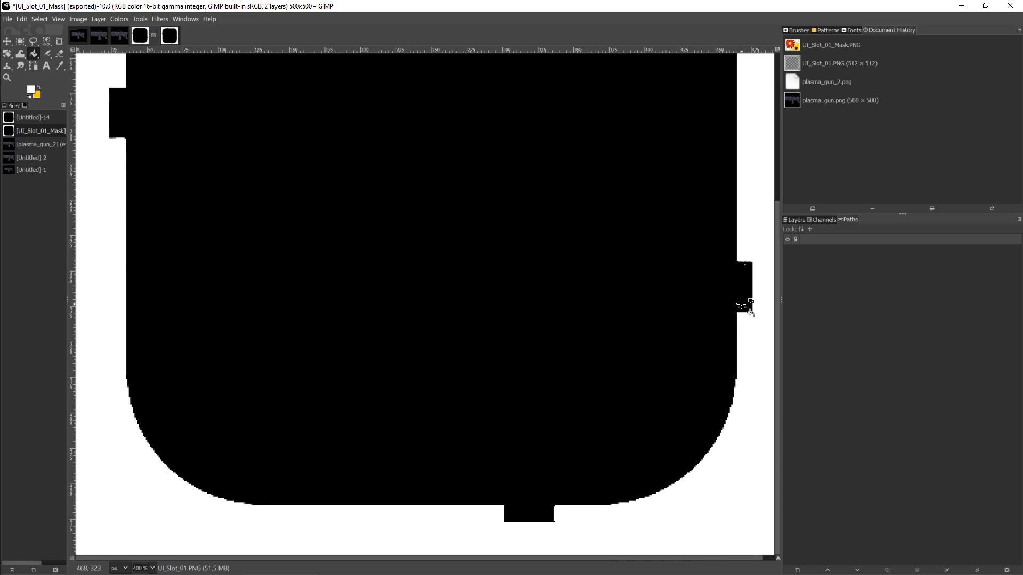
scroll(741, 336, "up", 4)
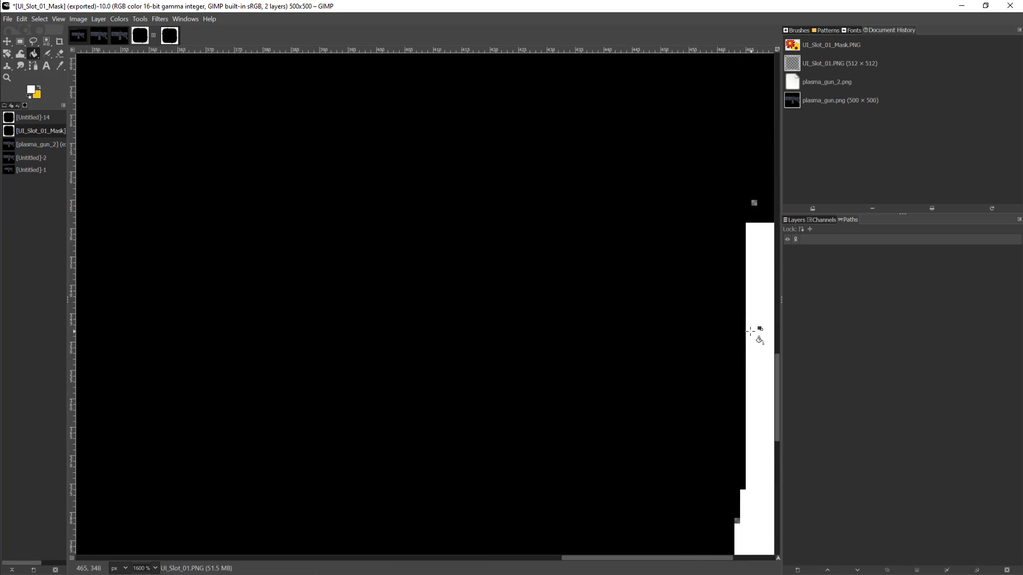
Set the background colour to black and undo the mistaken white fill at the notch
scroll(673, 555, "right", 3)
scroll(650, 370, "up", 4)
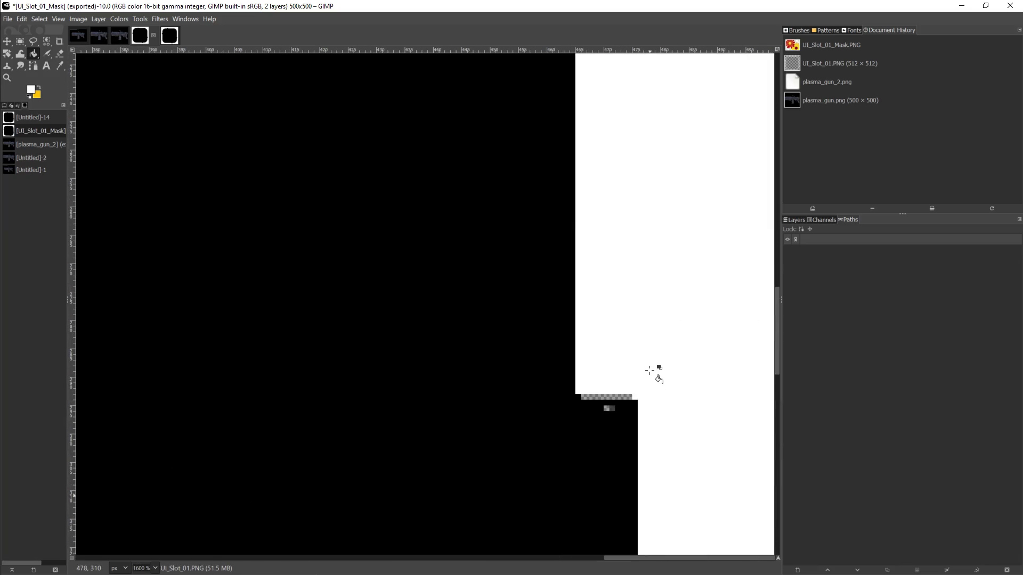
scroll(650, 370, "down", 3)
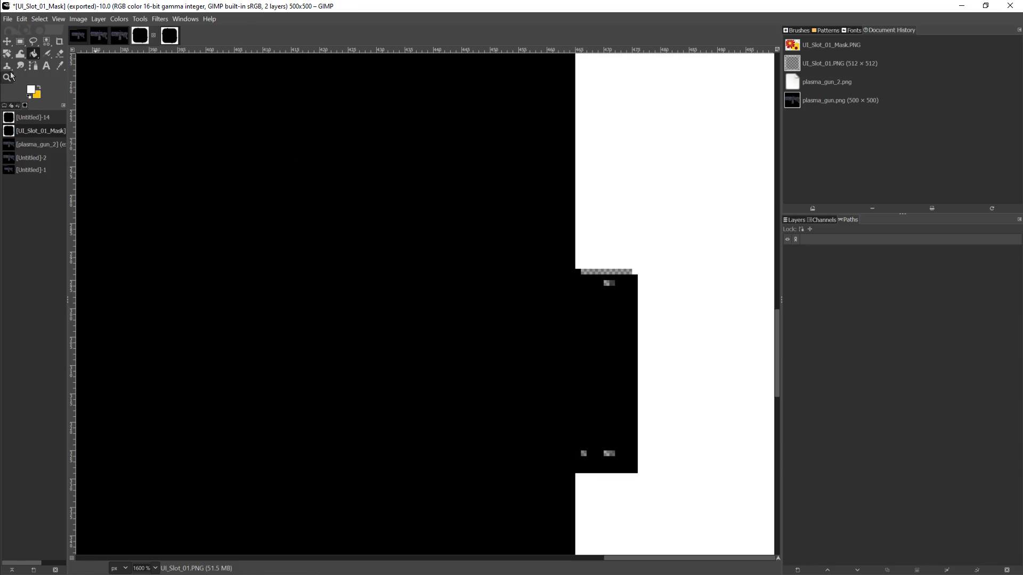
left_click(38, 95)
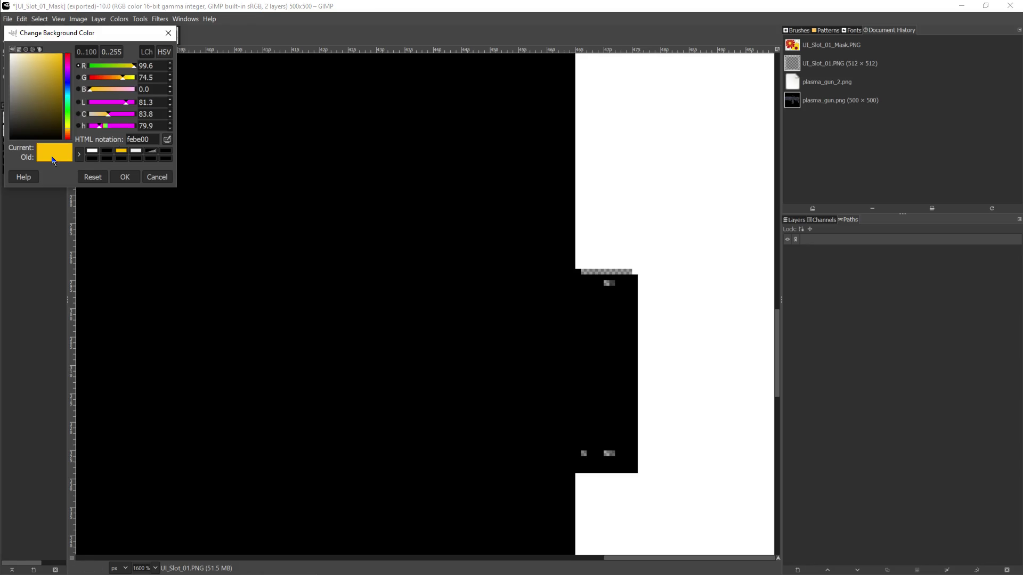
left_click_drag(32, 122, 11, 147)
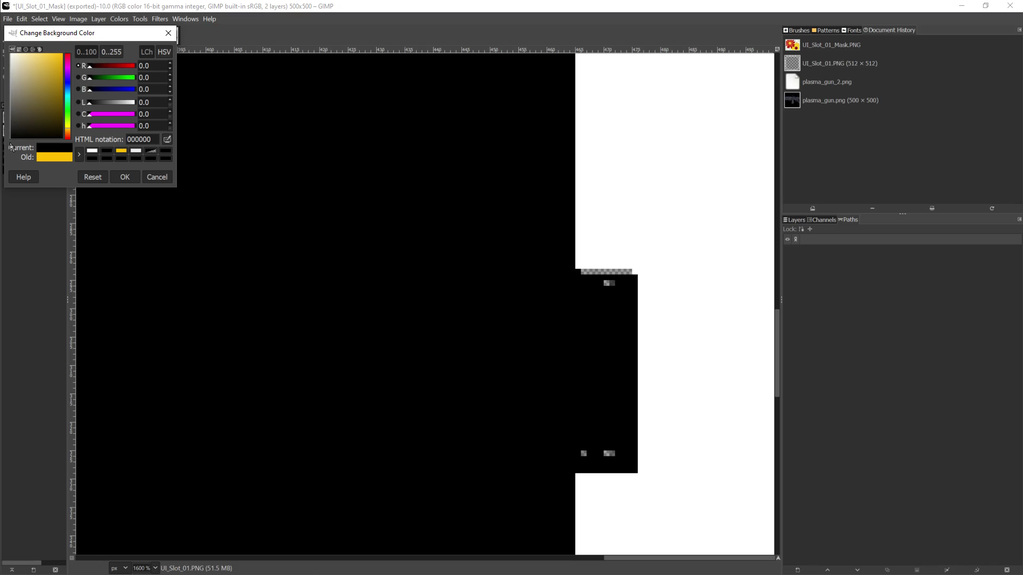
left_click(124, 177)
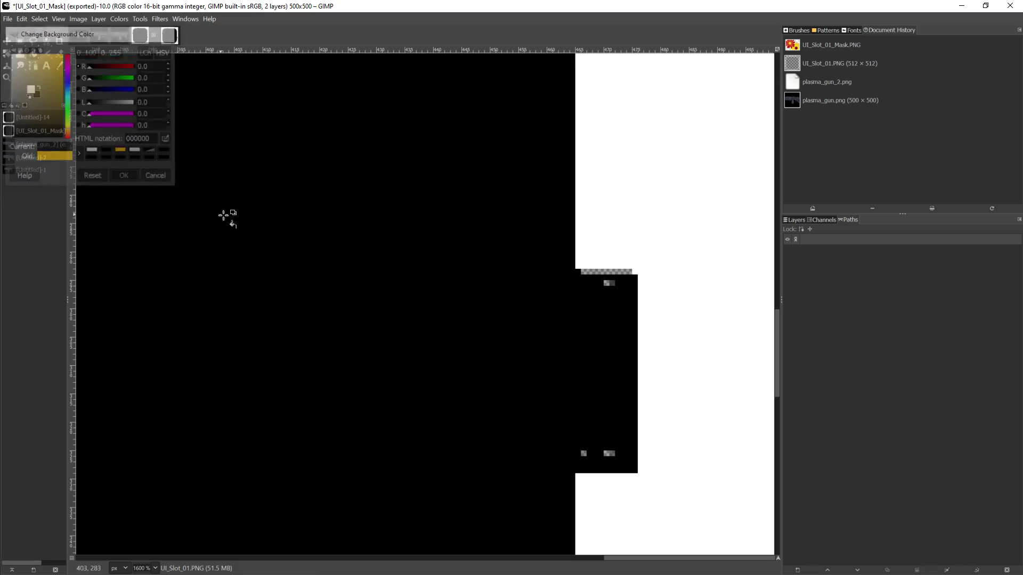
left_click(591, 299)
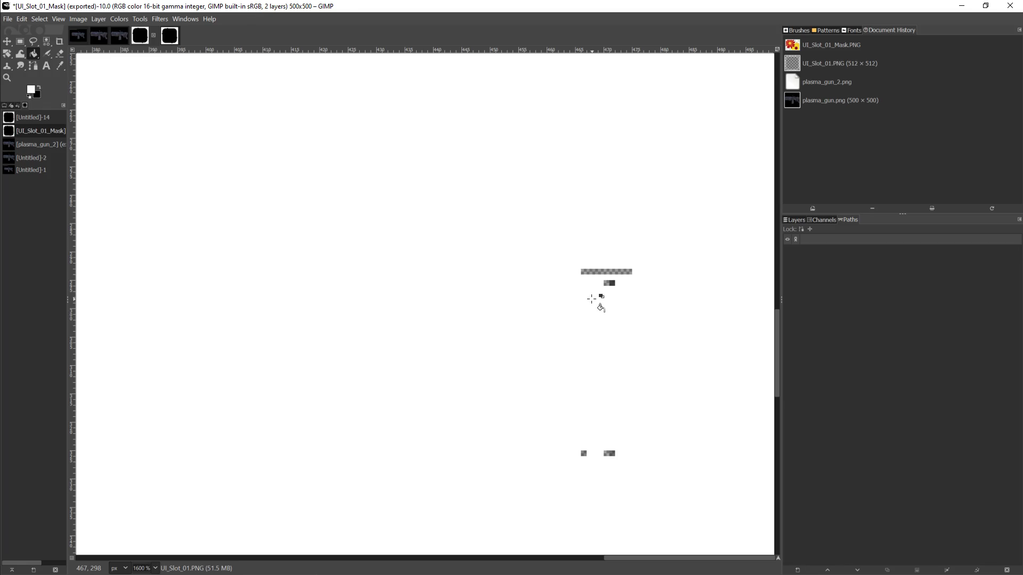
key("ctrl")
key("ctrl+z")
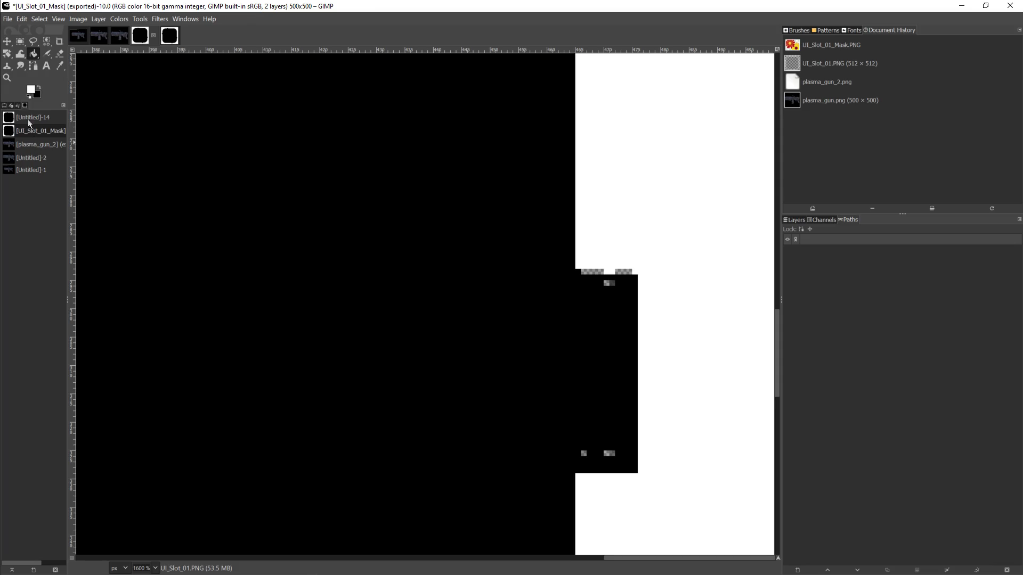
Swap colours to paint black and fill the stray grey and transparent pixels around the notch
left_click(30, 88)
left_click(30, 88)
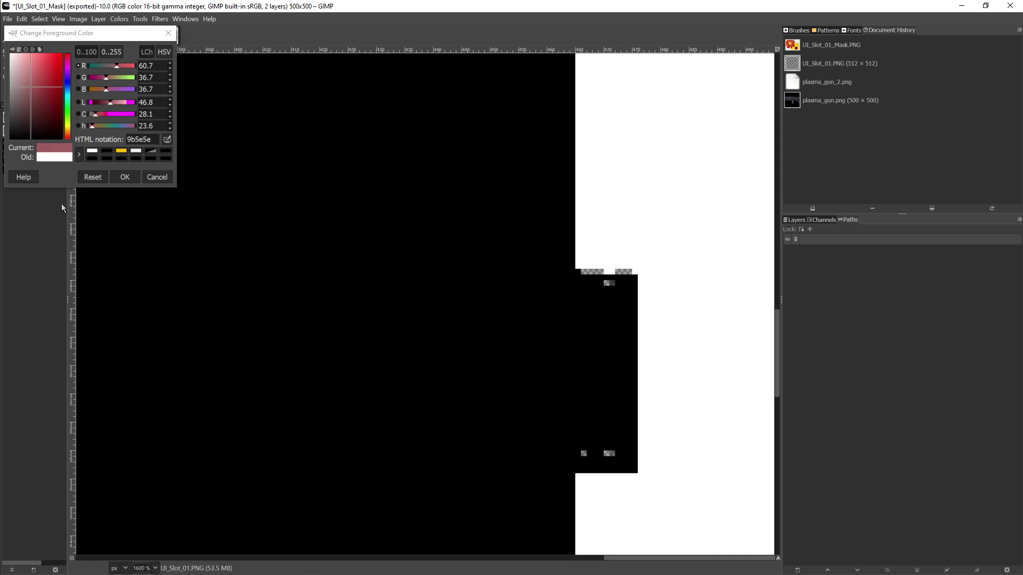
left_click(152, 177)
left_click(40, 88)
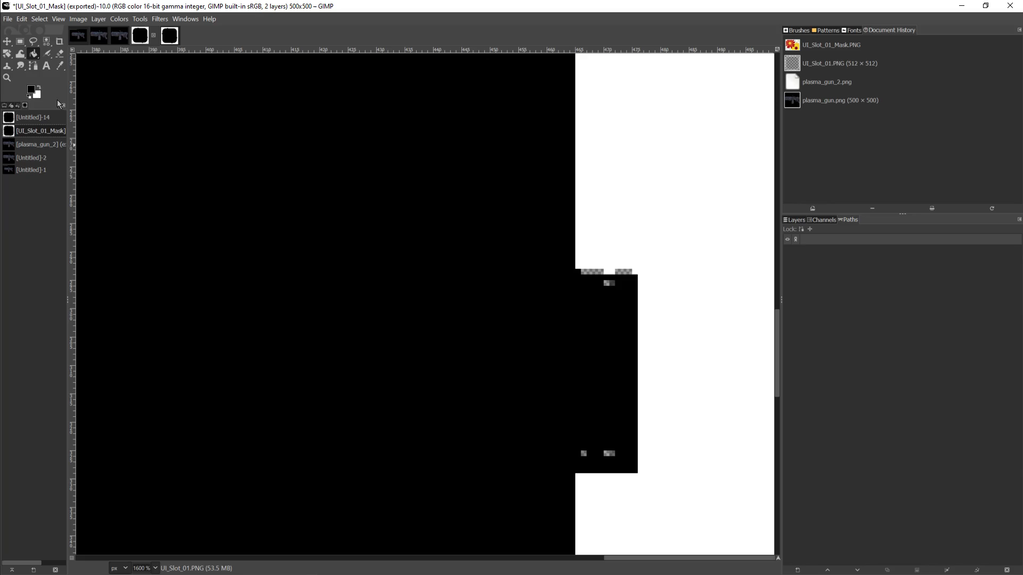
left_click(606, 283)
left_click(595, 272)
left_click(601, 271)
left_click(627, 273)
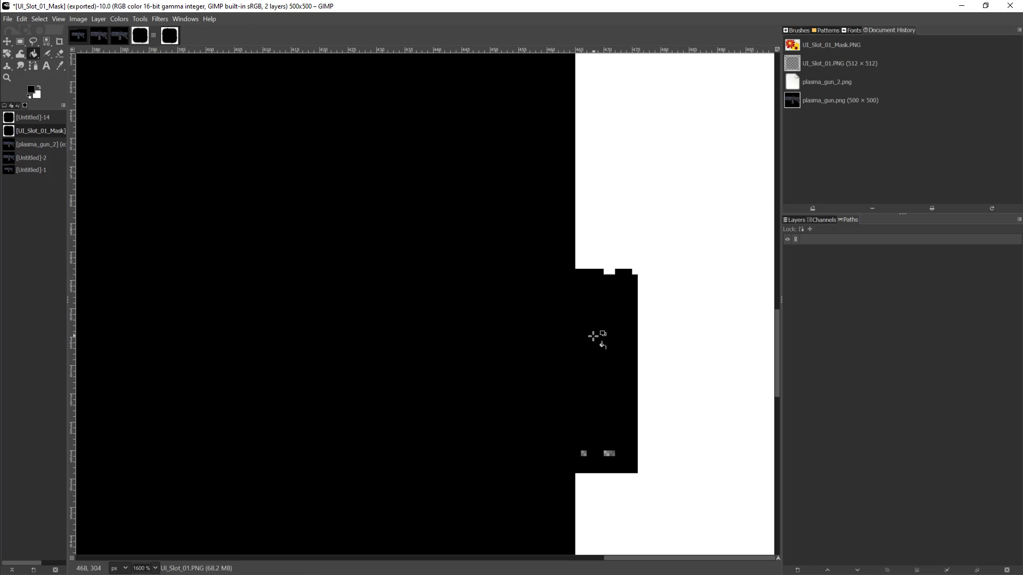
left_click(612, 453)
left_click(582, 452)
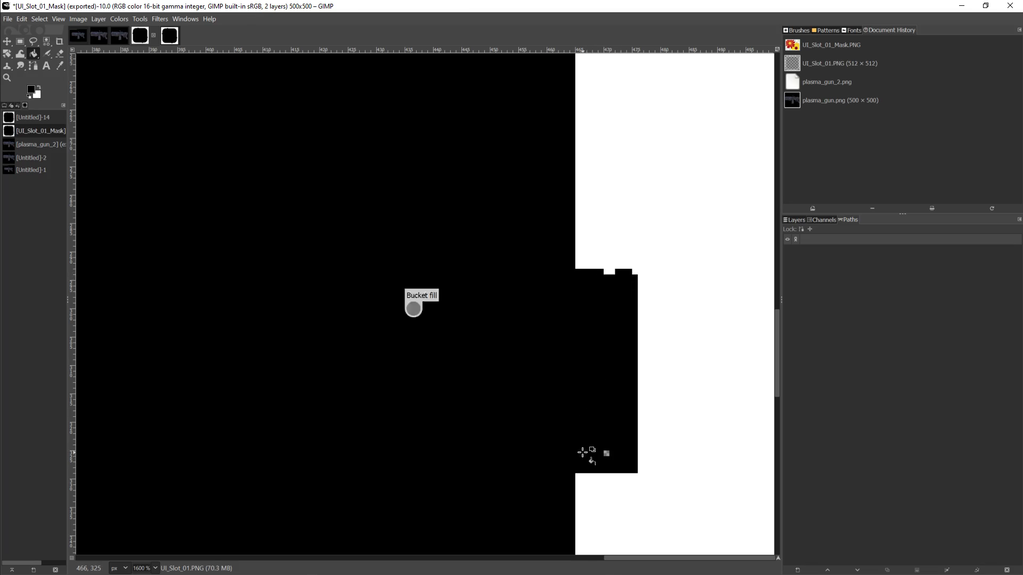
left_click(606, 453)
scroll(469, 411, "down", 5)
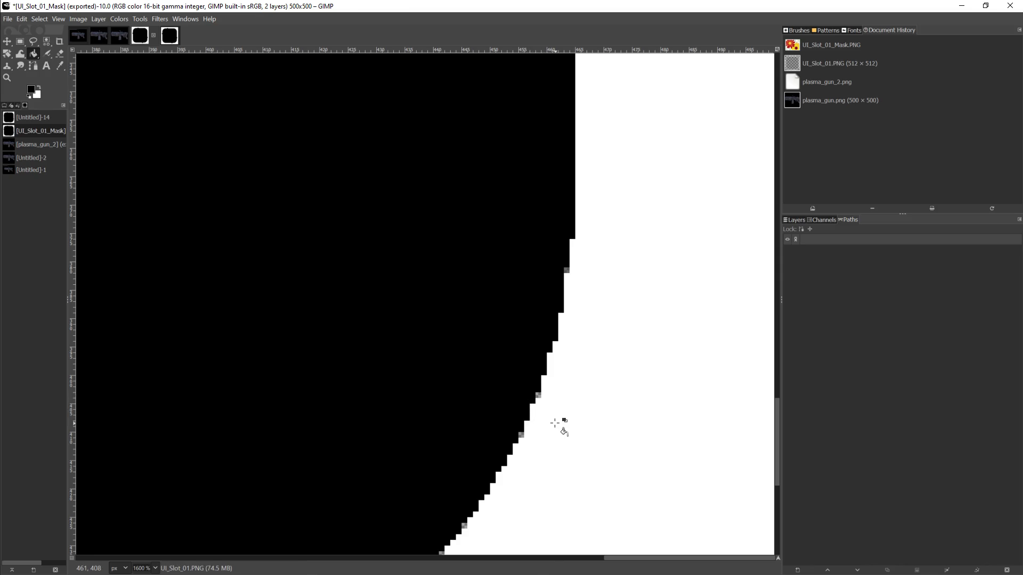
Fill the first three transparent gaps along the staircase edge black
scroll(557, 424, "up", 3)
scroll(621, 457, "down", 5)
scroll(624, 461, "up", 2, "ctrl")
scroll(373, 419, "up", 2, "ctrl")
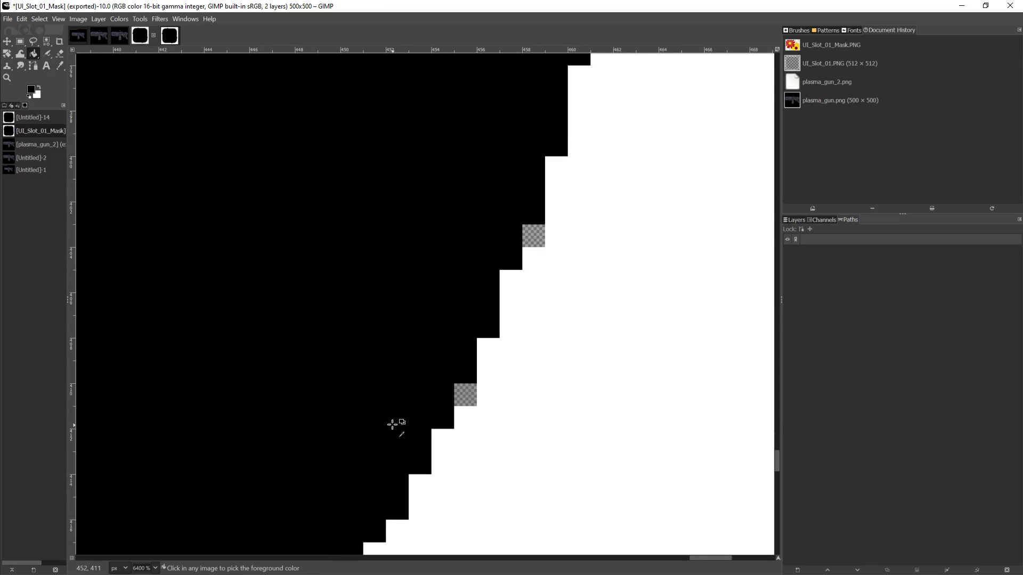
left_click(533, 237)
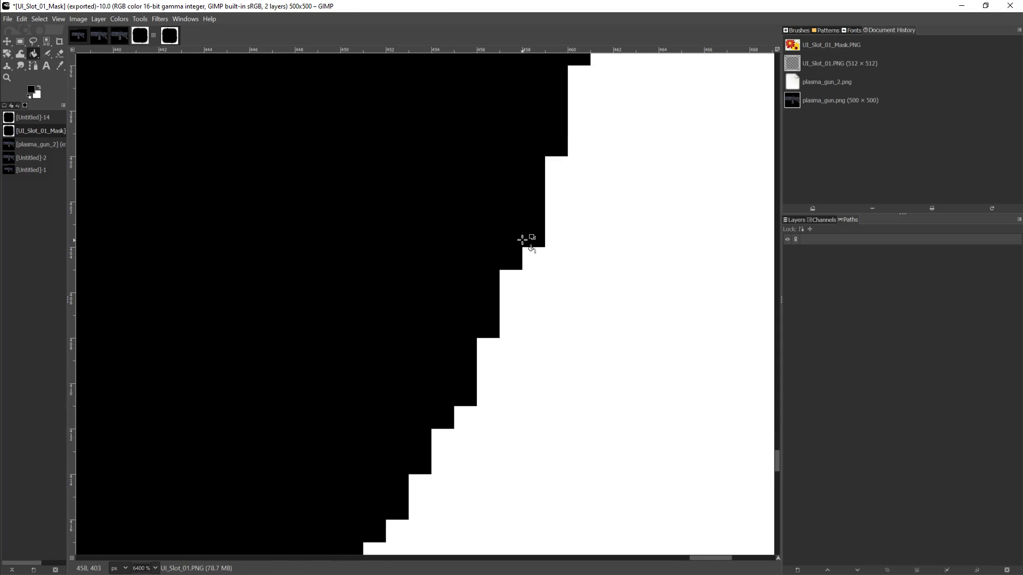
scroll(346, 453, "down", 5)
scroll(344, 454, "down", 3)
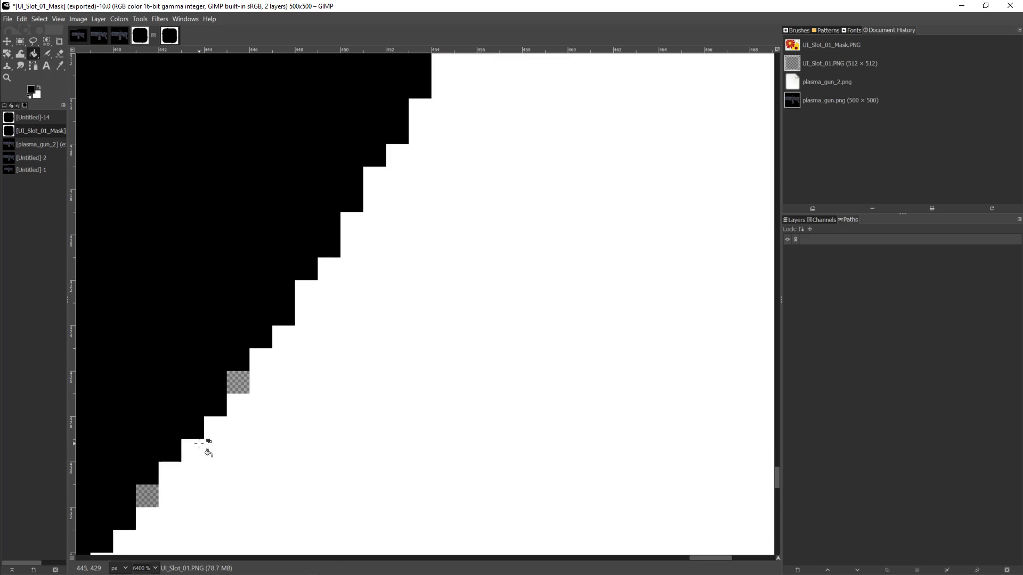
left_click(238, 384)
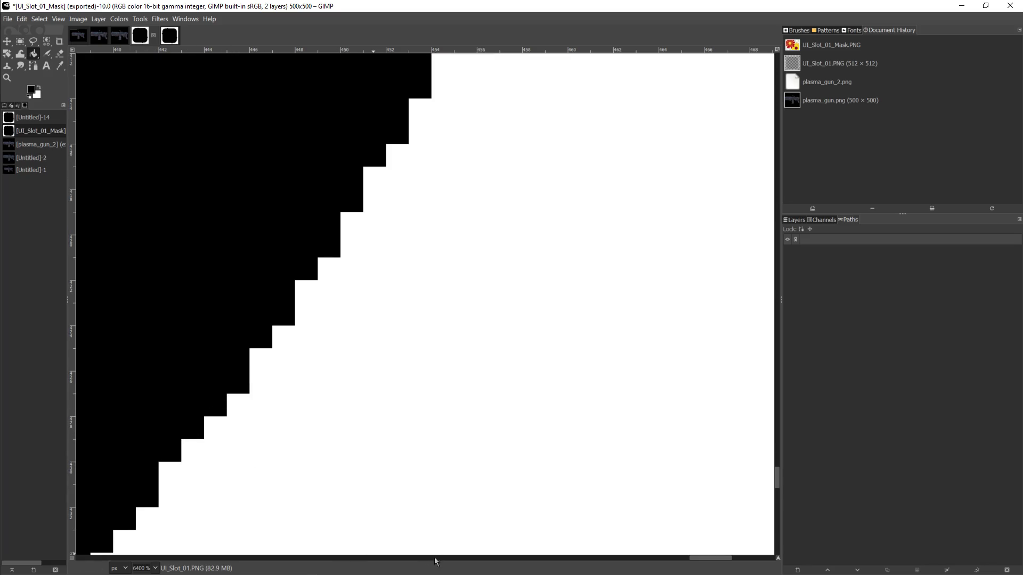
scroll(710, 559, "left", 5)
scroll(570, 514, "down", 5)
left_click(225, 312)
Fill the five remaining transparent staircase-edge pixels further along black
scroll(689, 559, "left", 8)
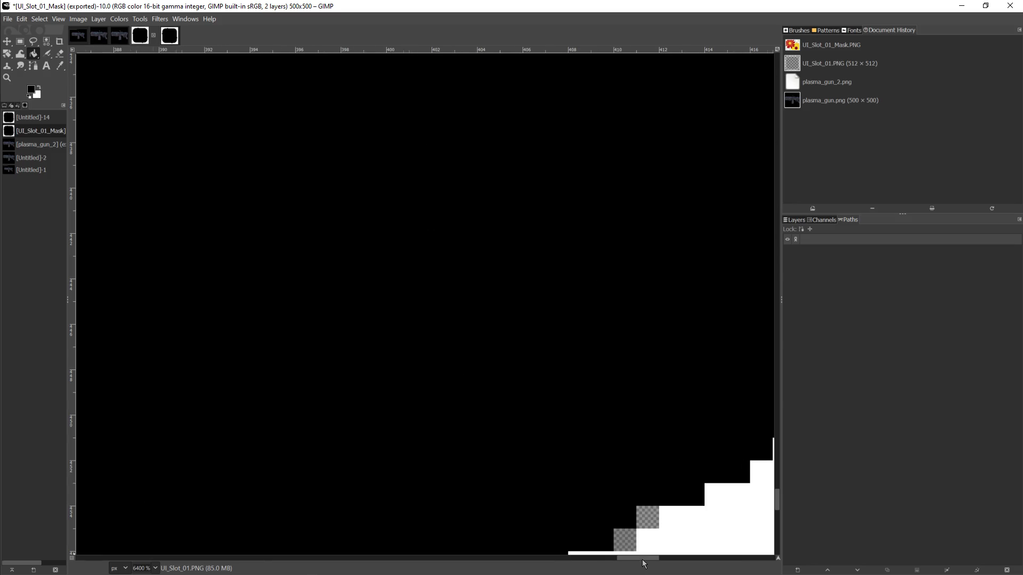
scroll(548, 482, "down", 4)
left_click(646, 142)
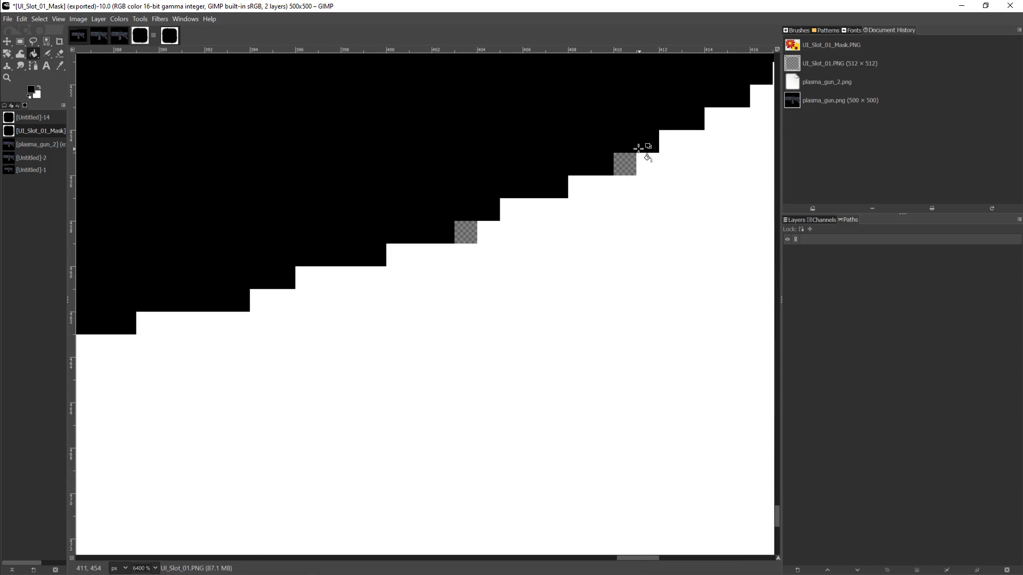
left_click(624, 164)
left_click(463, 237)
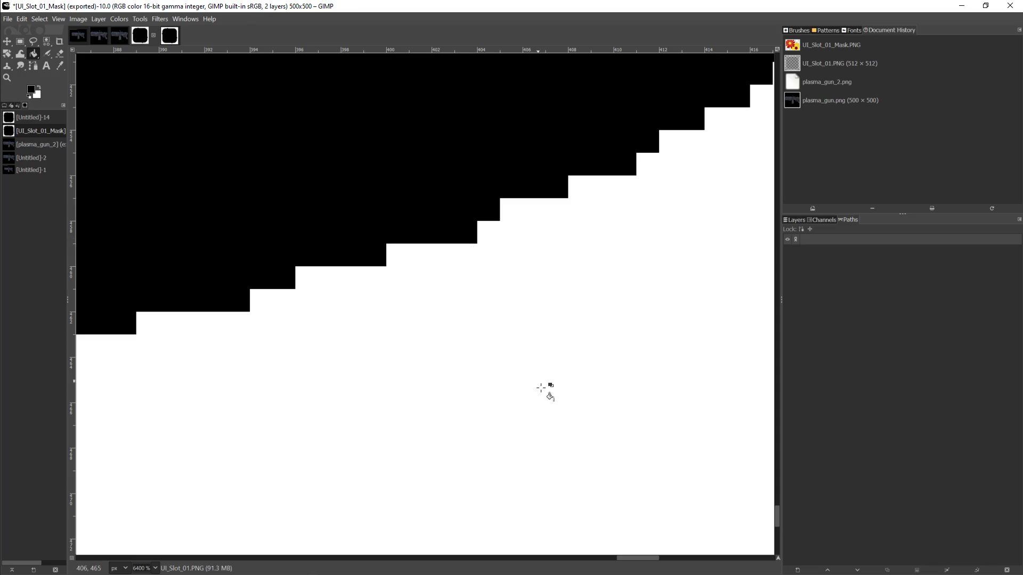
scroll(630, 562, "left", 7)
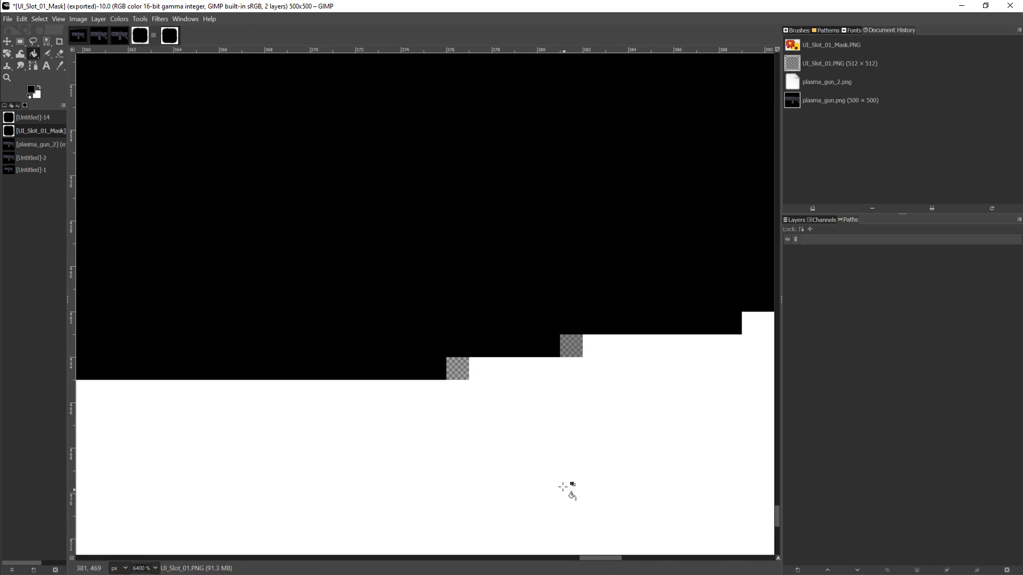
left_click(566, 345)
left_click(459, 373)
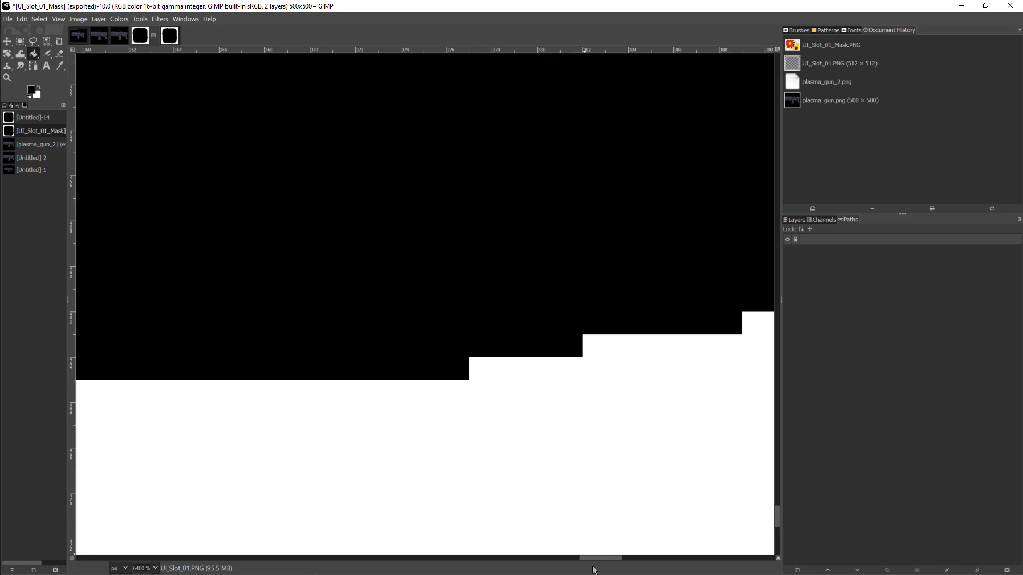
scroll(598, 560, "left", 13)
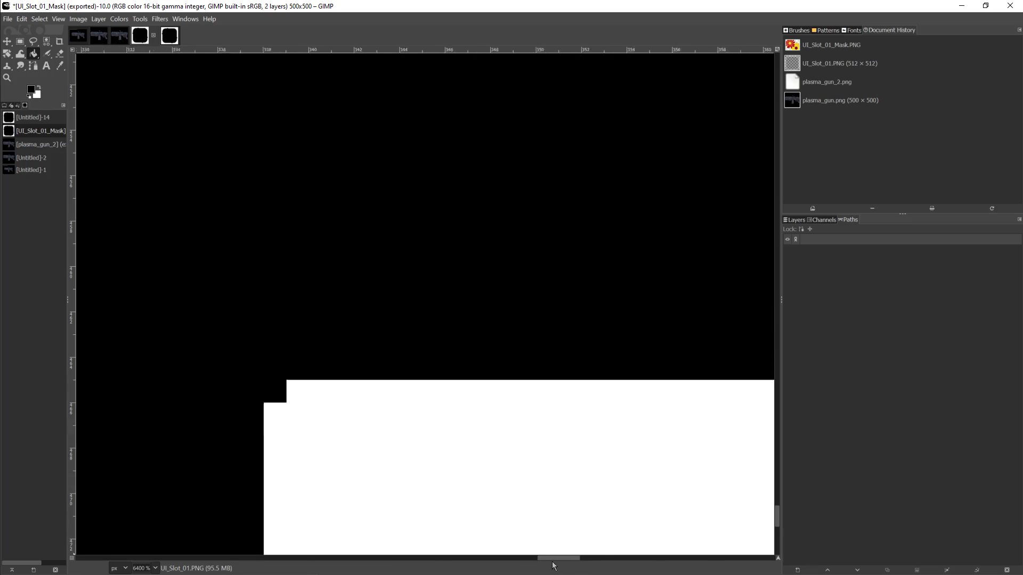
scroll(556, 511, "down", 1)
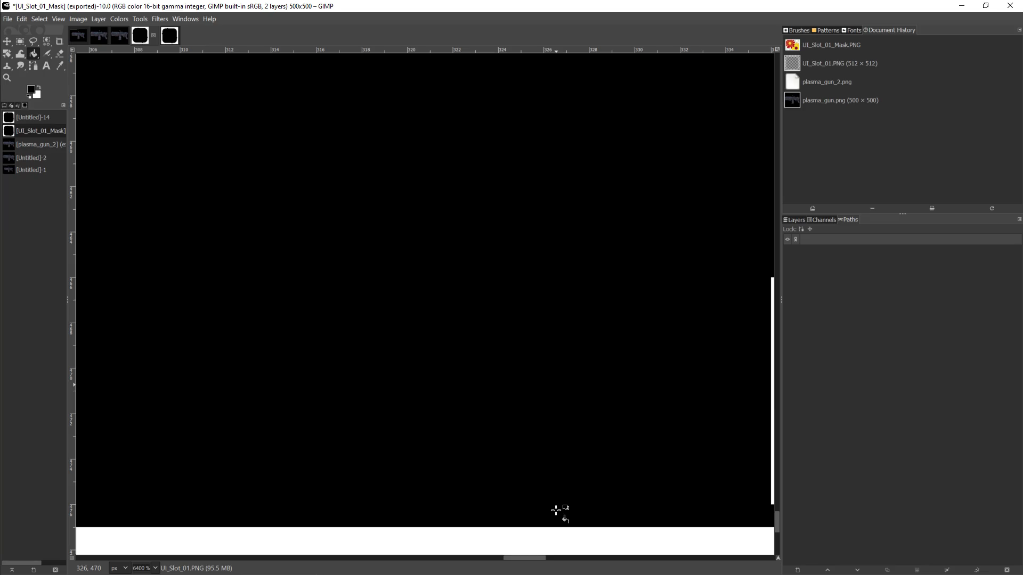
Fill the first five transparent pixels along the black area's right edge black
mouse_move(514, 559)
left_mouse_down()
mouse_move(539, 560)
mouse_move(337, 528)
mouse_move(209, 522)
mouse_move(219, 523)
left_mouse_up()
left_click(666, 217)
left_click(178, 107)
scroll(213, 261, "up", 3)
scroll(213, 261, "up", 5)
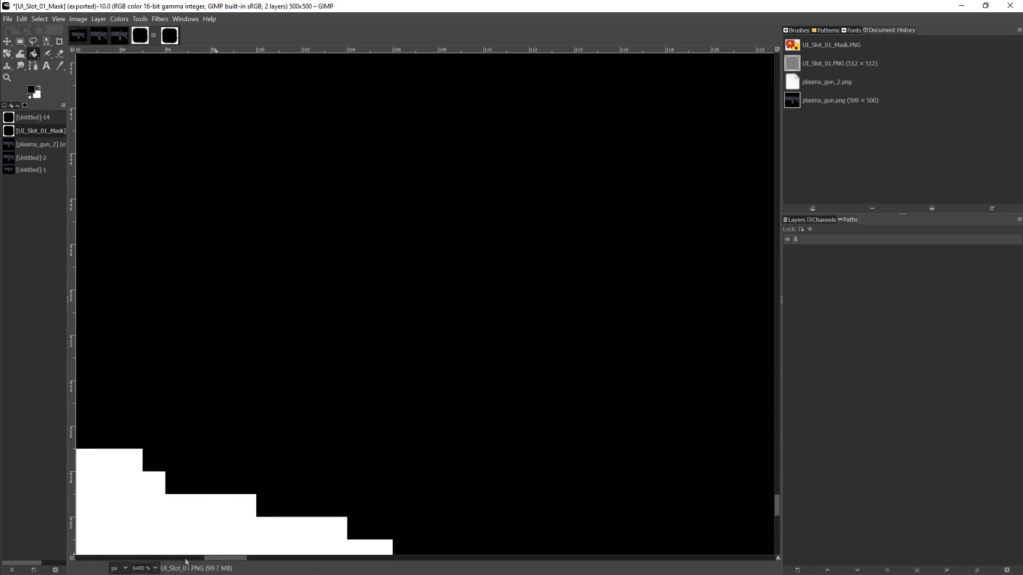
left_click_drag(210, 559, 173, 559)
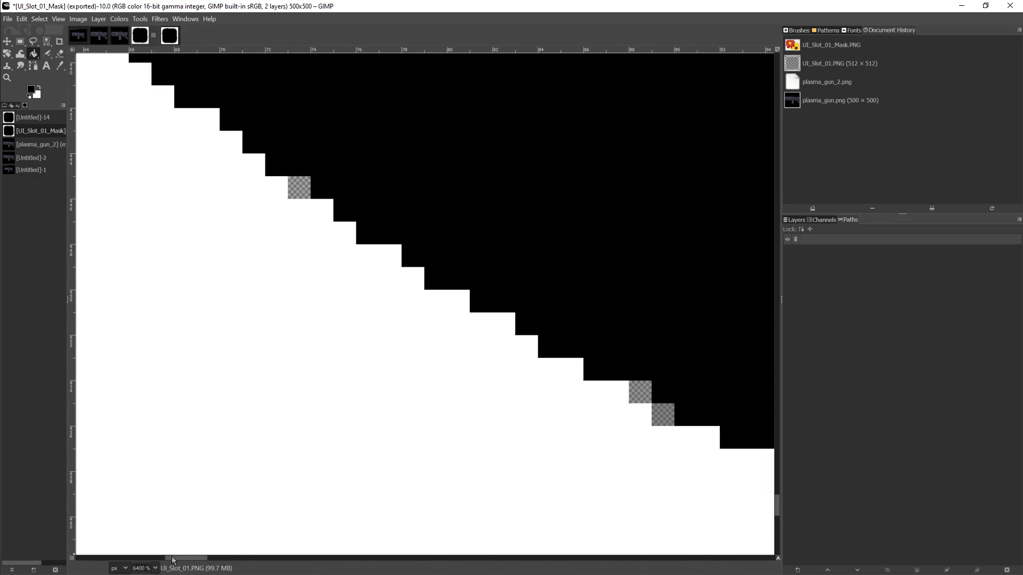
left_click(667, 414)
left_click(642, 392)
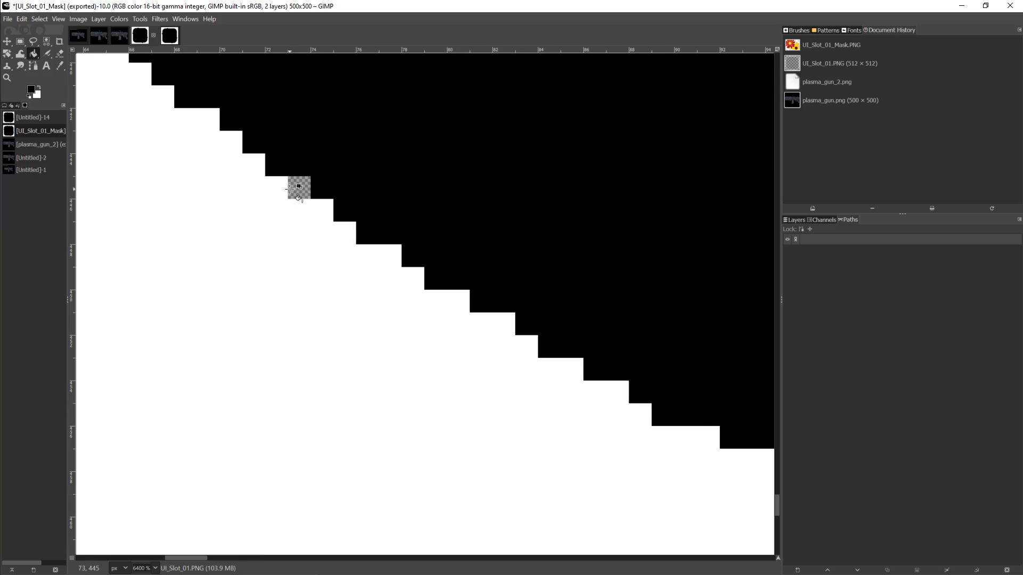
left_click(298, 188)
Fill five more transparent pixels further along the stepped edge black
scroll(337, 459, "up", 7)
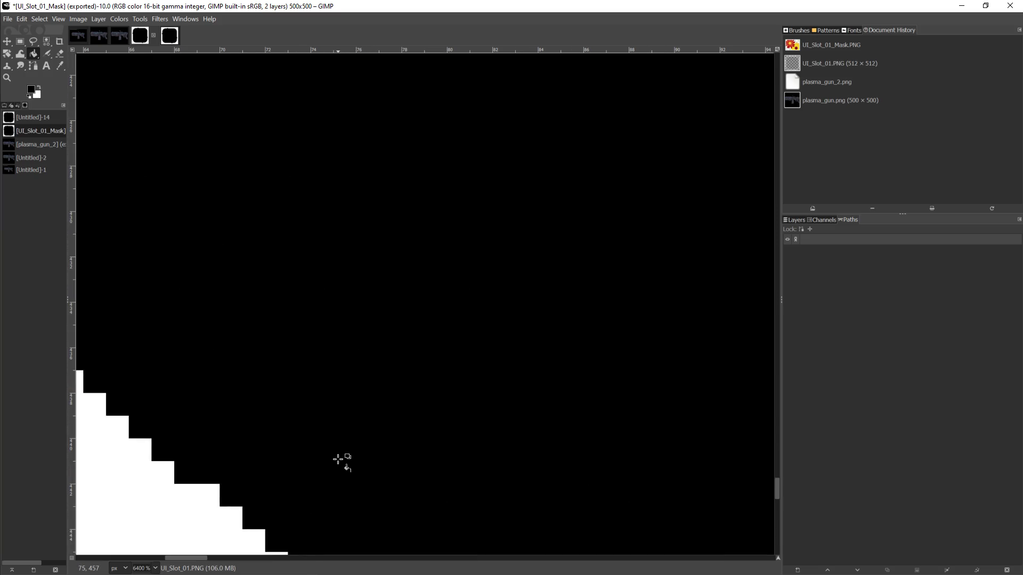
left_click_drag(188, 557, 150, 556)
left_click(555, 243)
left_click(467, 132)
scroll(391, 317, "up", 9)
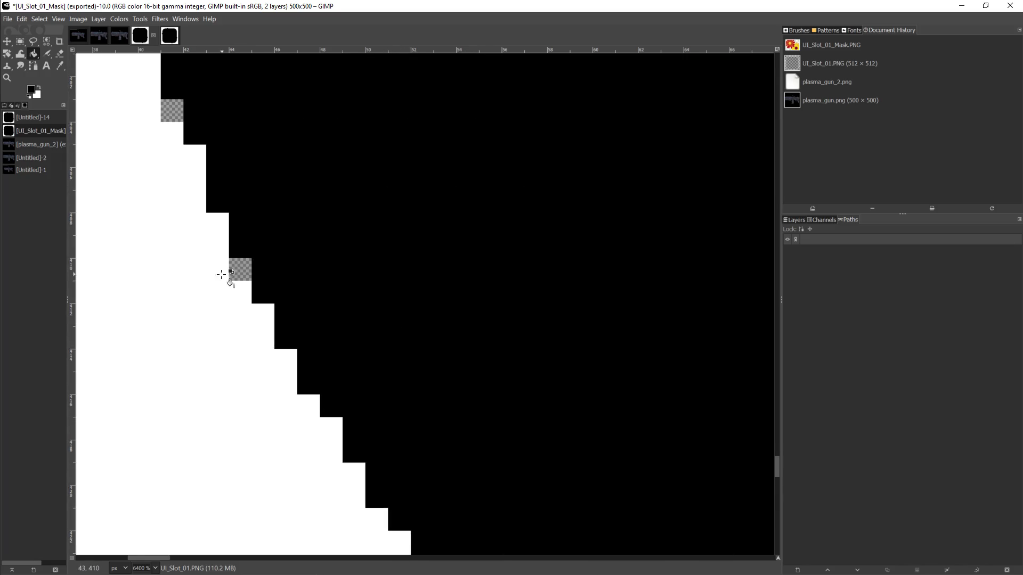
left_click(239, 269)
left_click(171, 112)
scroll(201, 269, "up", 7)
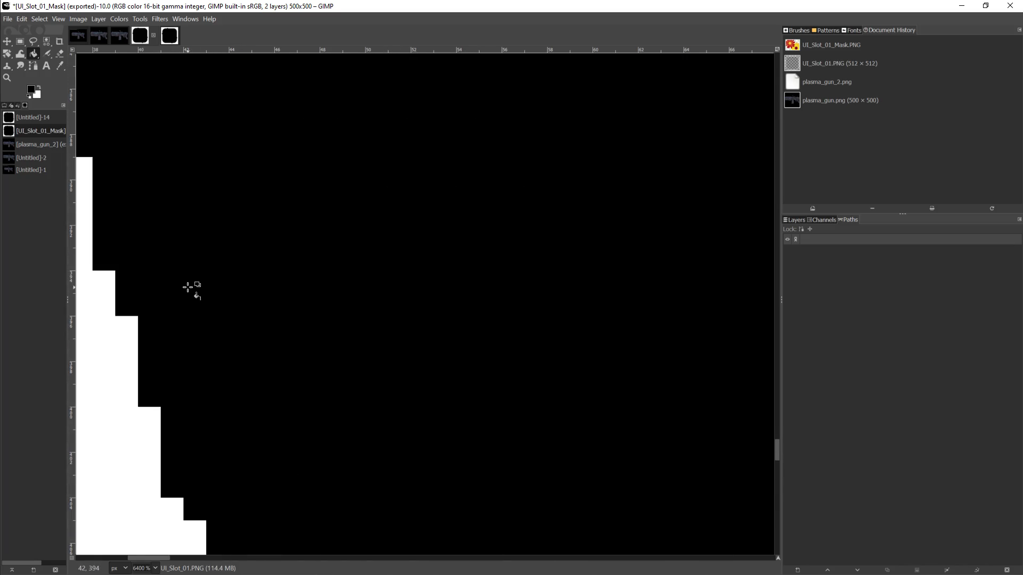
scroll(188, 287, "up", 5)
left_click_drag(161, 559, 145, 556)
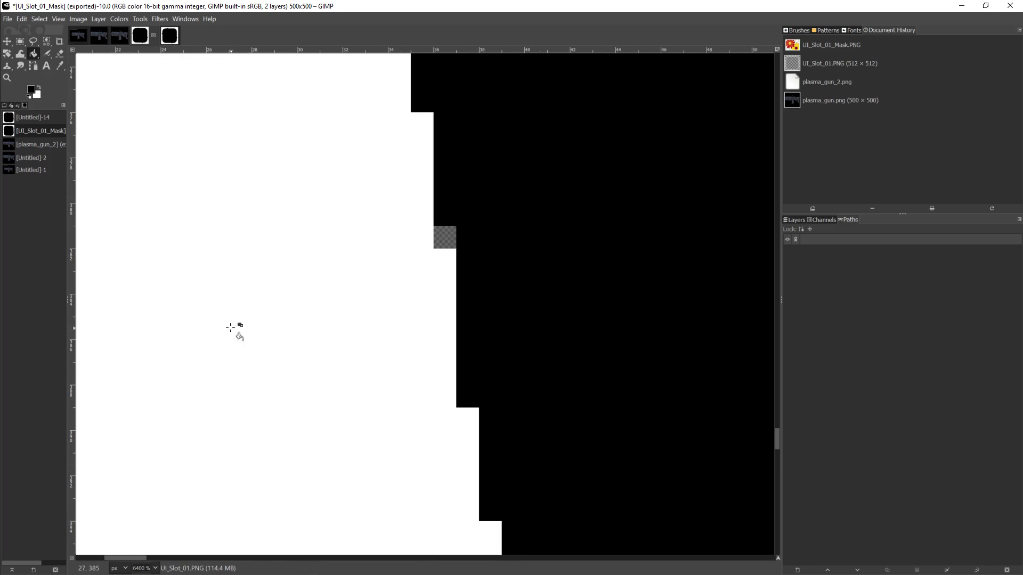
left_click(442, 235)
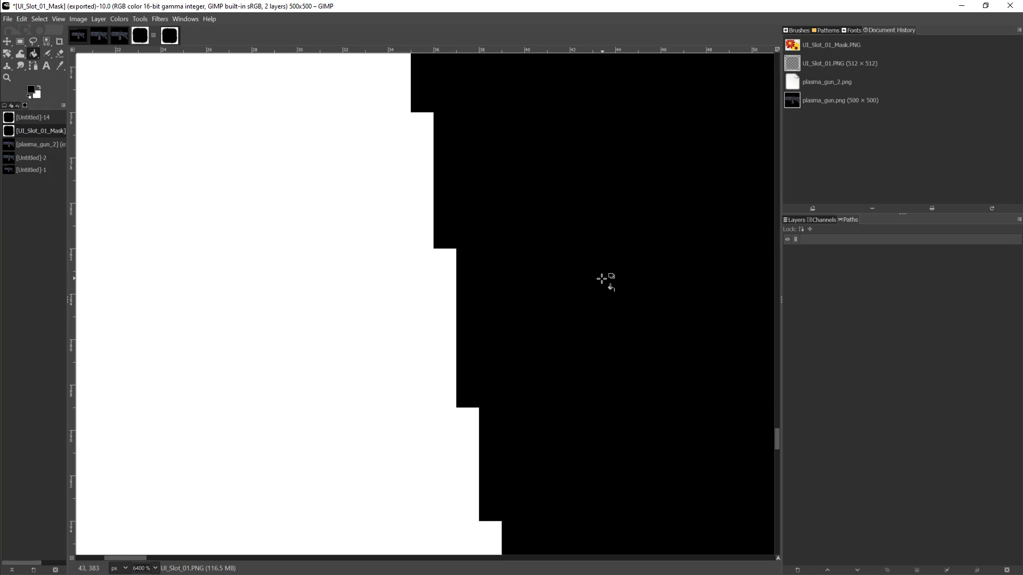
Fill a transparent strip and four more edge pixels higher up the edge black
scroll(604, 277, "up", 7)
scroll(601, 266, "up", 12)
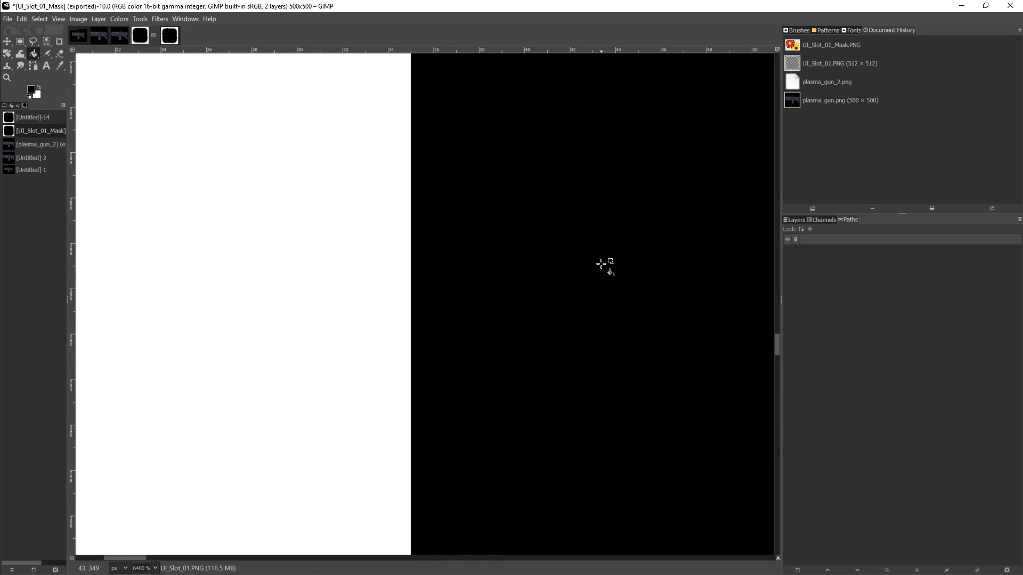
scroll(601, 263, "up", 10)
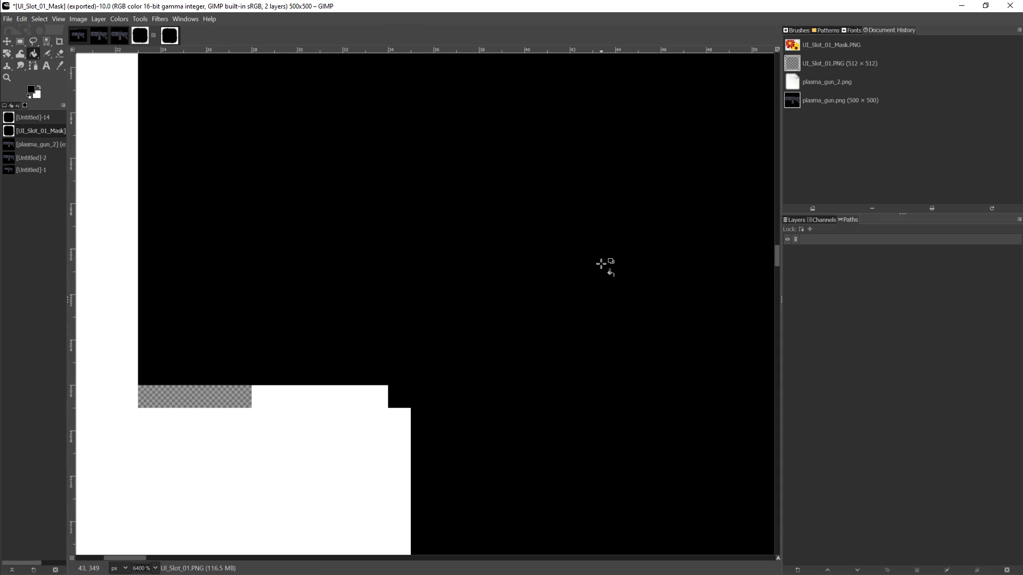
left_click(215, 394)
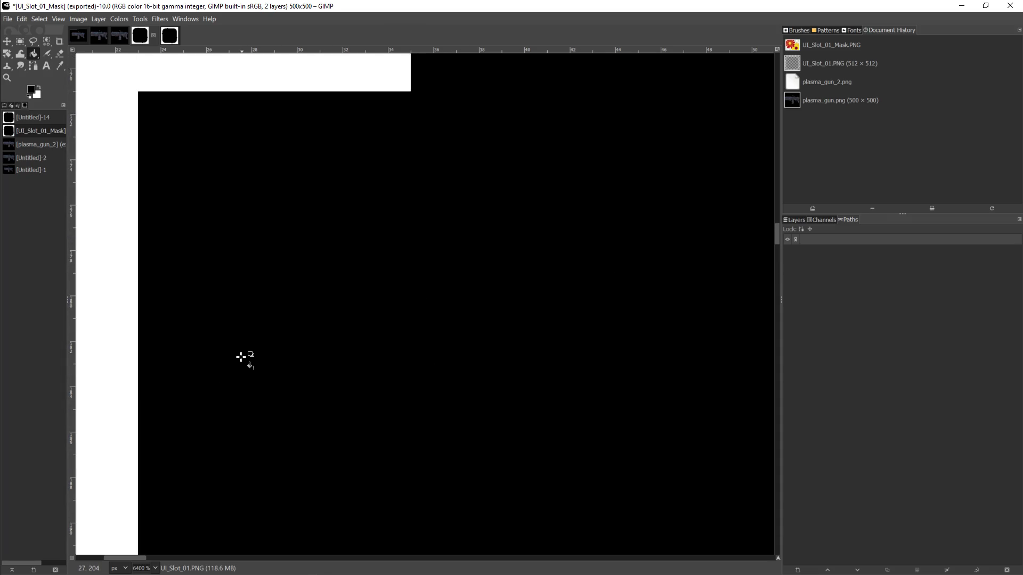
scroll(243, 358, "up", 10)
scroll(241, 357, "up", 5)
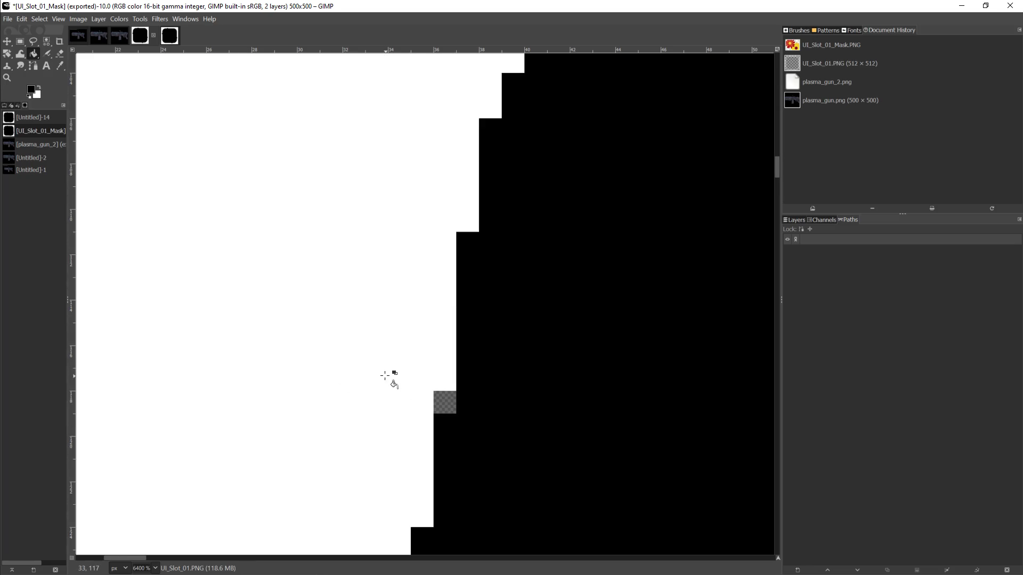
left_click(446, 402)
scroll(621, 422, "up", 10)
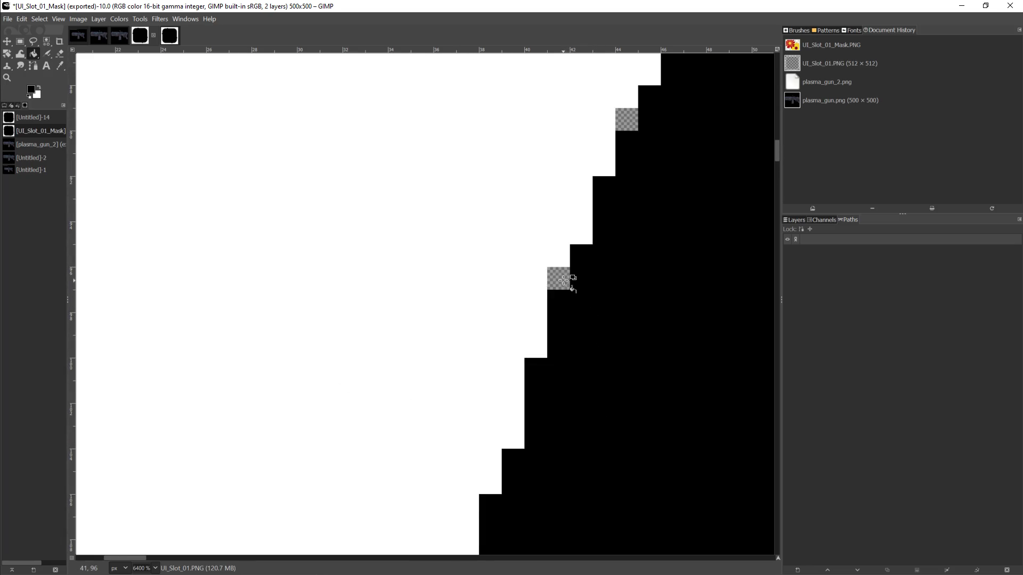
left_click(563, 280)
left_click(626, 119)
scroll(686, 275, "up", 10)
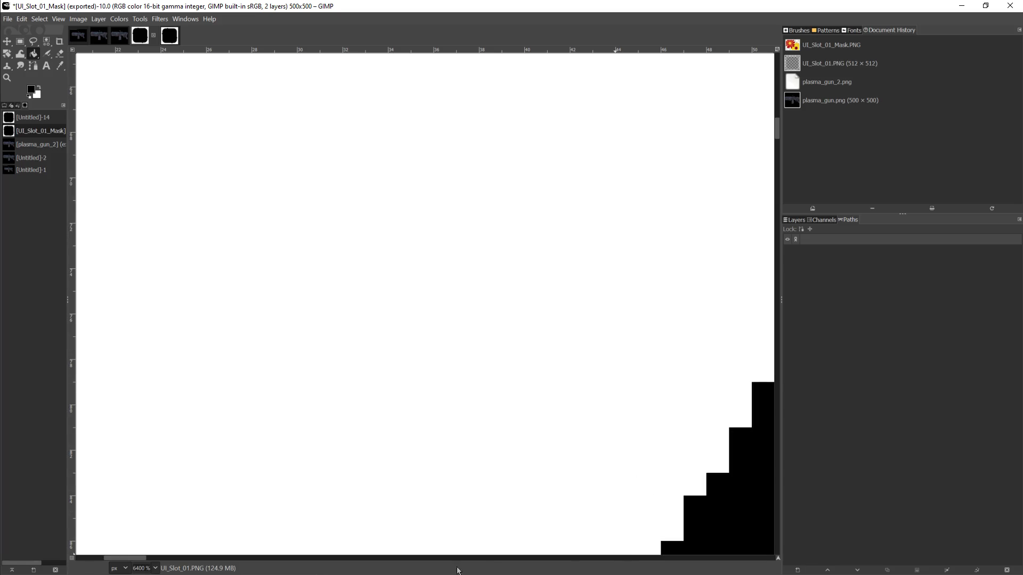
left_click_drag(141, 562, 190, 560)
left_click(118, 153)
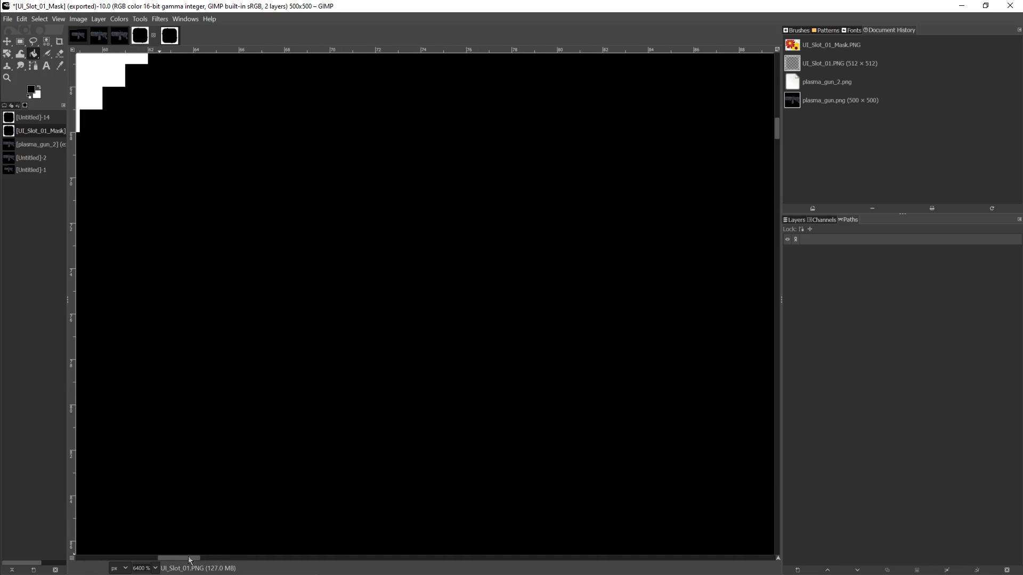
Fill the last edge pixels black, finishing with three stacked gap pixels
scroll(663, 216, "up", 5)
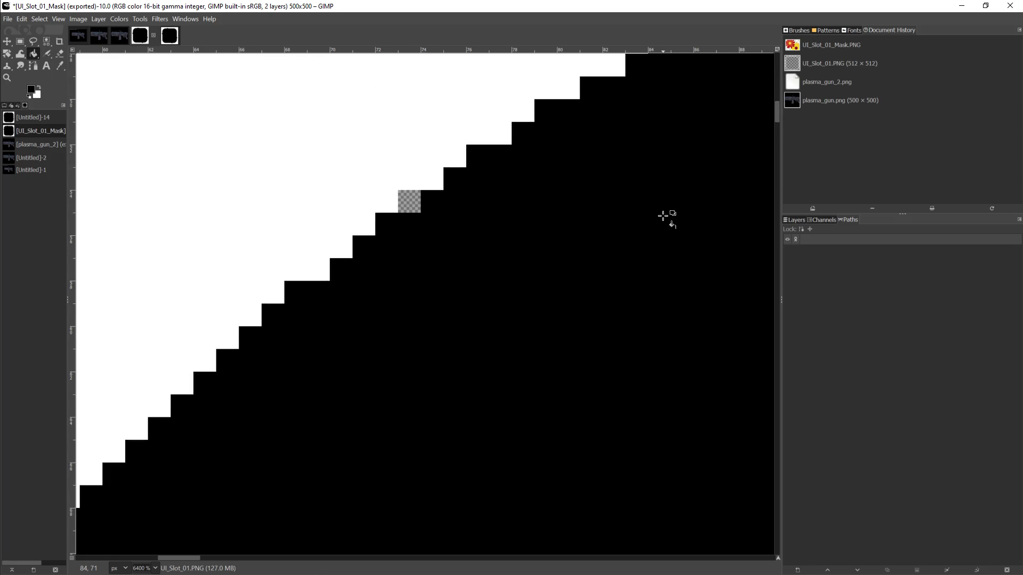
scroll(613, 228, "up", 3)
left_click(411, 454)
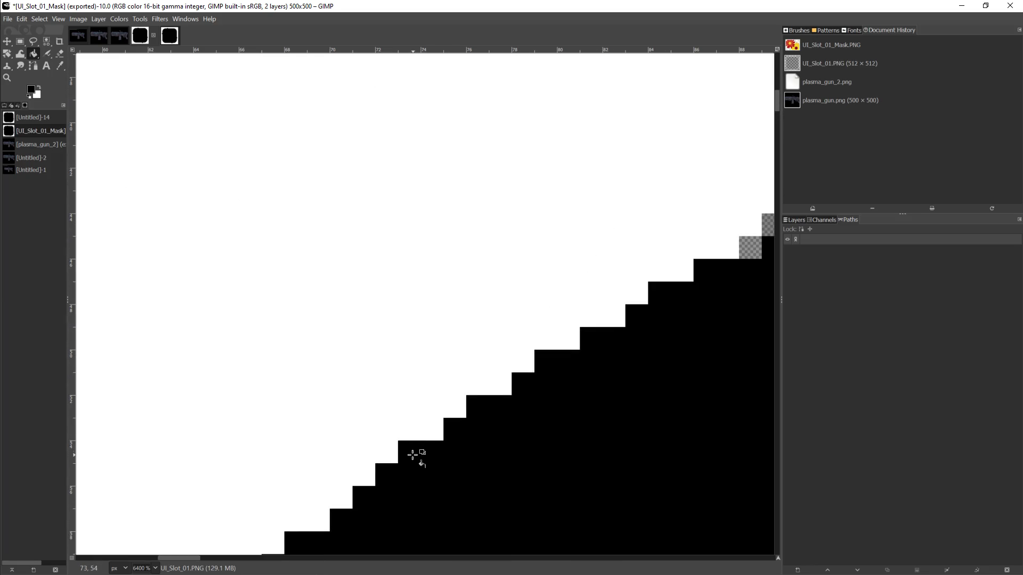
left_click(759, 244)
left_click(767, 224)
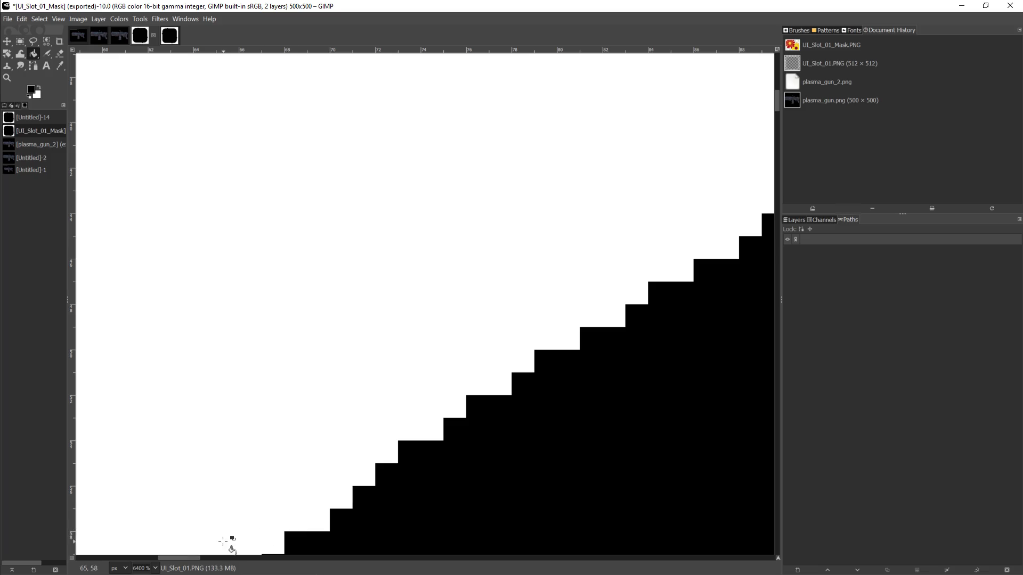
left_click_drag(192, 562, 236, 568)
scroll(290, 433, "up", 3)
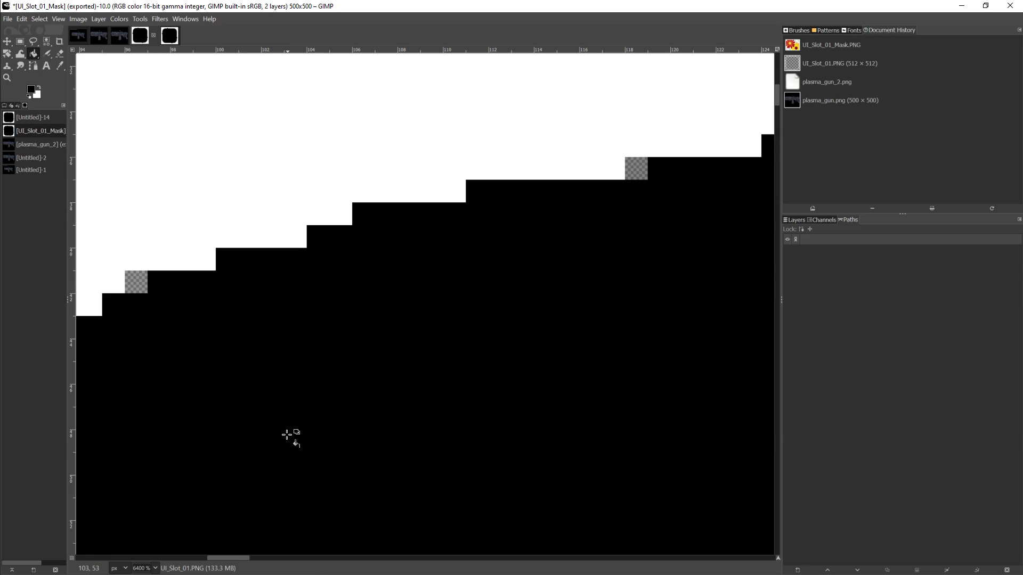
left_click(636, 168)
left_click_drag(242, 559, 337, 561)
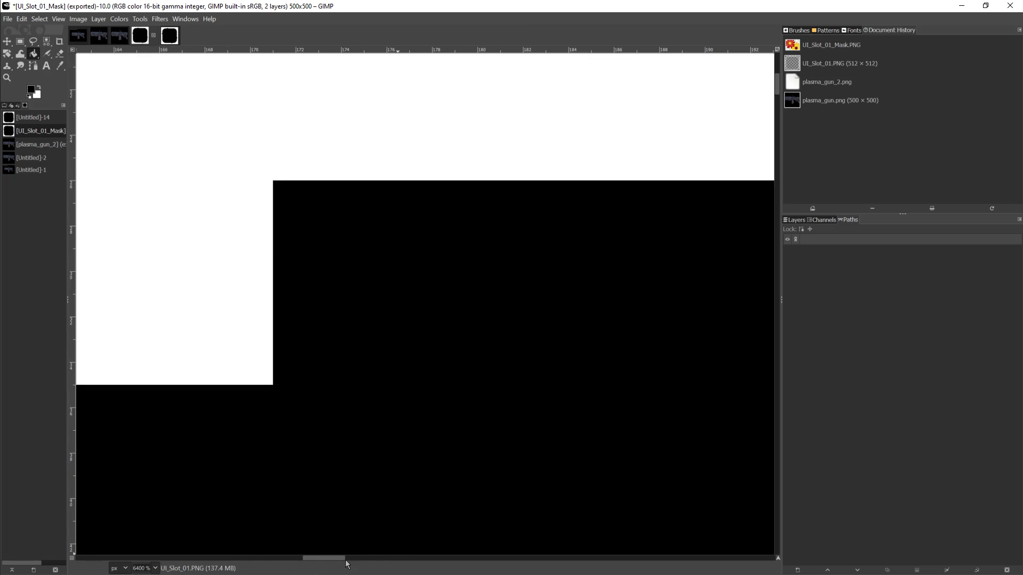
left_click_drag(337, 562, 386, 560)
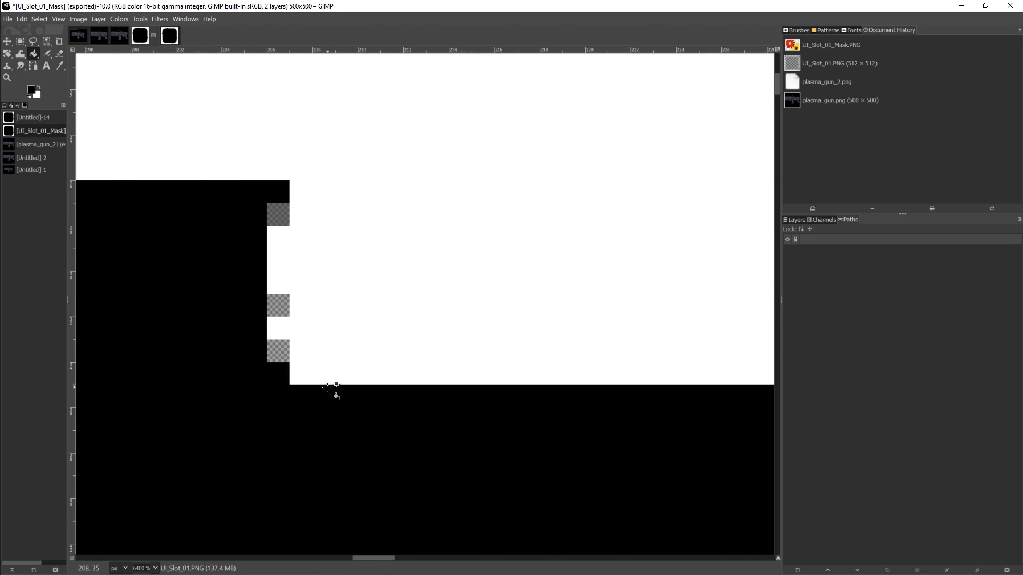
left_click(277, 355)
left_click(278, 306)
left_click(273, 222)
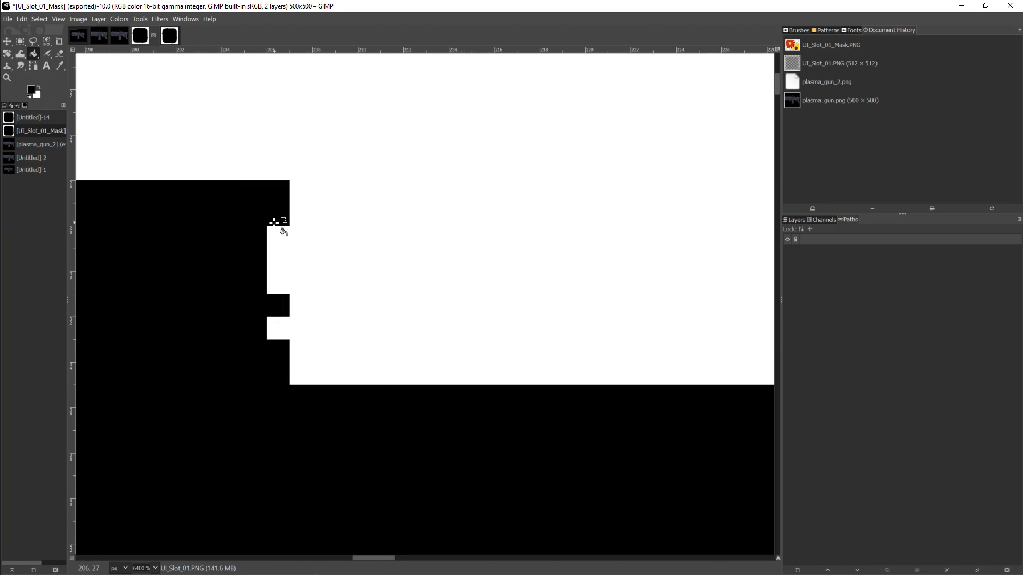
mouse_move(375, 560)
left_mouse_down()
mouse_move(664, 571)
mouse_move(642, 568)
left_mouse_up()
Bucket-fill the transparent pixels on the mask's staircase edge with solid black
left_click(463, 419)
scroll(559, 443, "down", 5)
scroll(521, 255, "up", 2)
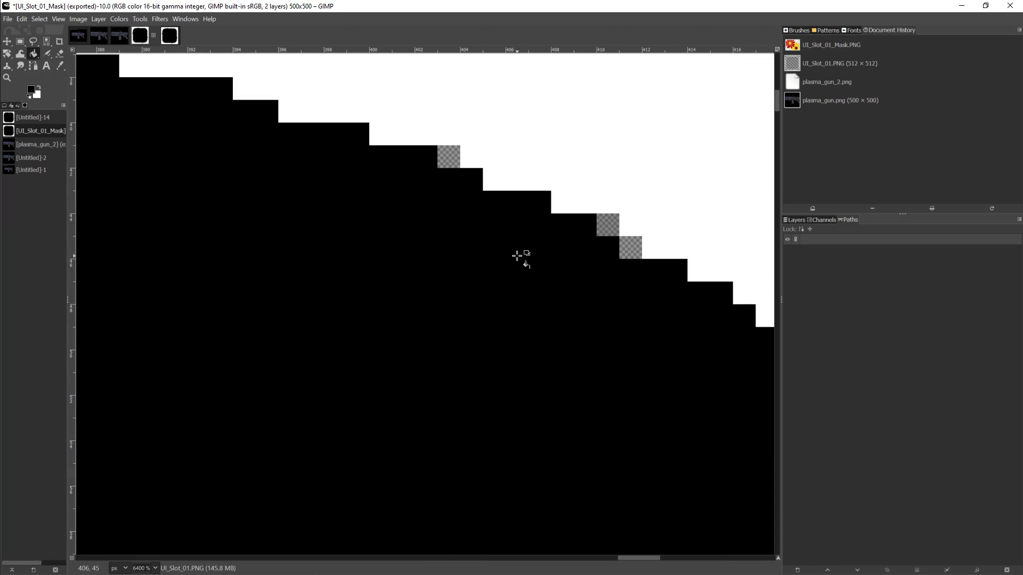
left_click(455, 159)
left_click(607, 226)
left_click(630, 248)
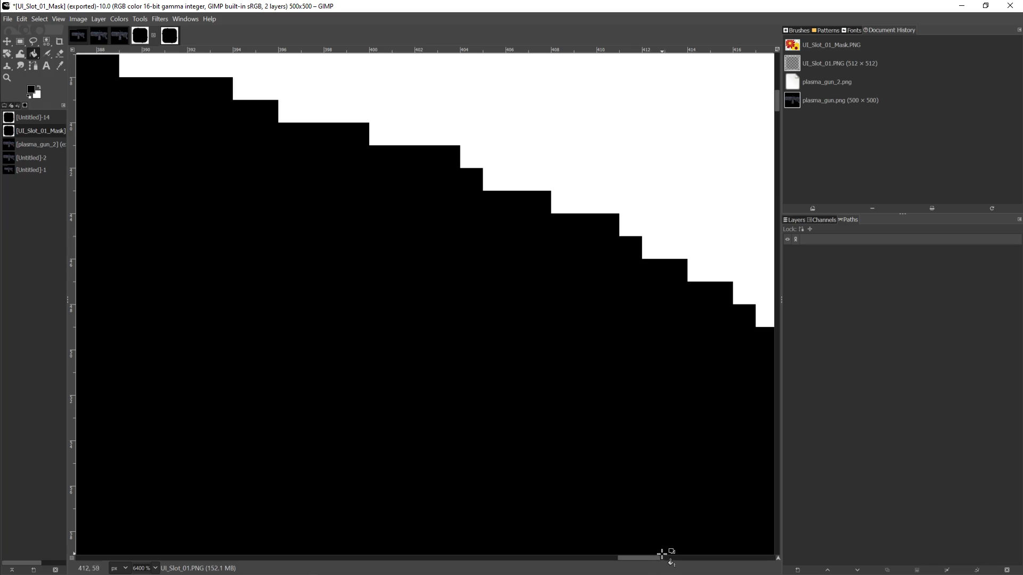
left_click_drag(651, 560, 688, 560)
left_click(374, 458)
scroll(613, 477, "down", 10)
left_click(711, 268)
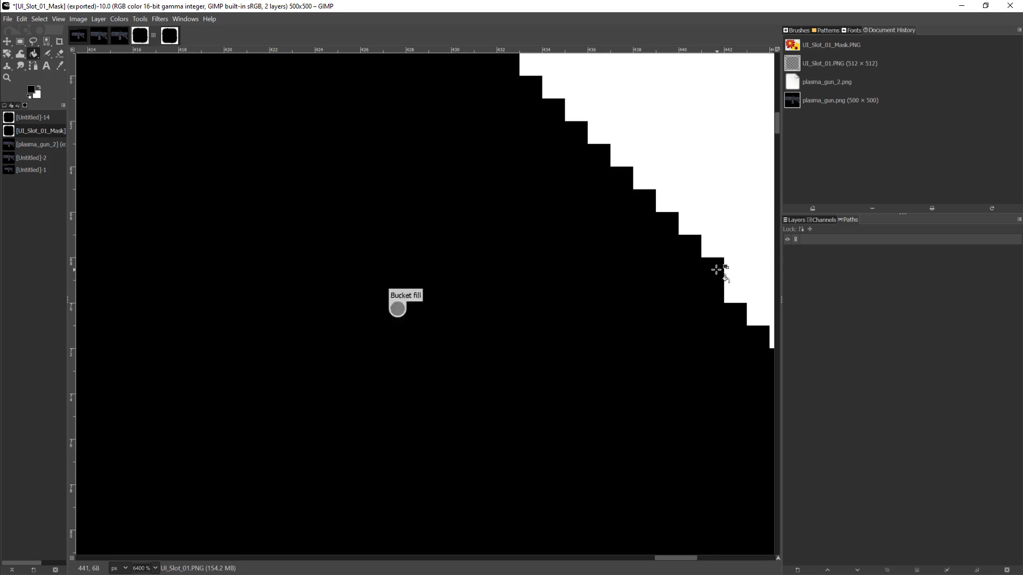
Fill the remaining transparent staircase pixels black further toward the right side
left_click_drag(688, 559, 717, 562)
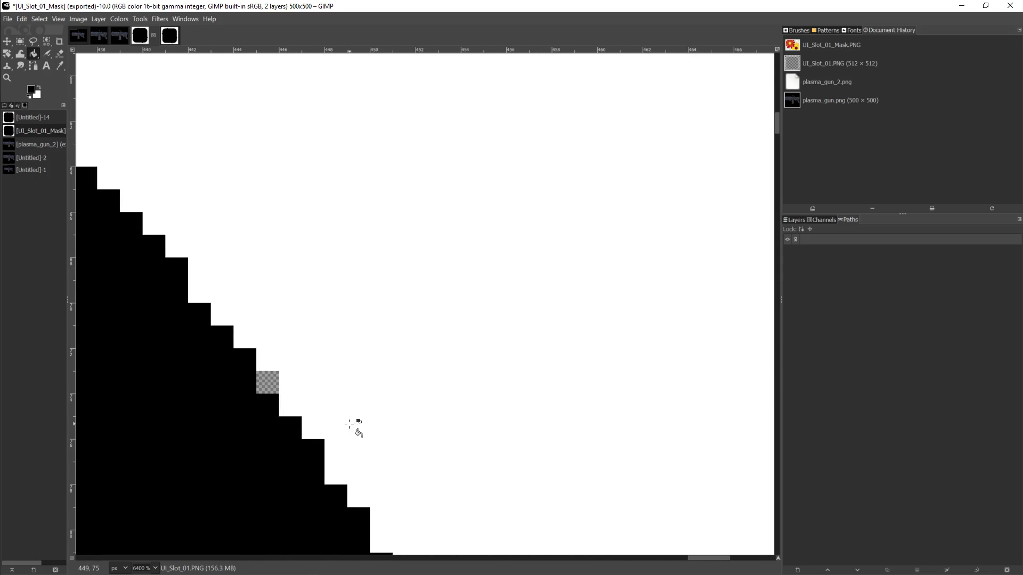
left_click(277, 386)
scroll(428, 426, "down", 5)
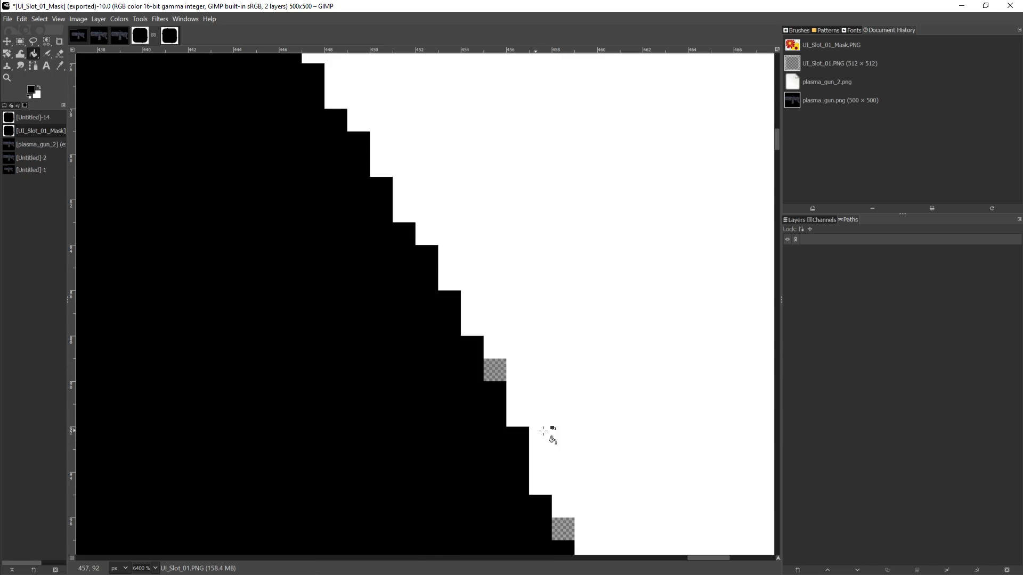
left_click(502, 373)
left_click(562, 529)
scroll(692, 471, "down", 5)
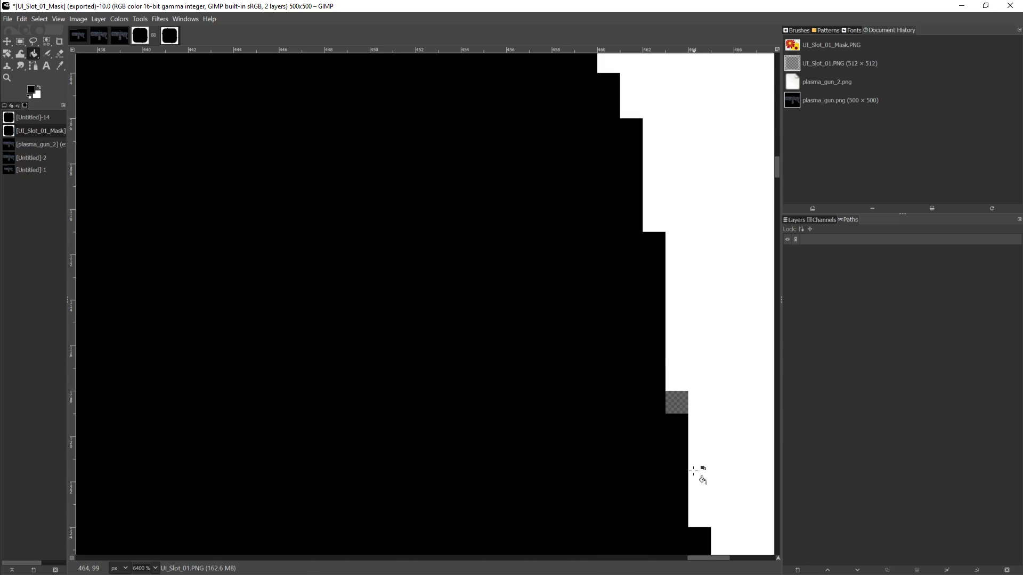
left_click(677, 406)
scroll(708, 469, "down", 4)
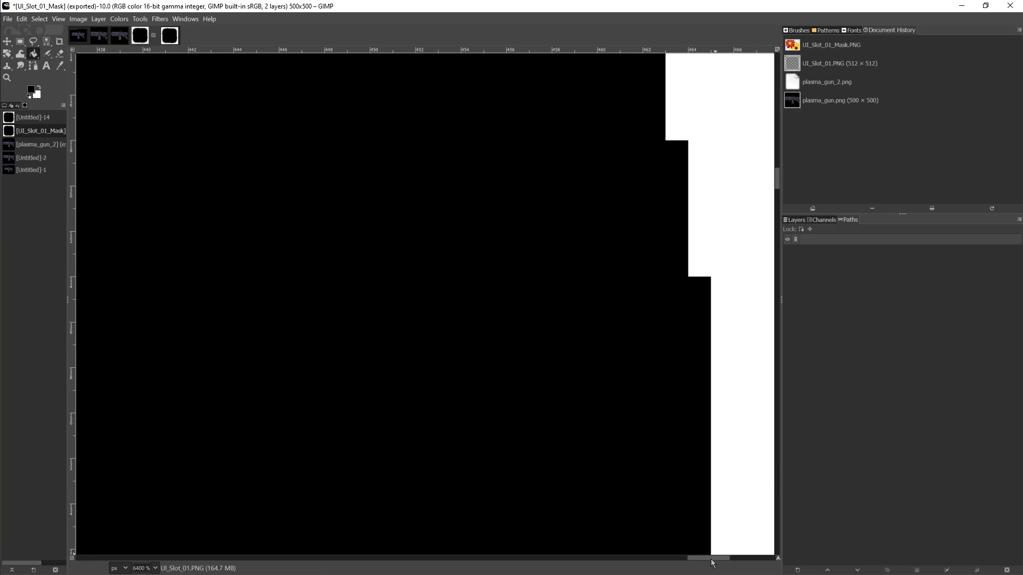
mouse_move(709, 558)
left_mouse_down()
mouse_move(745, 558)
mouse_move(729, 558)
left_mouse_up()
scroll(492, 481, "down", 5)
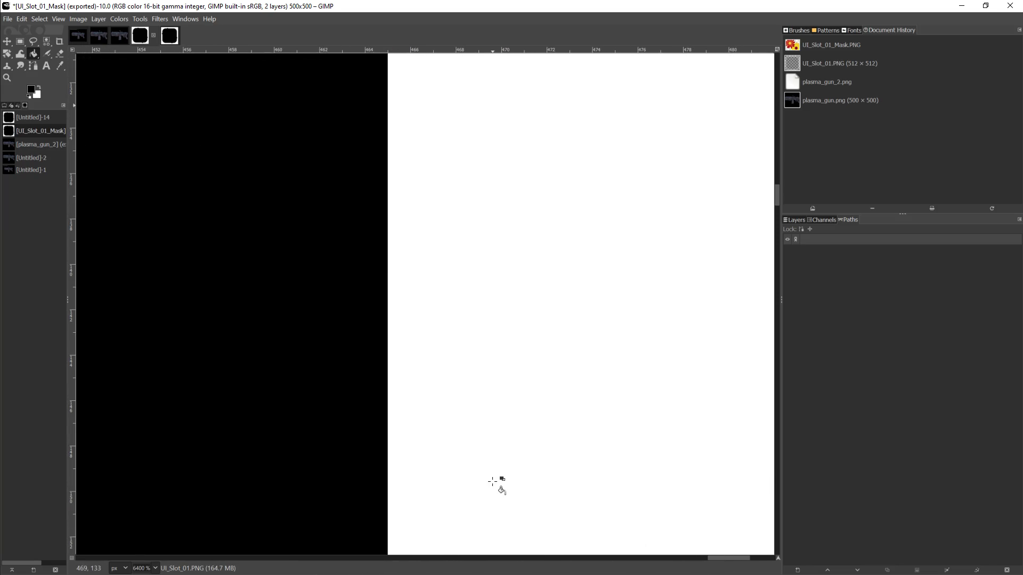
scroll(493, 481, "down", 20)
scroll(493, 482, "down", 15)
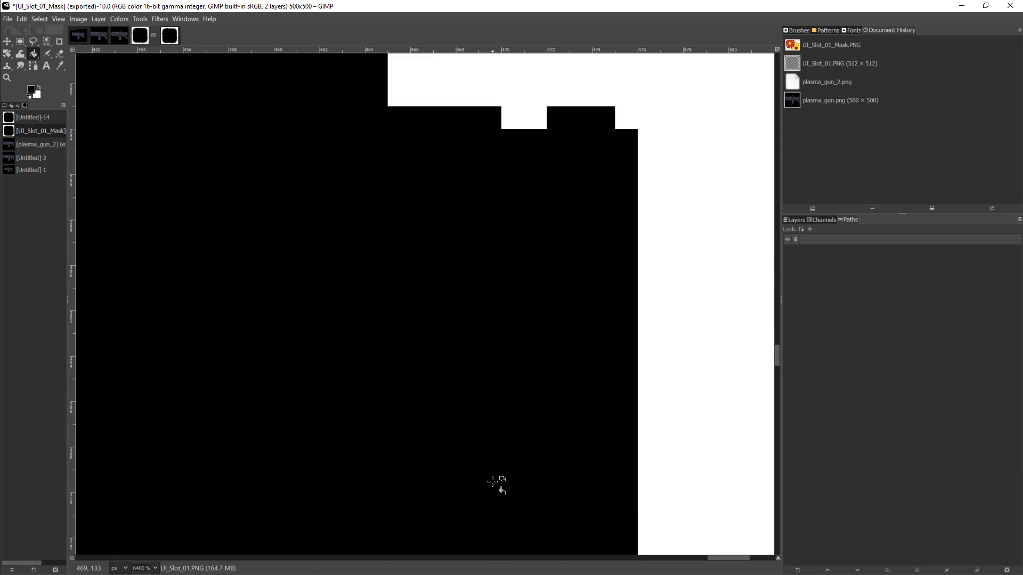
Fill the stray transparent pixels along the frame edge with black
scroll(493, 481, "down", 8)
left_click(344, 371)
scroll(369, 370, "down", 10)
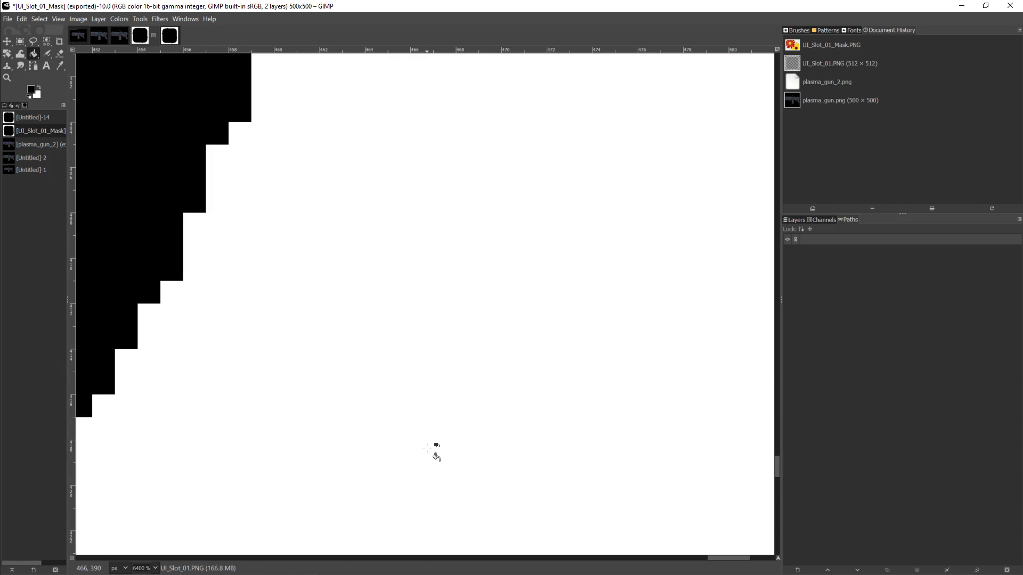
scroll(540, 428, "up", 10)
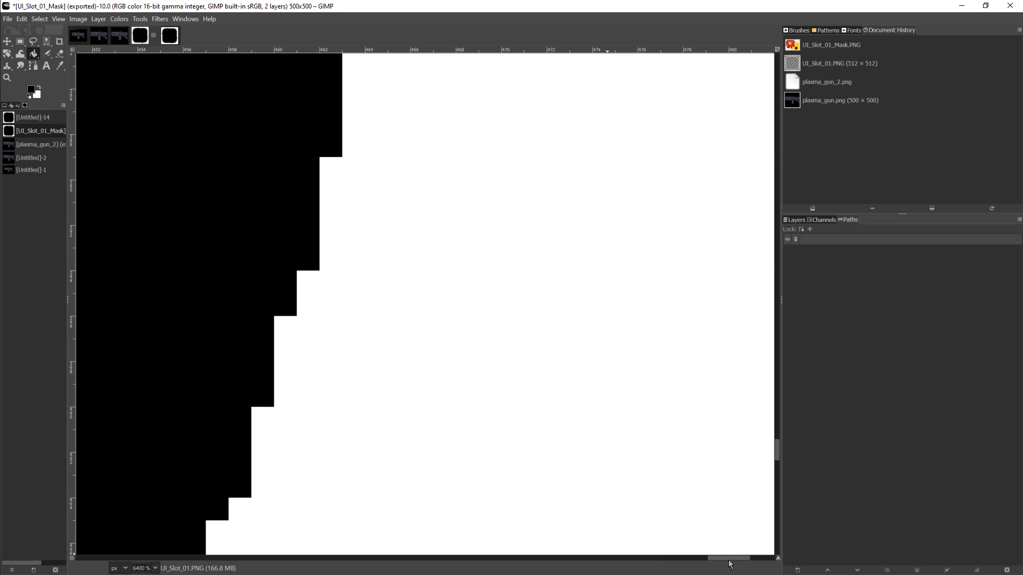
mouse_move(726, 559)
left_mouse_down()
mouse_move(679, 559)
mouse_move(697, 559)
left_mouse_up()
scroll(618, 458, "down", 10)
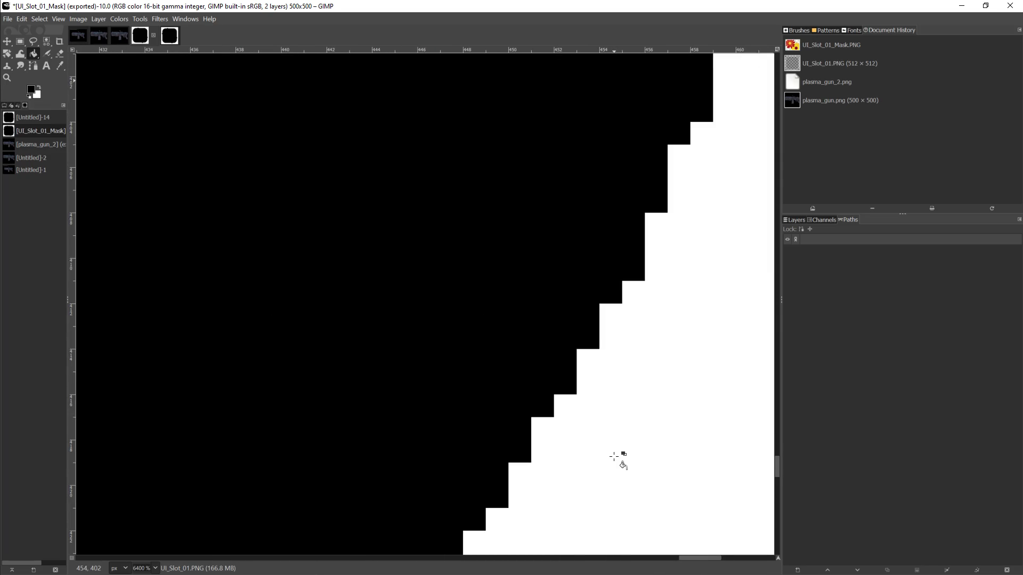
scroll(614, 456, "down", 5)
left_click_drag(693, 563, 644, 563)
scroll(590, 490, "down", 8)
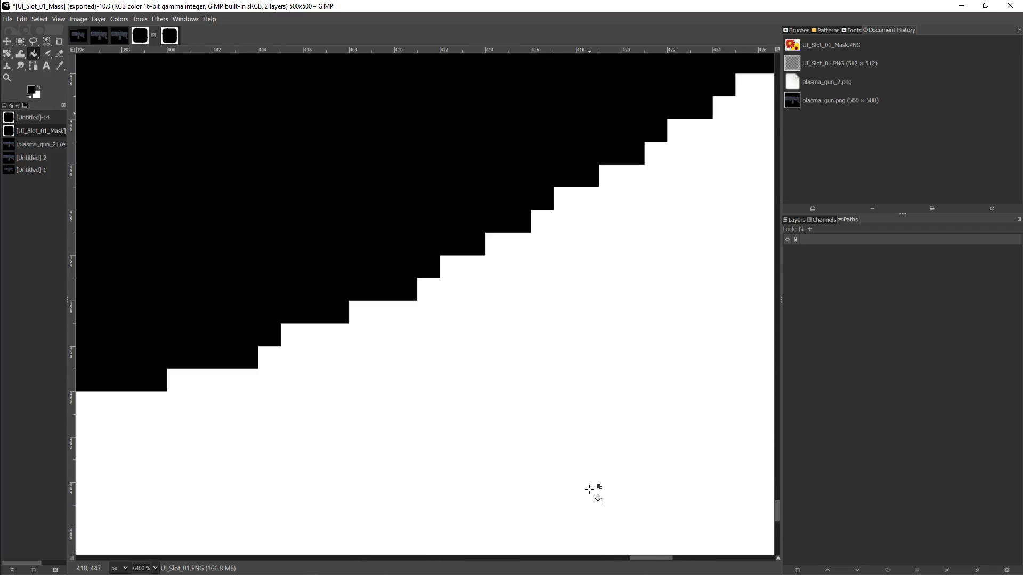
mouse_move(651, 561)
left_mouse_down()
mouse_move(421, 557)
mouse_move(239, 528)
left_mouse_up()
scroll(539, 535, "down", 3)
left_click(589, 243)
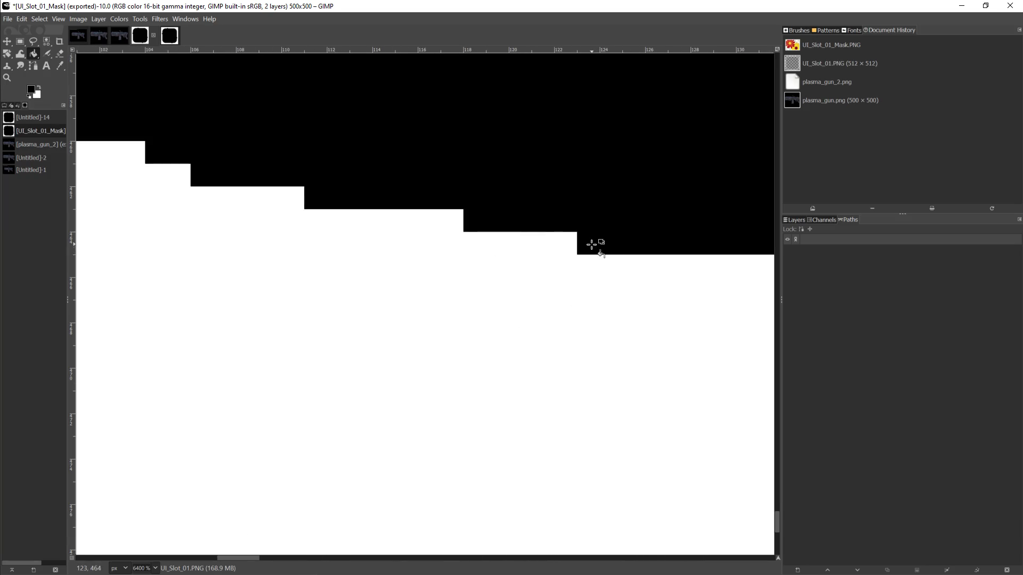
Pan around the mask's corners to check that no transparent pixels remain
scroll(239, 562, "left", 10)
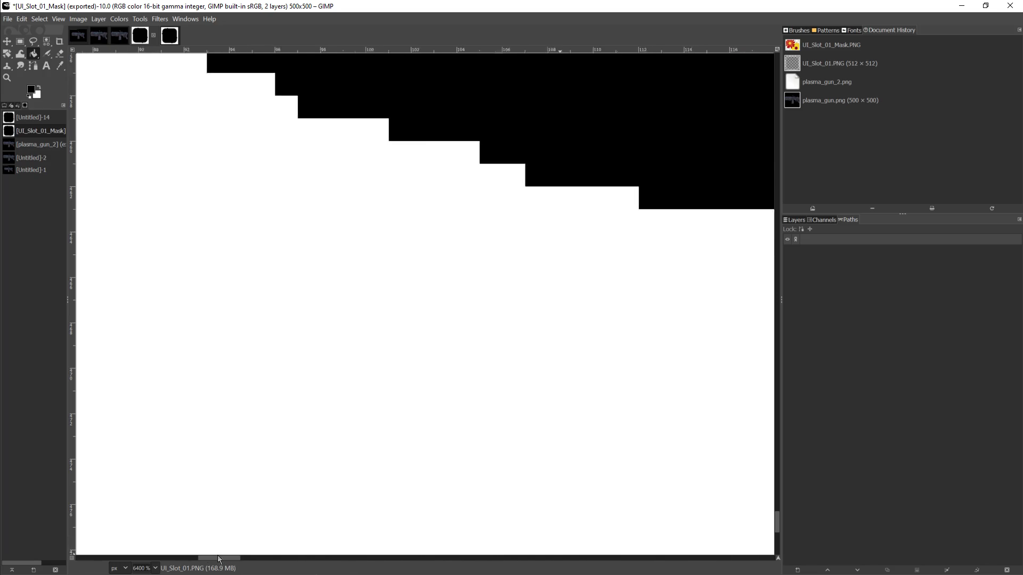
scroll(330, 372, "up", 10)
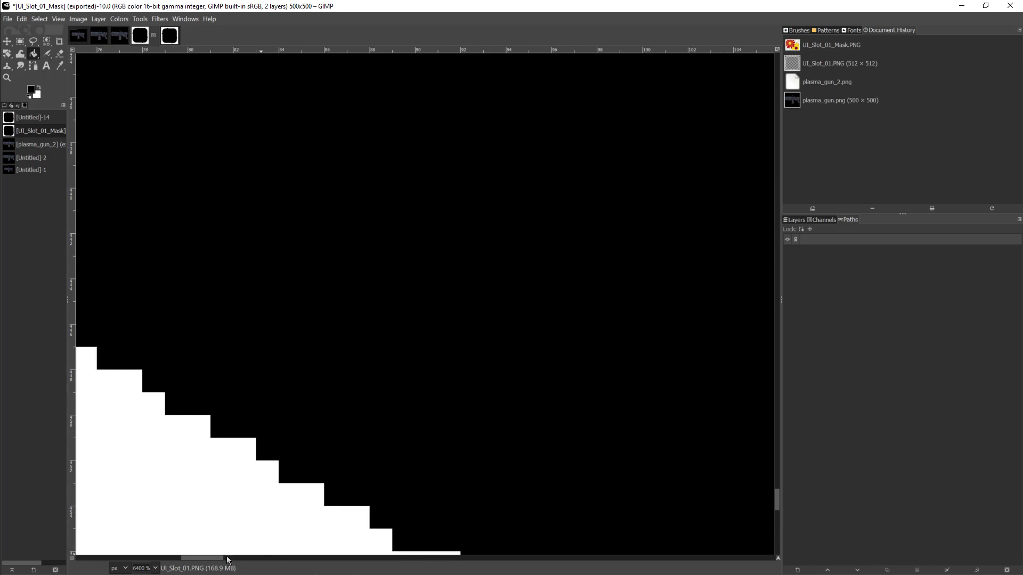
scroll(212, 561, "left", 15)
scroll(366, 351, "up", 10)
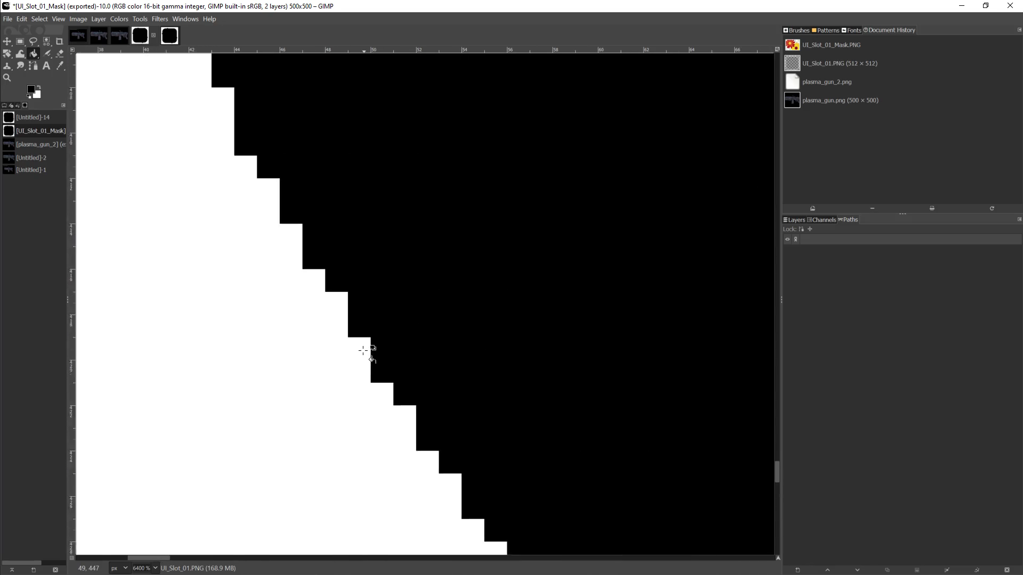
left_click_drag(157, 560, 115, 572)
scroll(451, 325, "right", 1)
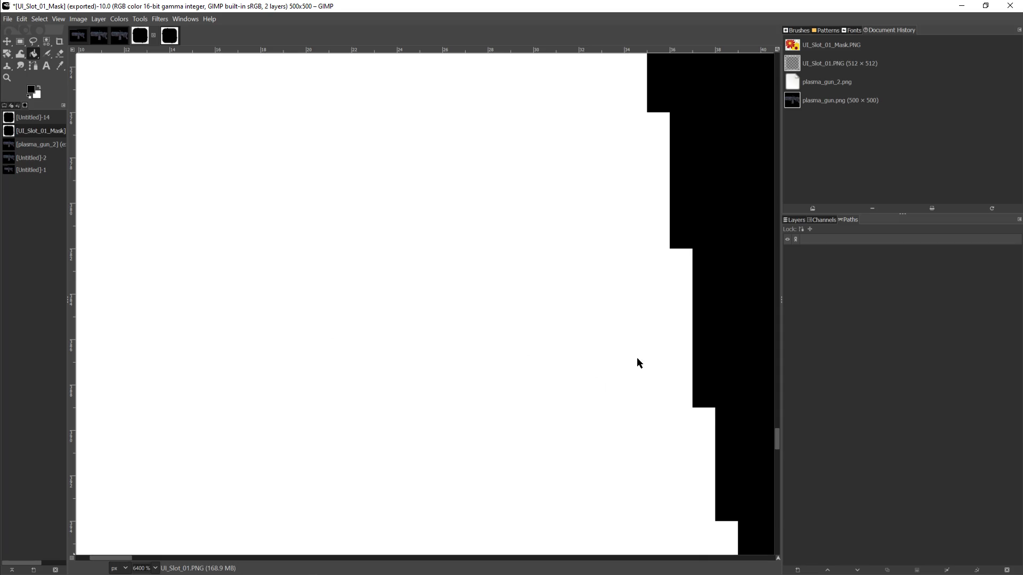
left_click_drag(778, 440, 804, 155)
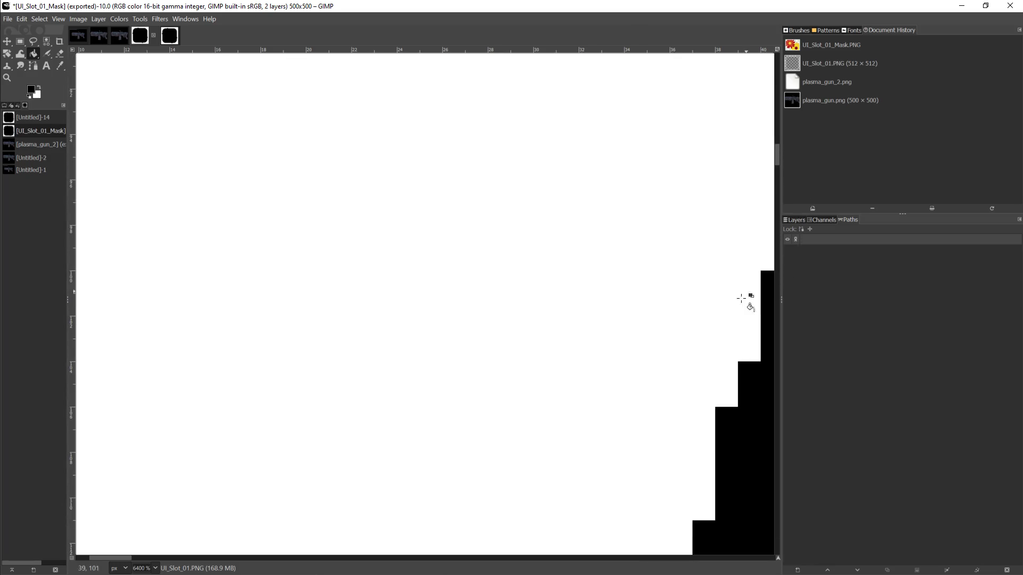
left_click_drag(118, 560, 175, 561)
scroll(224, 401, "left", 5)
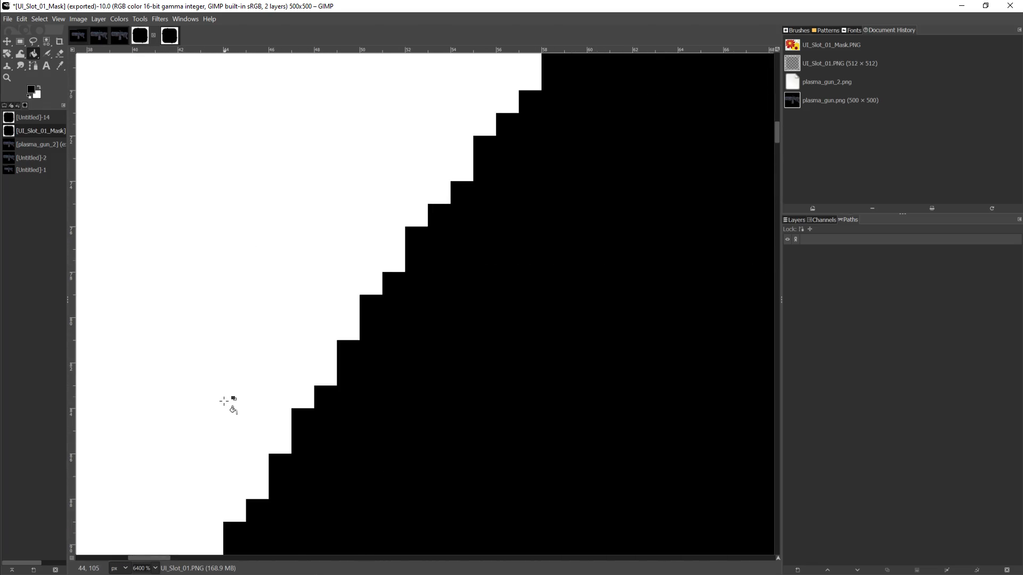
scroll(224, 401, "up", 5)
left_click_drag(137, 564, 649, 574)
scroll(402, 394, "up", 5)
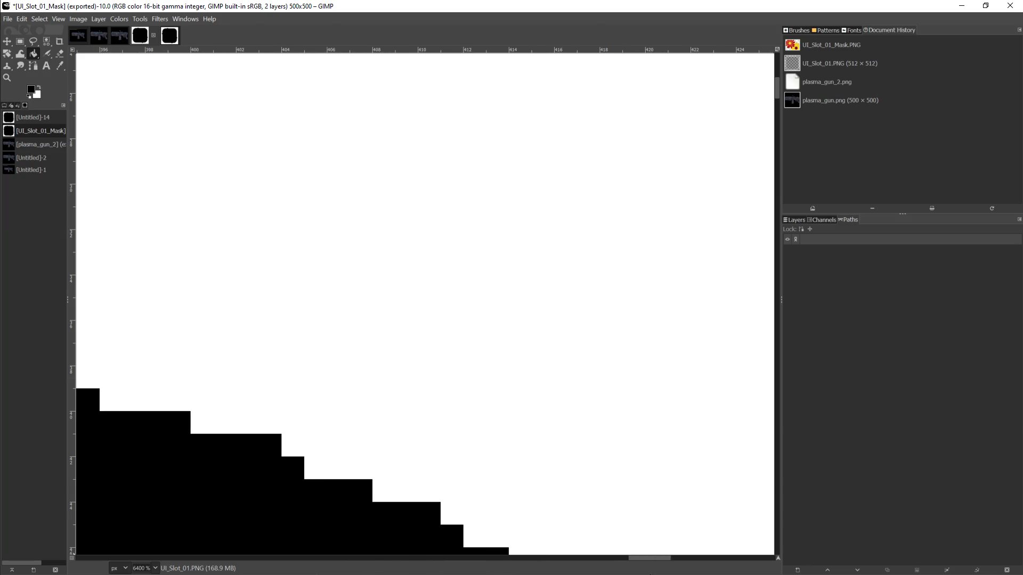
scroll(613, 488, "down", 10)
left_click_drag(642, 562, 730, 559)
scroll(616, 486, "down", 5)
scroll(608, 483, "down", 5)
scroll(561, 499, "down", 10)
scroll(561, 499, "down", 20)
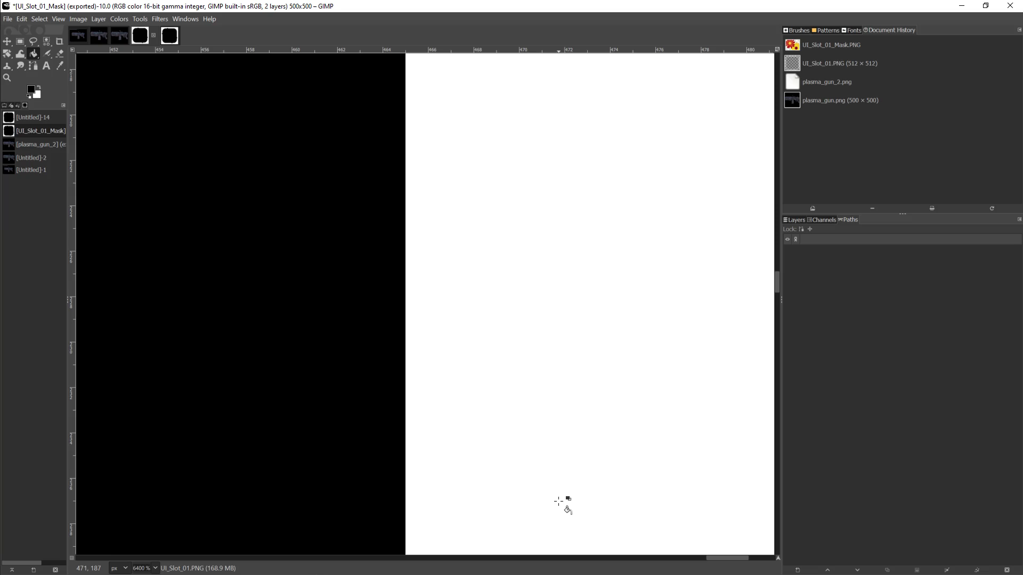
scroll(551, 500, "down", 20)
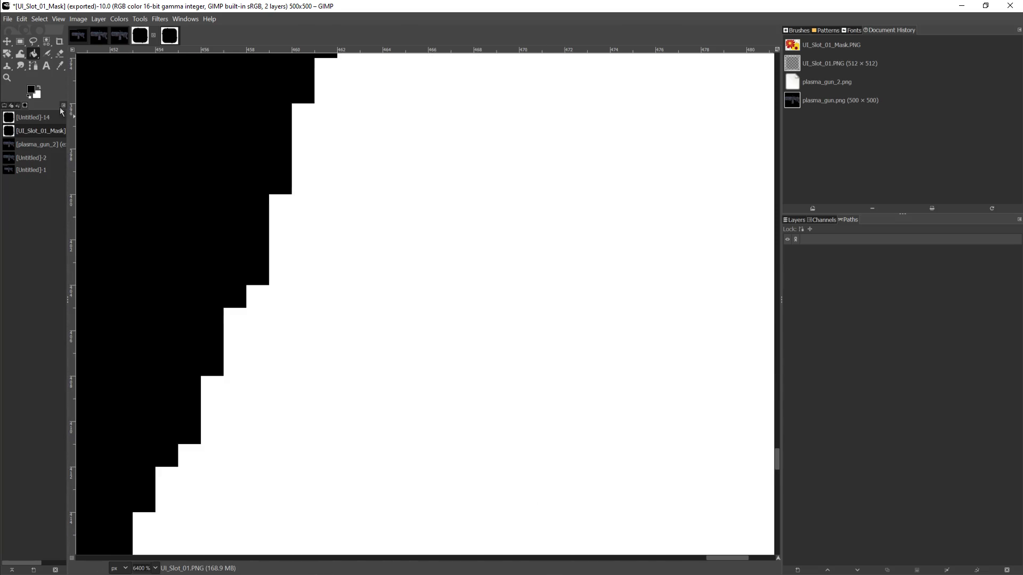
Browse the File, Edit, Image and Colors menus without choosing anything, then minimize GIMP
left_click(10, 21)
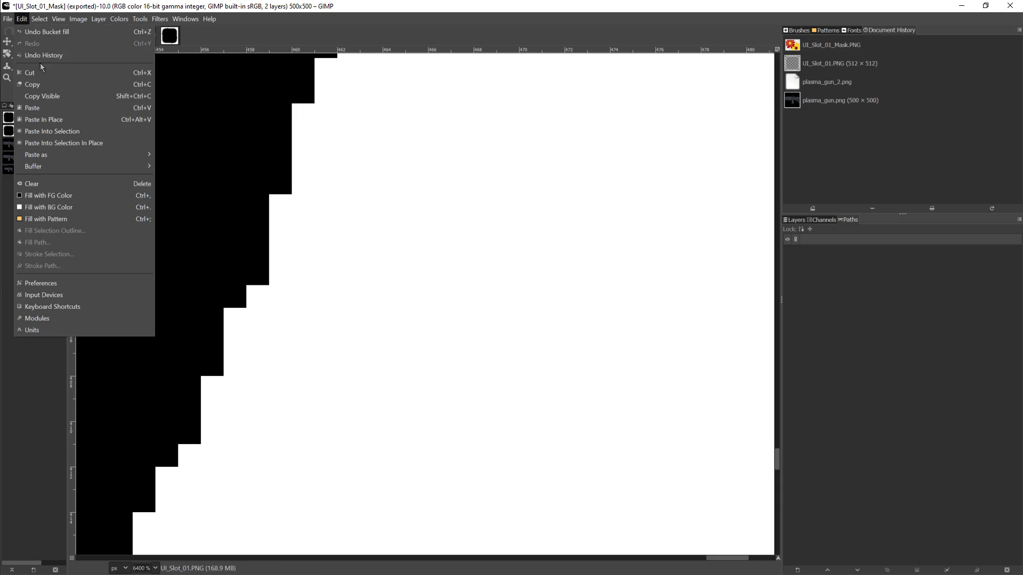
left_click(35, 59)
left_click(78, 19)
mouse_move(119, 18)
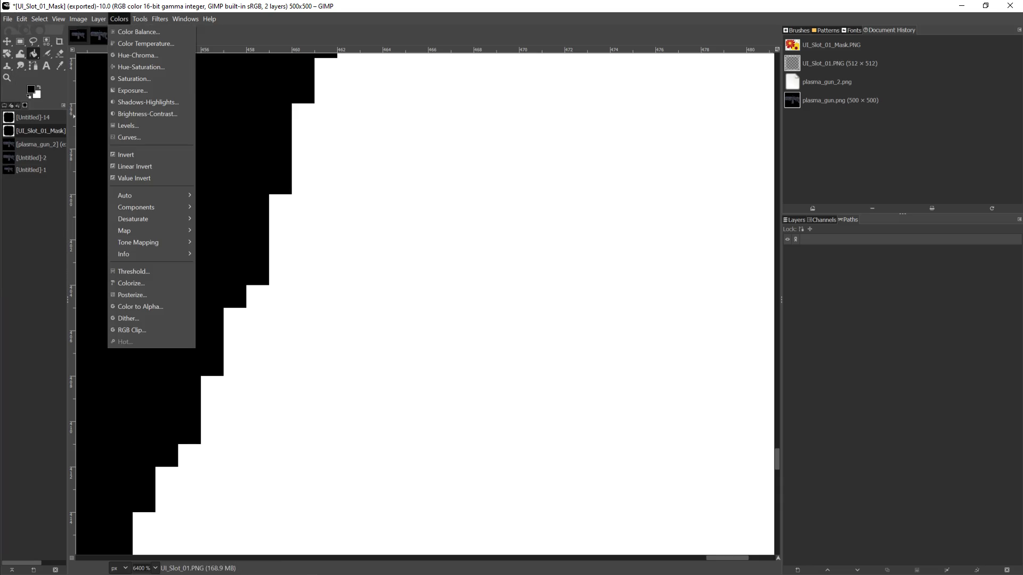
key("Escape")
left_click(961, 5)
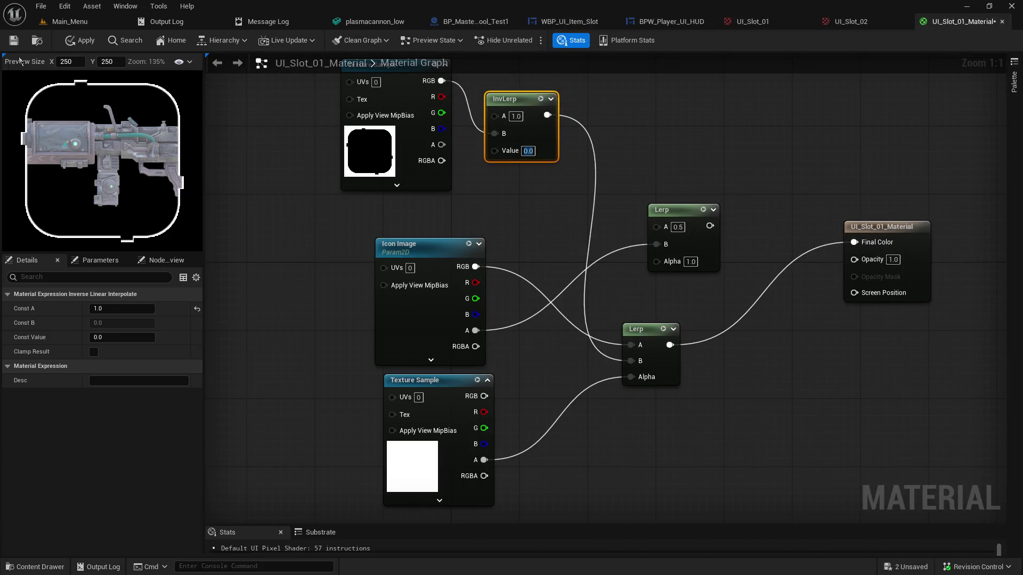
Save the UI_Slot_01_Material material in the Material Editor
left_click(14, 42)
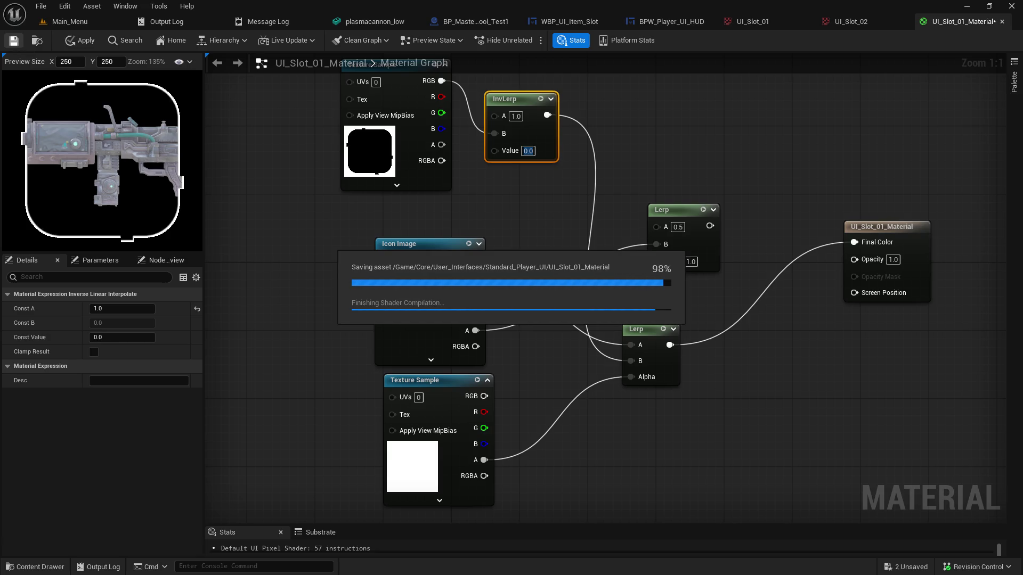
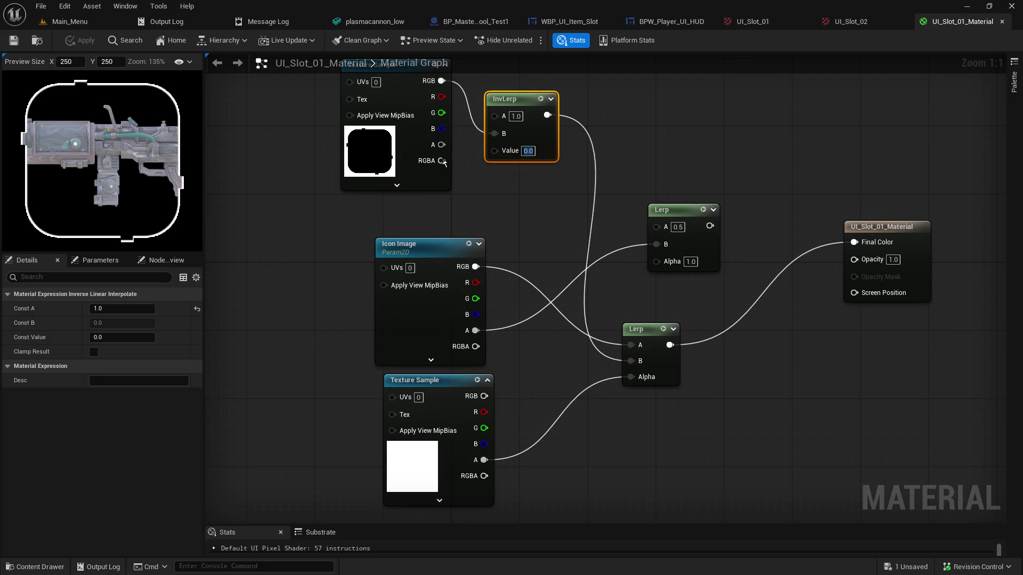
Clear the texture from the top Texture Sample node
left_click(387, 154)
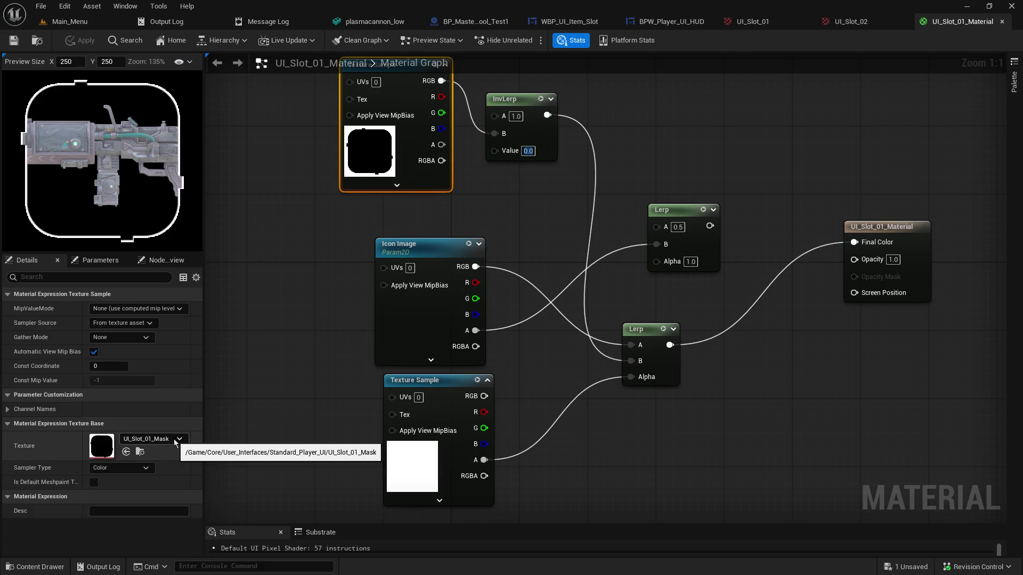
left_click(162, 440)
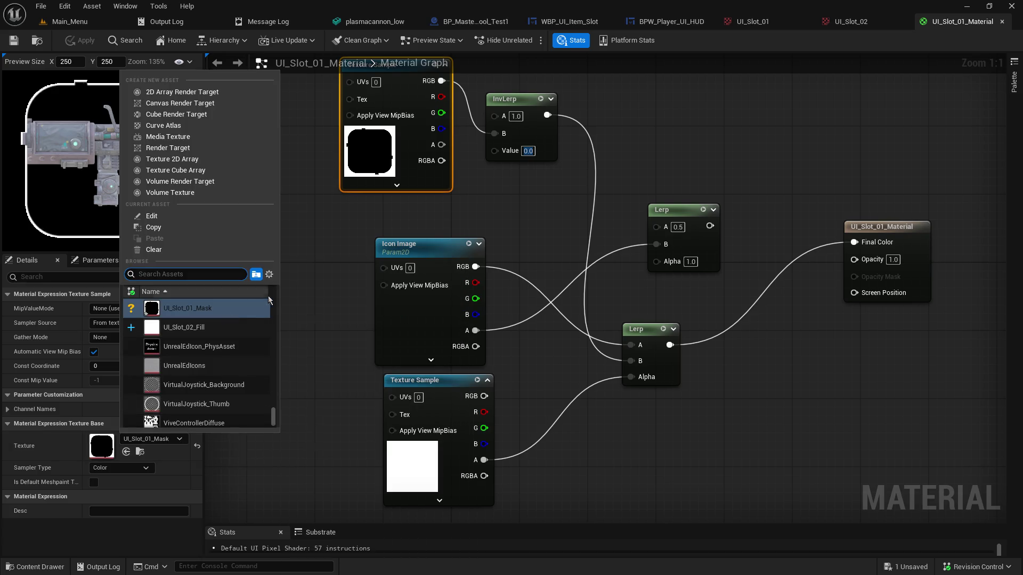
scroll(241, 321, "up", 5)
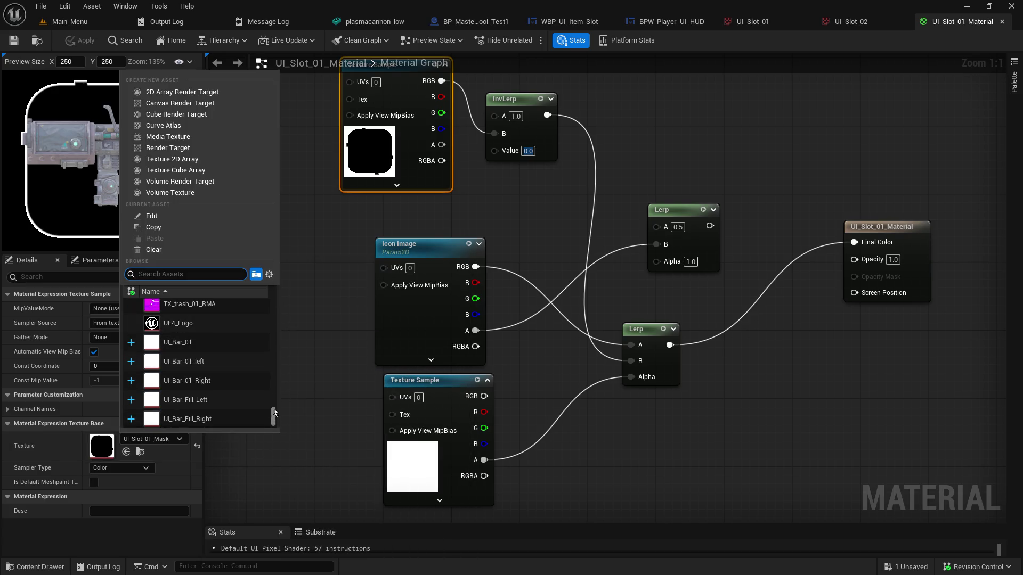
left_click(168, 250)
Save the material despite compilation errors and return to the Main_Menu level editor
left_click(297, 171)
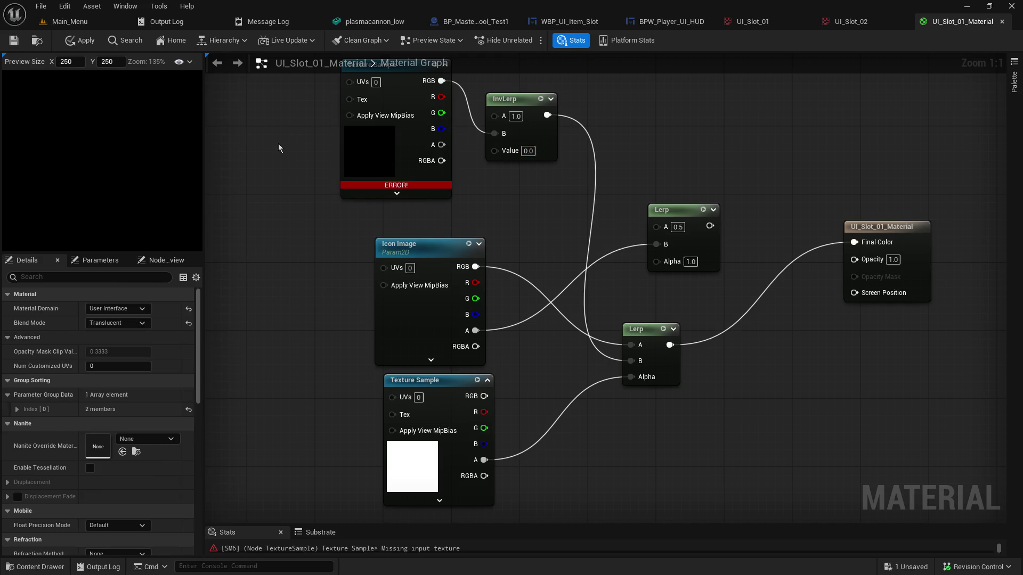
left_click(14, 43)
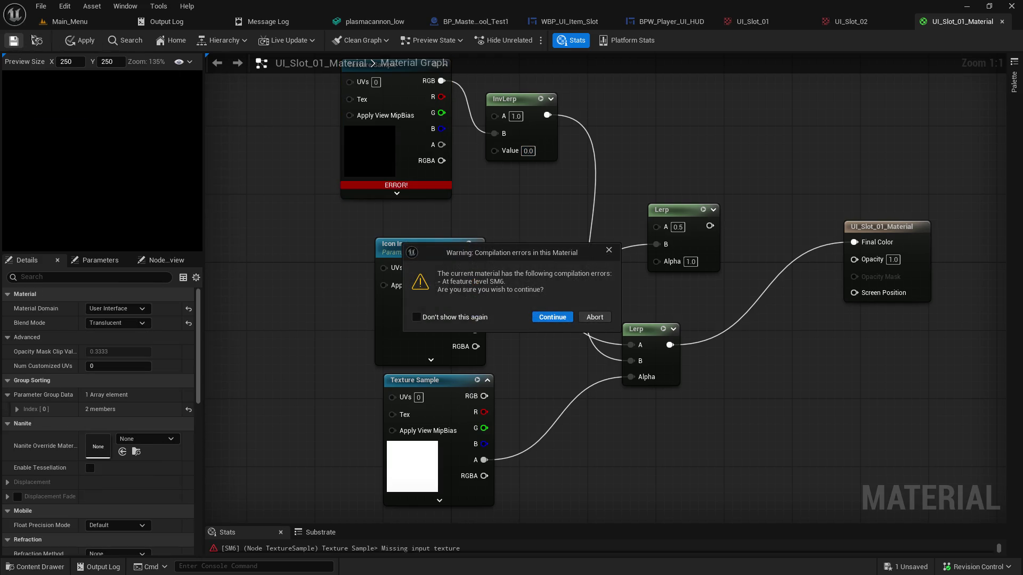
left_click(551, 319)
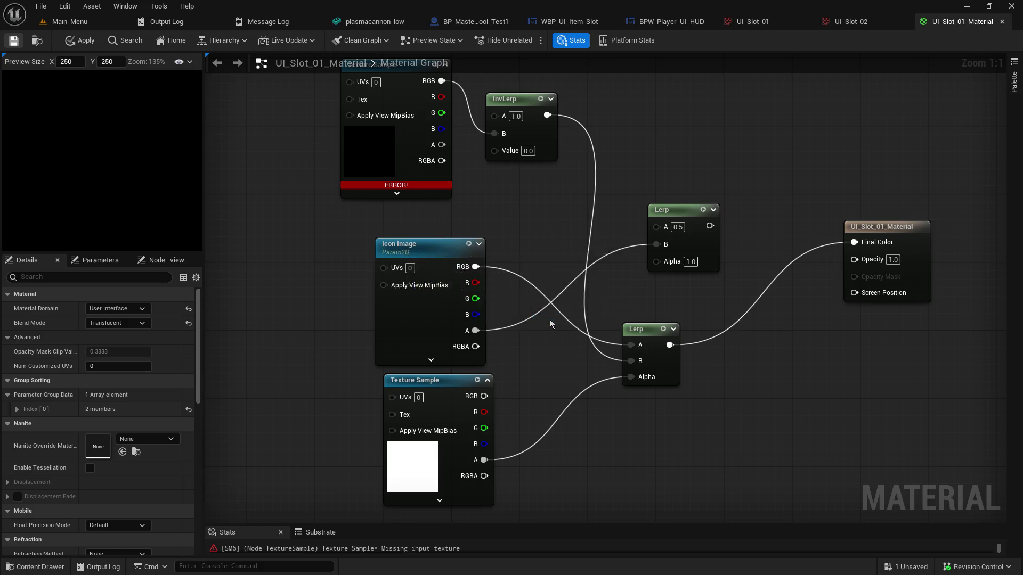
left_click(75, 20)
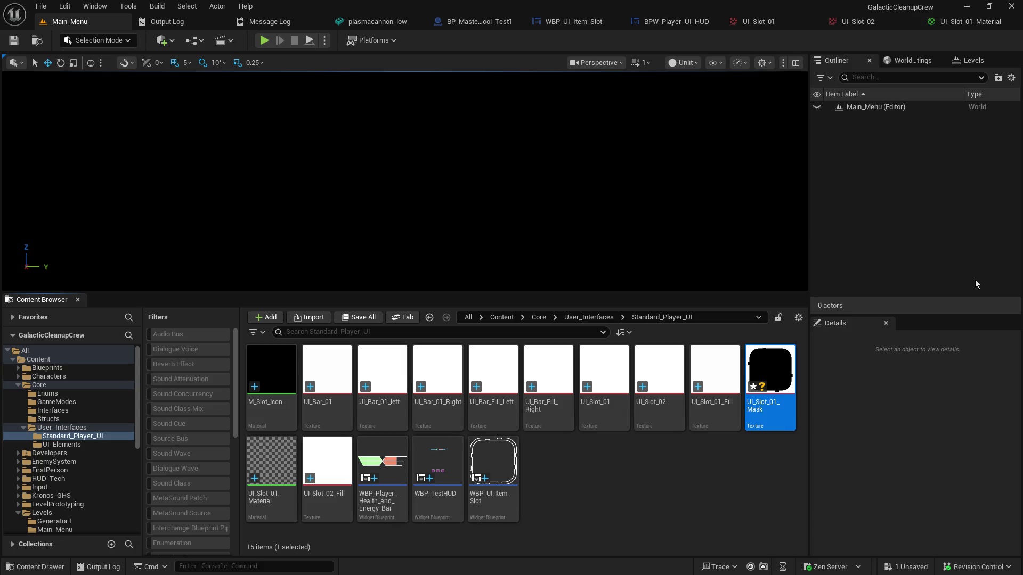
Force-delete and re-import UI_Slot_01_Mask, then return to UI_Slot_01_Material
key("Delete")
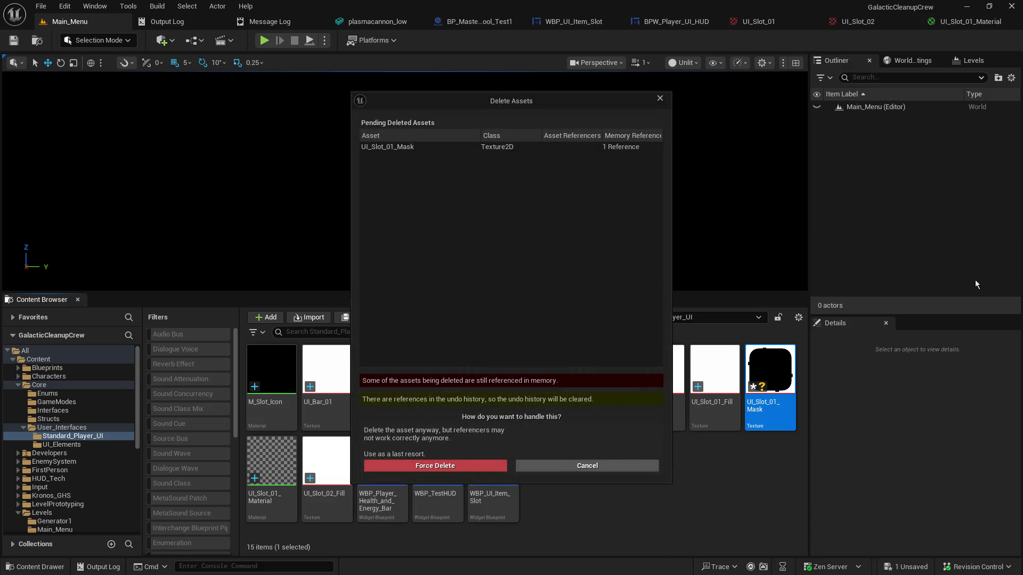
left_click(475, 466)
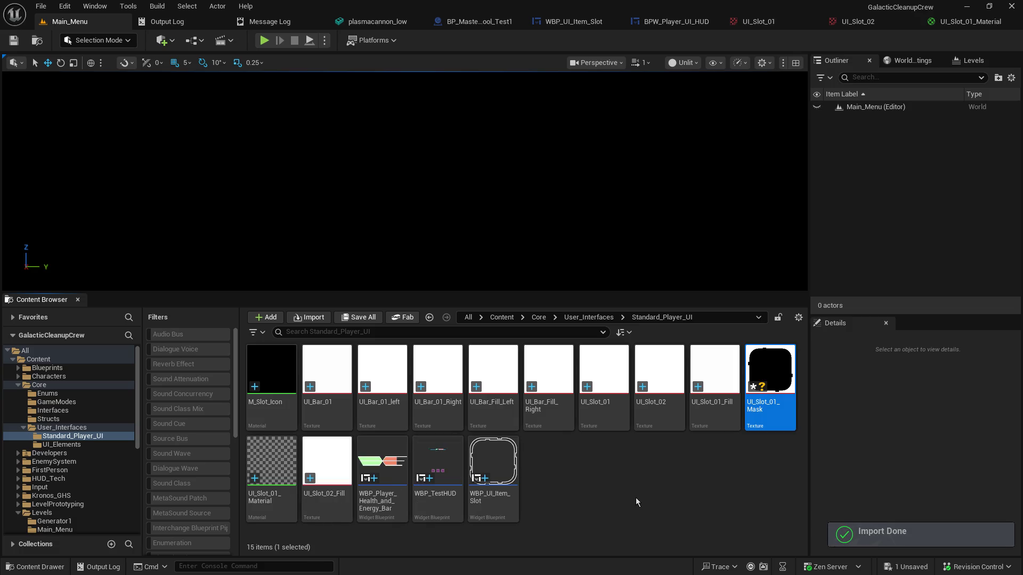
left_click(969, 22)
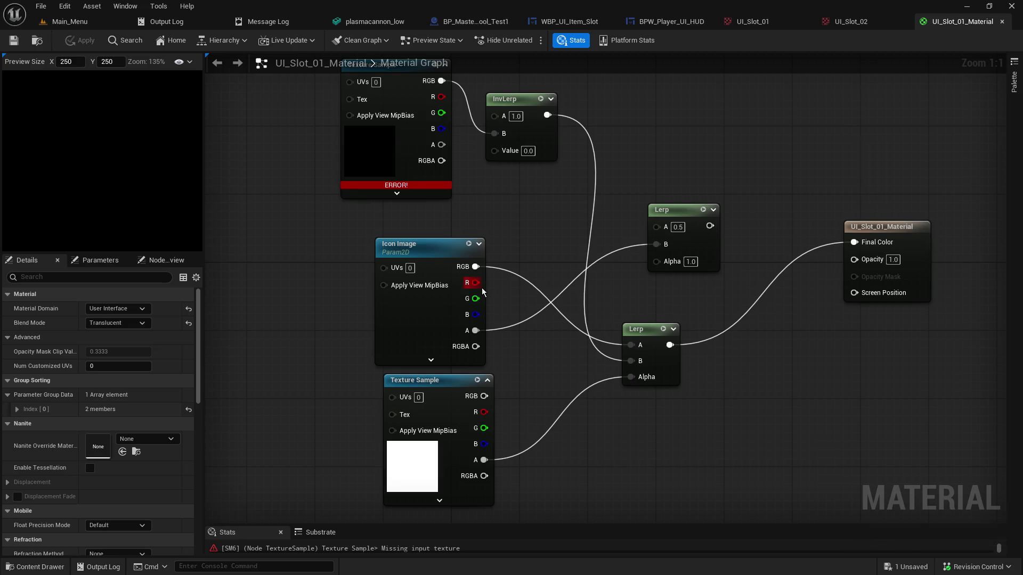
Assign the re-imported UI_Slot_01_Mask to the top Texture Sample, found by searching 'mask'
left_click(357, 150)
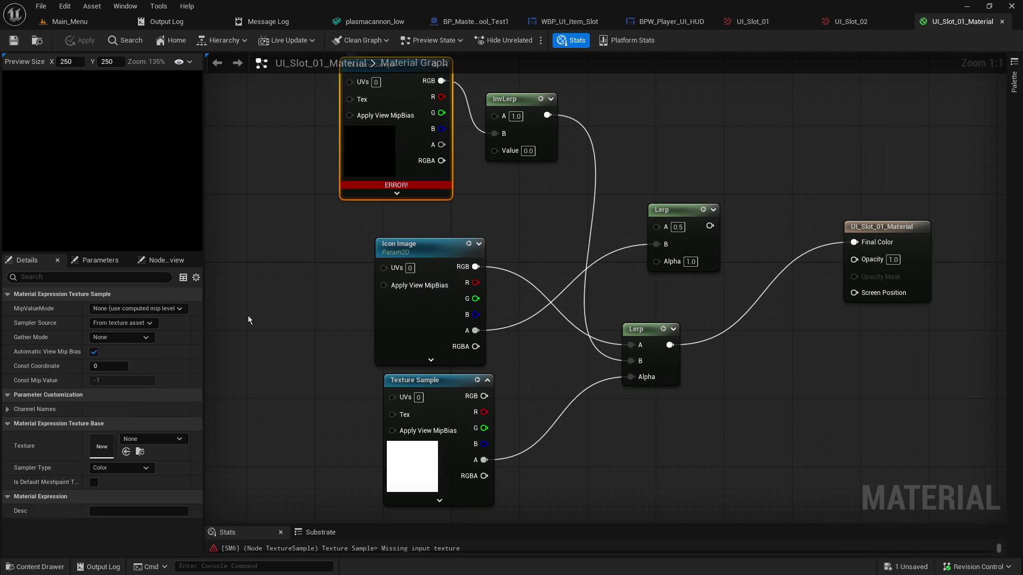
left_click(144, 441)
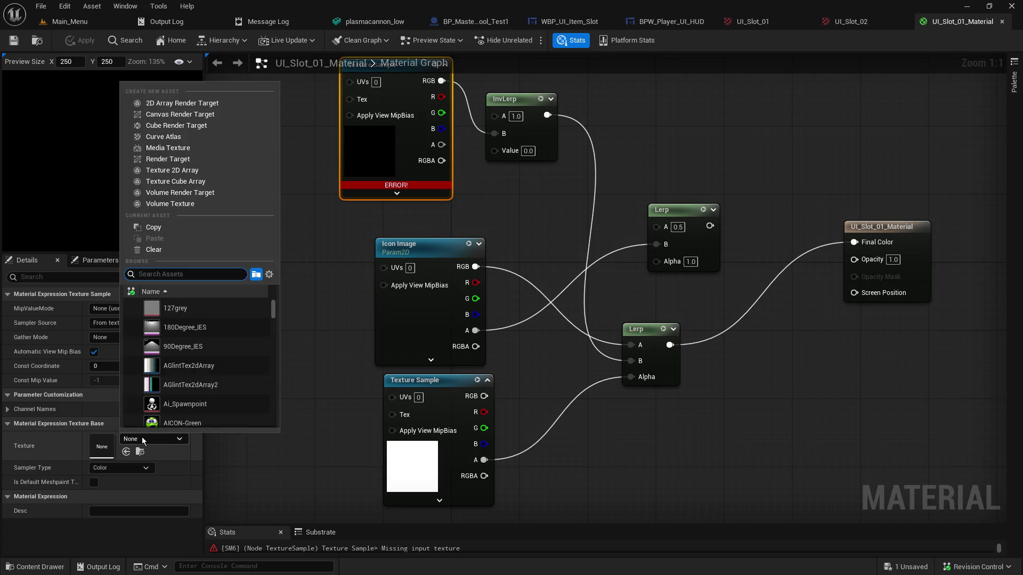
type("mask")
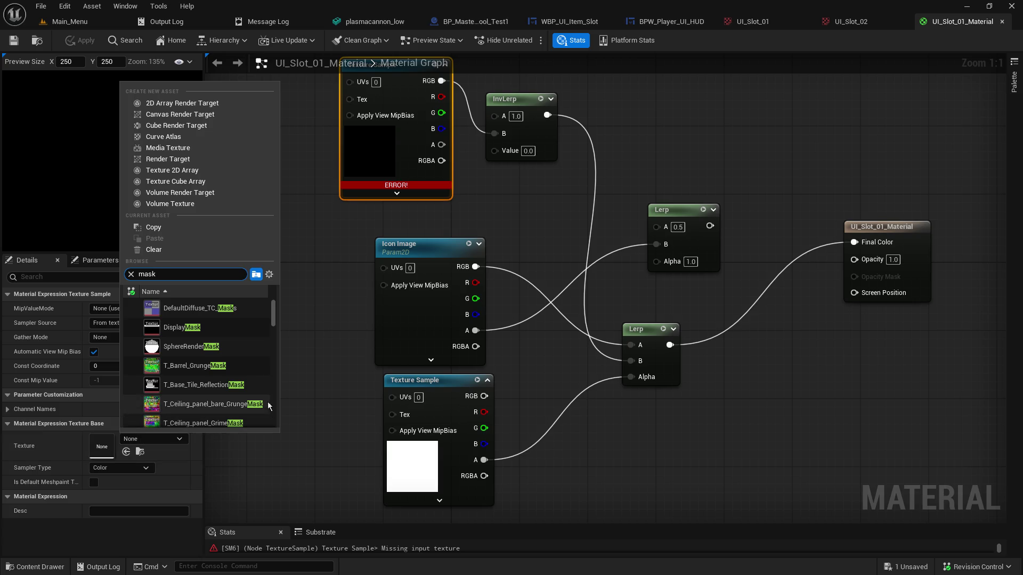
scroll(272, 383, "down", 3)
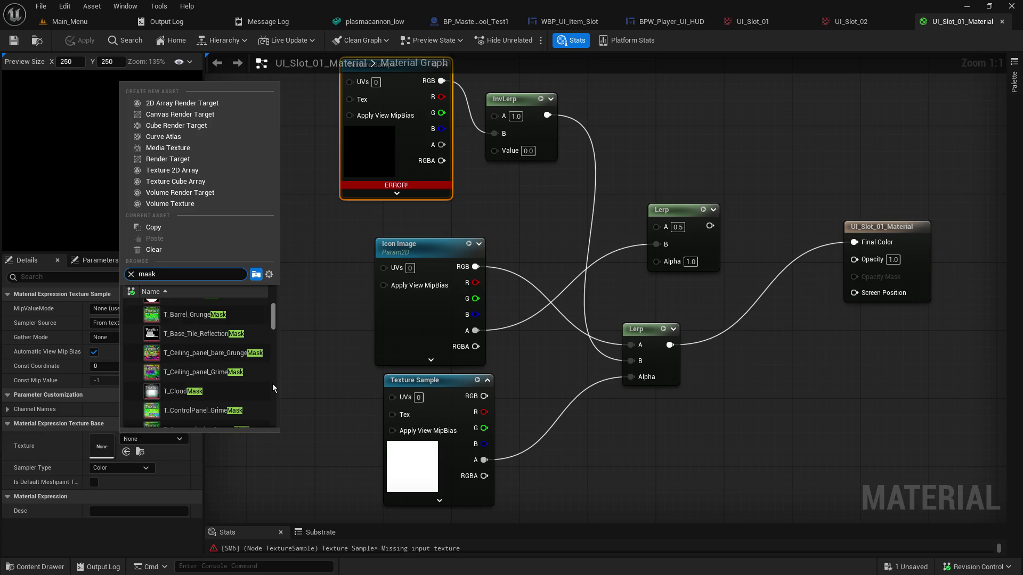
scroll(273, 383, "down", 8)
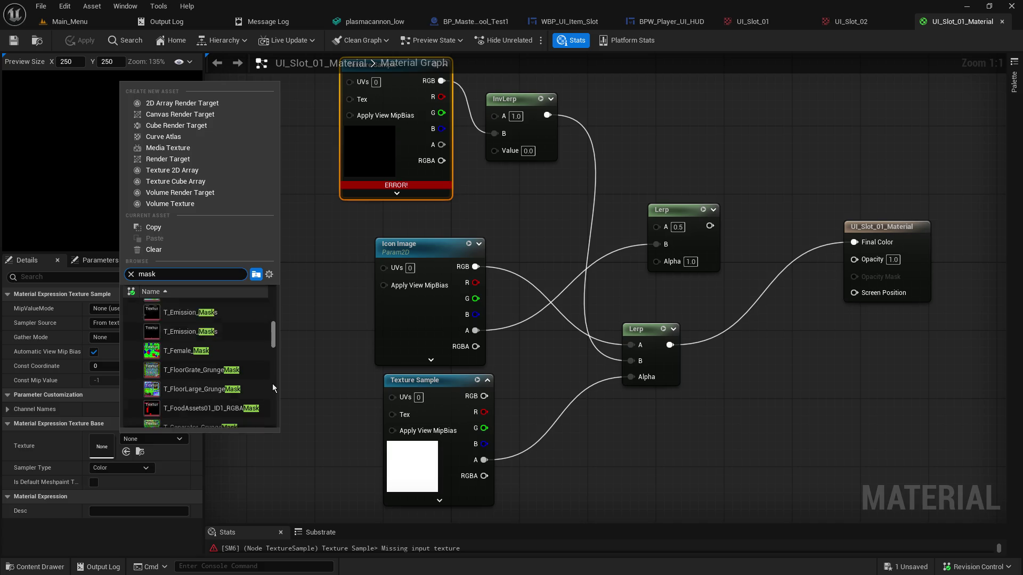
scroll(273, 383, "down", 3)
scroll(277, 354, "down", 3)
left_click_drag(274, 360, 271, 423)
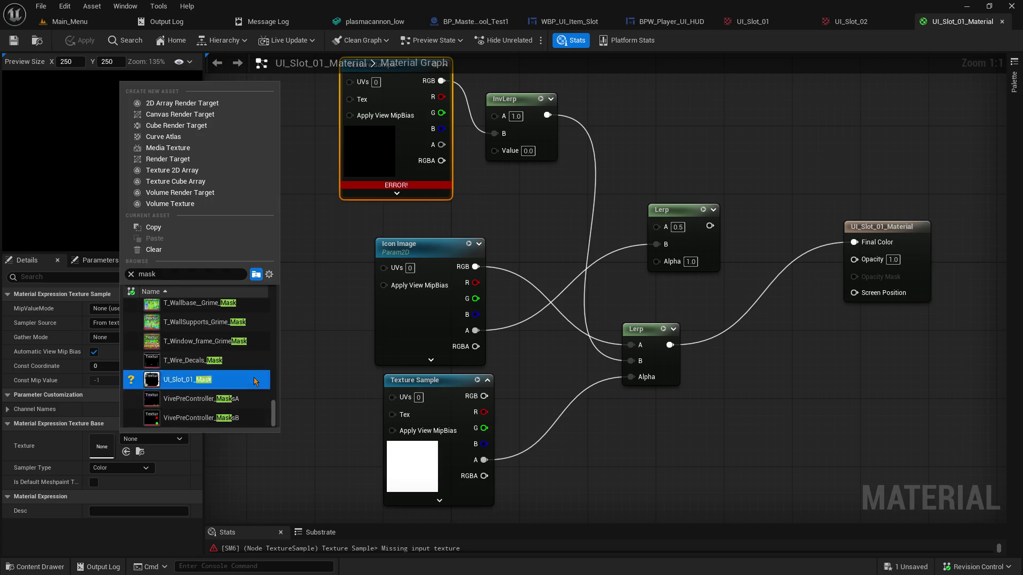
left_click(254, 377)
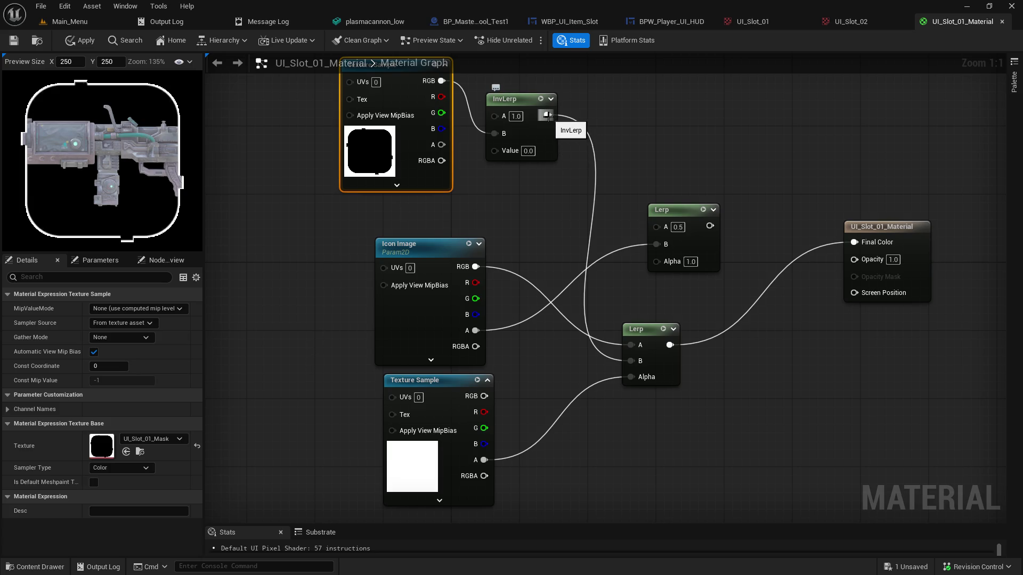
Connect InvLerp's output to Final Color and enlarge the material preview
left_click_drag(547, 116, 856, 242)
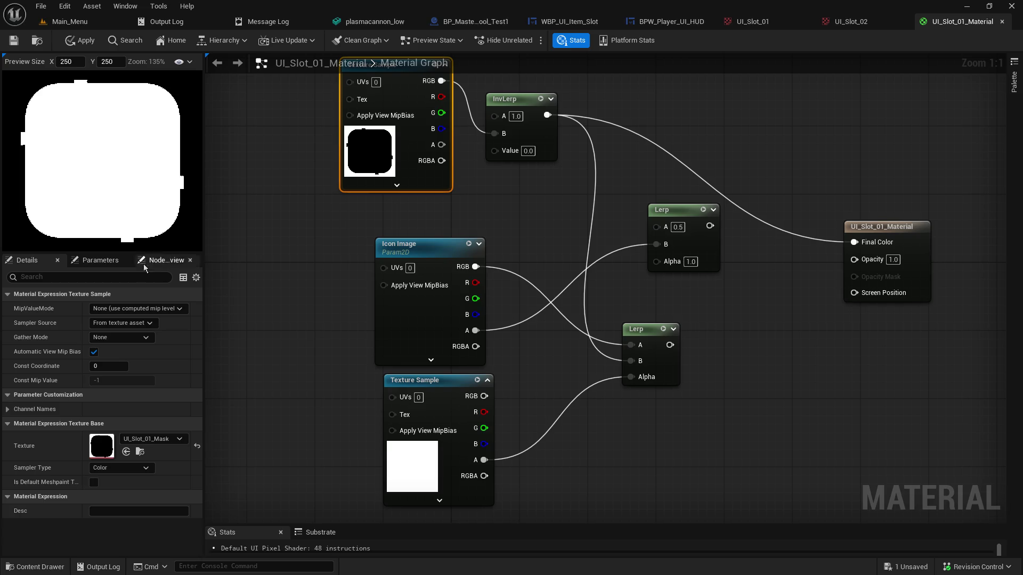
left_click_drag(165, 254, 165, 428)
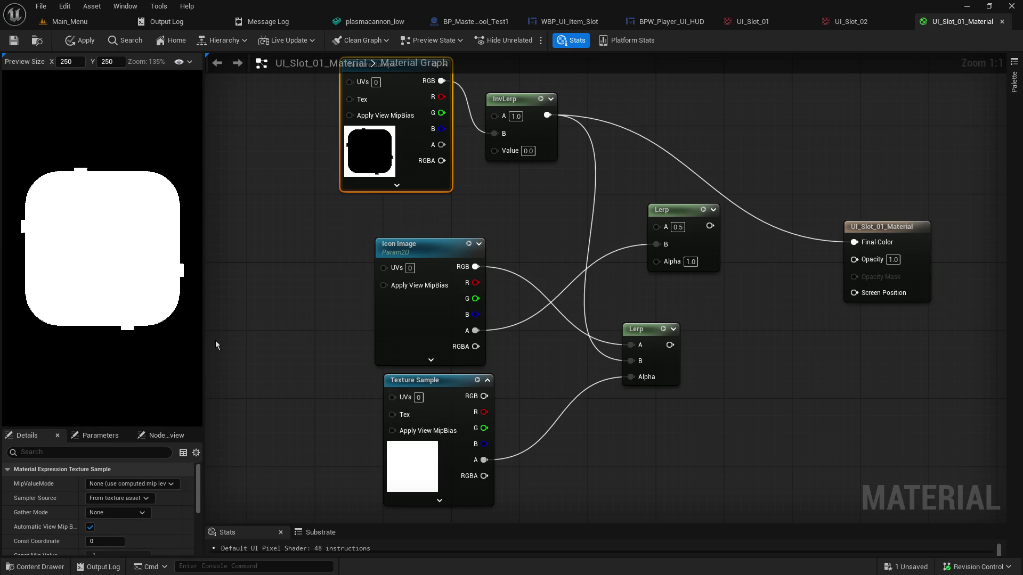
left_click_drag(205, 338, 397, 306)
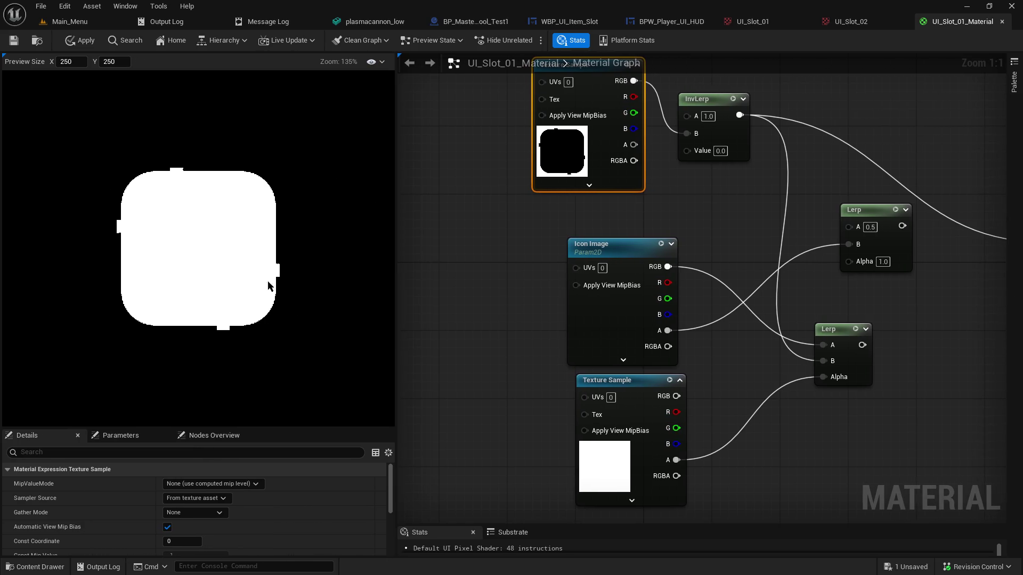
scroll(219, 276, "up", 5)
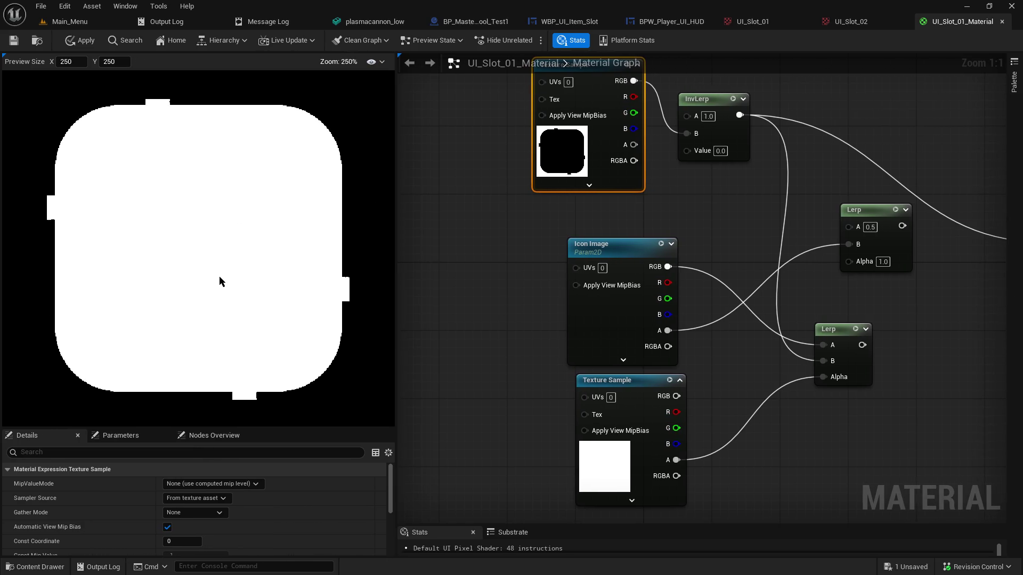
scroll(218, 276, "up", 1)
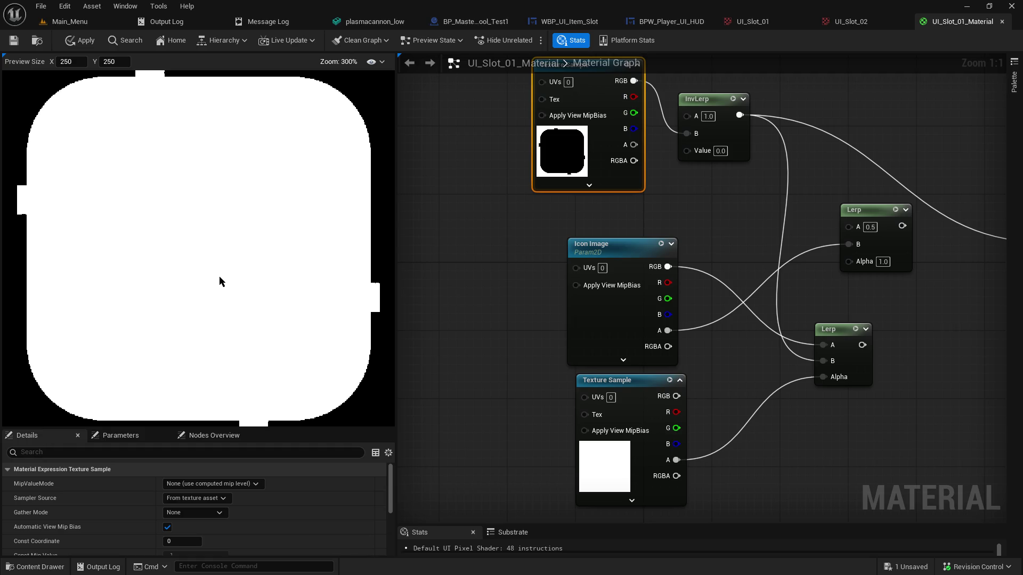
scroll(219, 275, "down", 2)
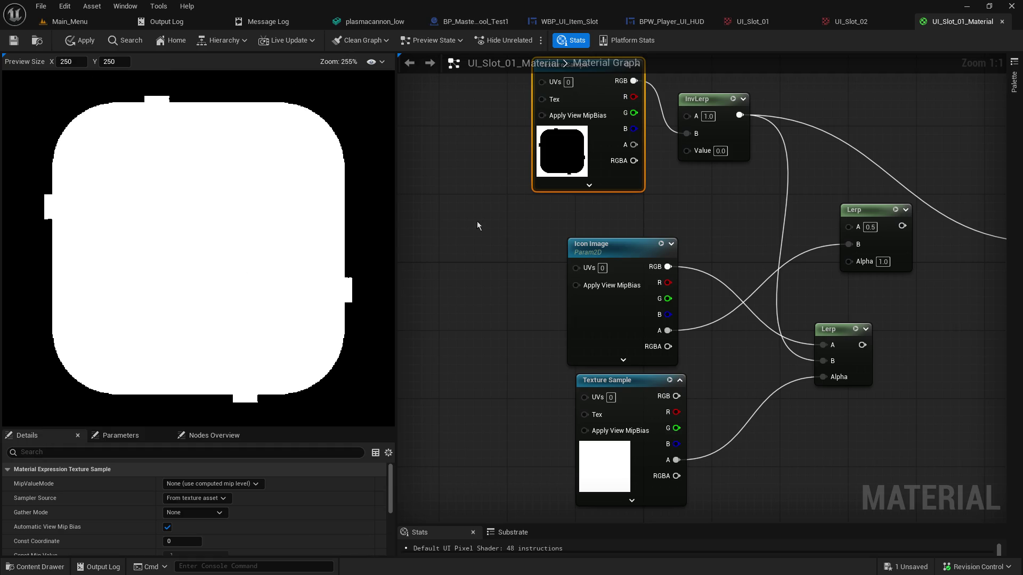
key("Home")
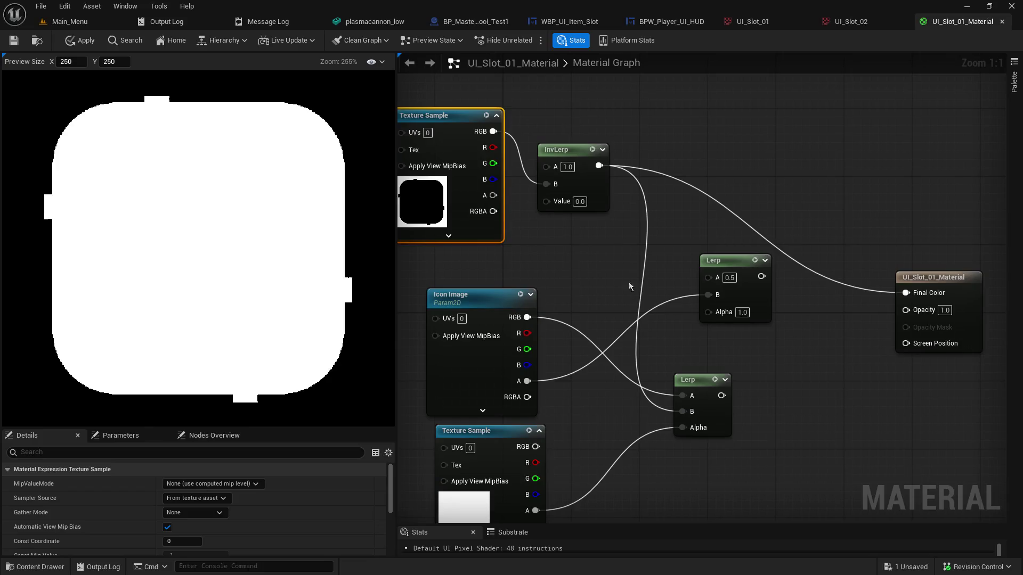
Feed the lower Lerp into Final Color, rewiring its B from InvLerp and its Alpha from the texture
mouse_move(761, 276)
left_mouse_down()
mouse_move(860, 301)
mouse_move(906, 293)
left_mouse_up()
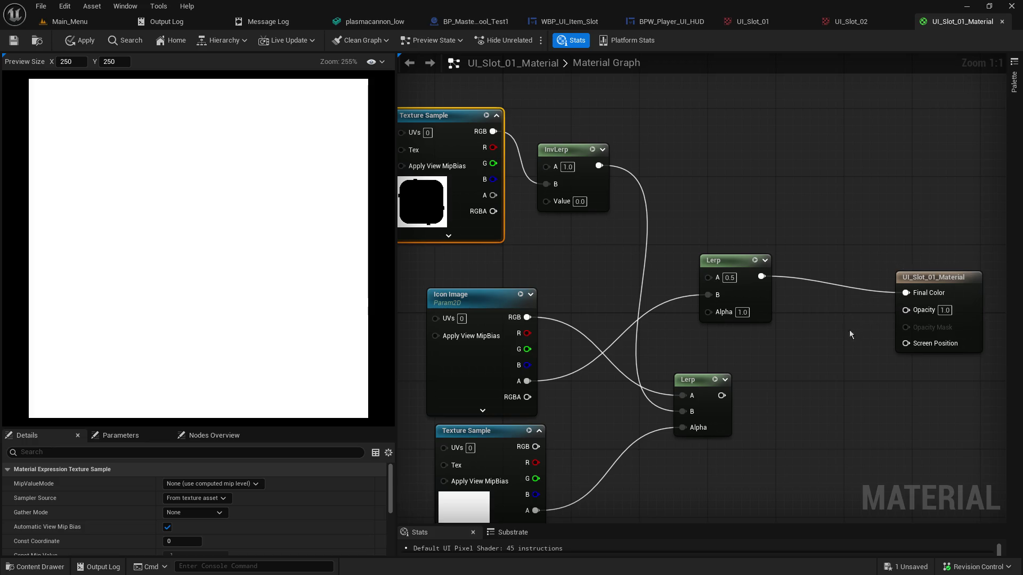
mouse_move(722, 395)
left_mouse_down()
mouse_move(917, 301)
mouse_move(906, 293)
left_mouse_up()
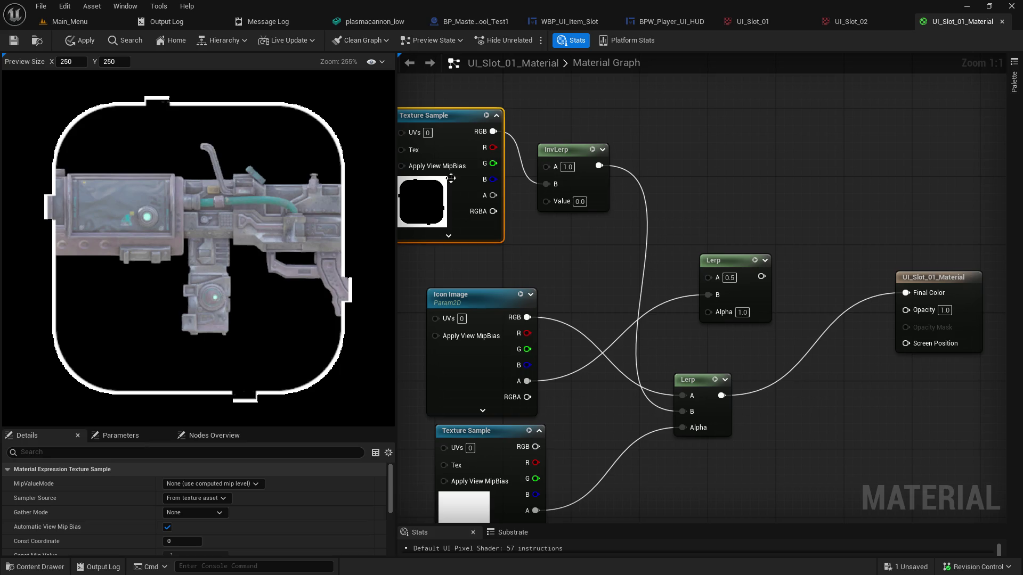
mouse_move(494, 131)
left_mouse_down()
mouse_move(530, 155)
mouse_move(672, 388)
mouse_move(672, 413)
mouse_move(688, 412)
left_mouse_up()
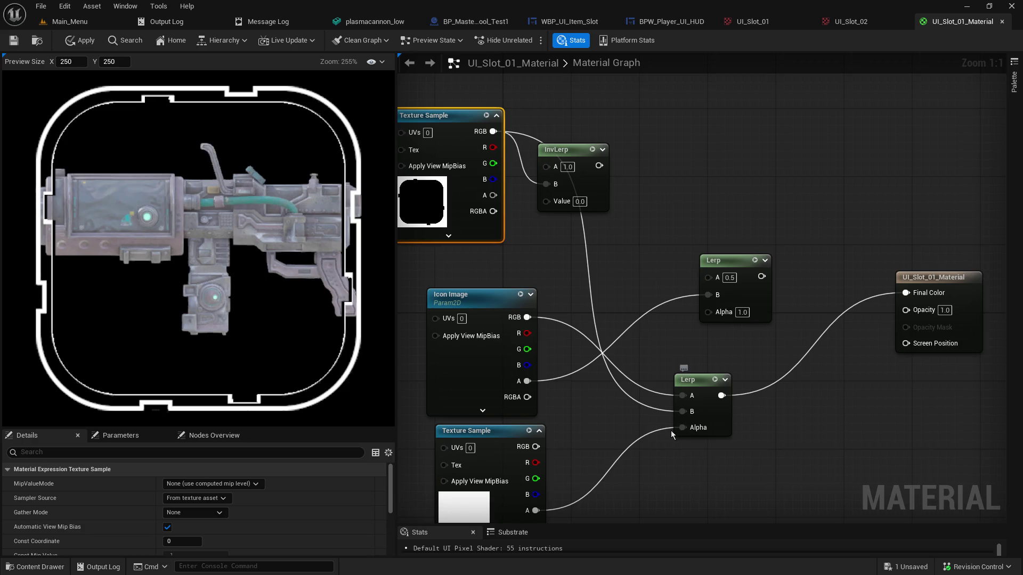
left_click(682, 412, "alt")
left_click_drag(597, 171, 681, 411)
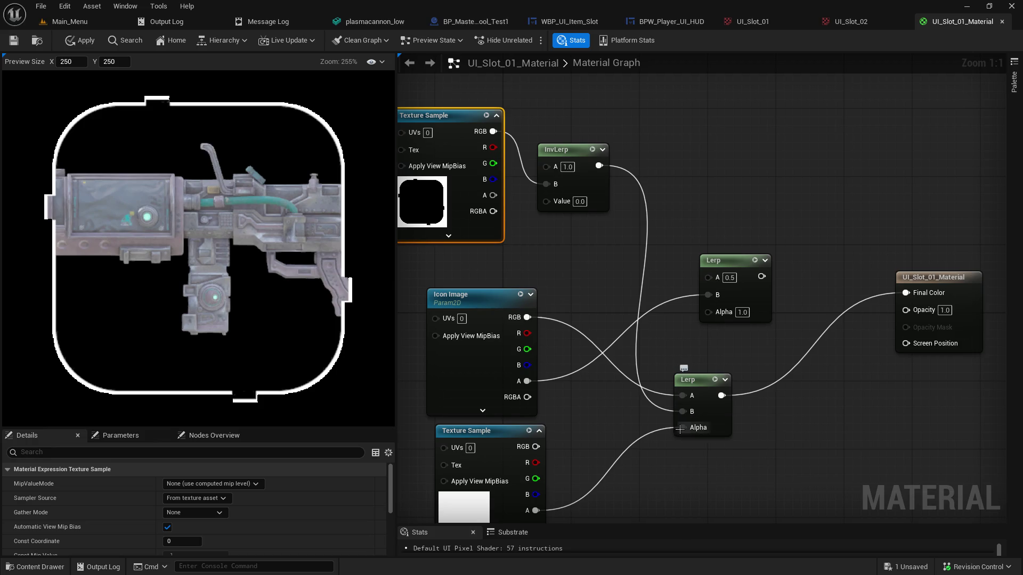
left_click(678, 428, "alt")
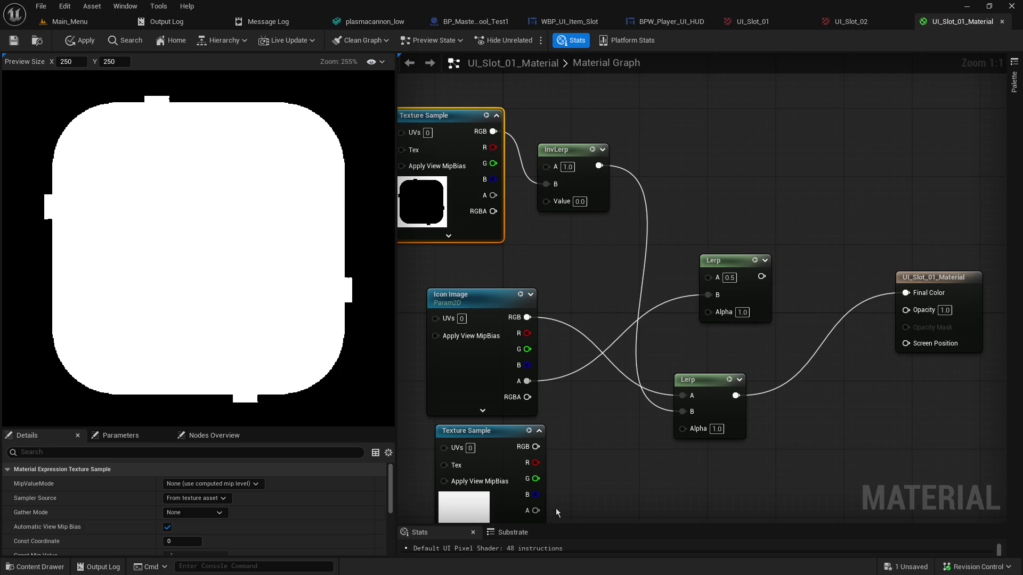
left_click_drag(542, 511, 682, 414)
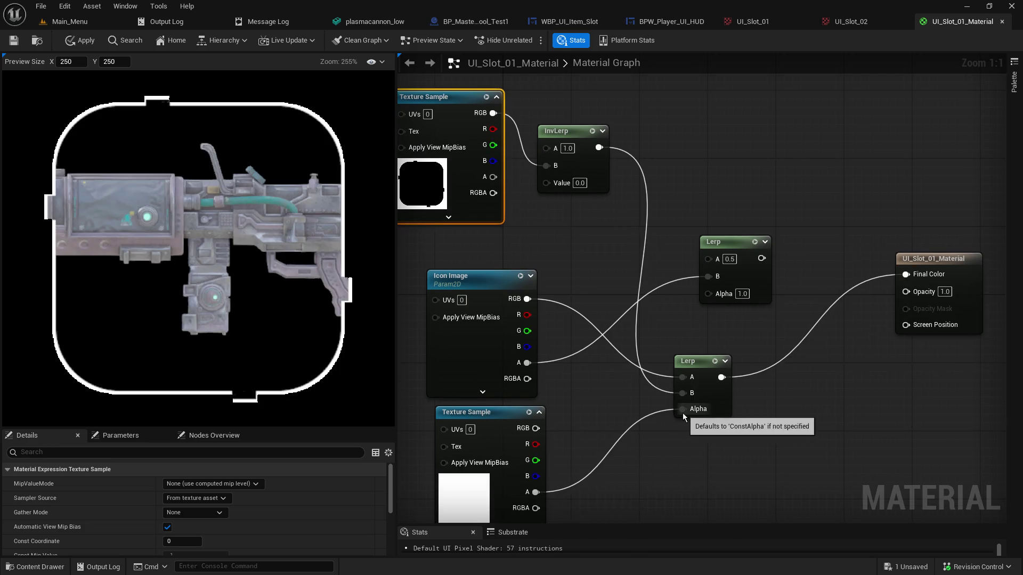
Drive the lower Lerp's Alpha from the lower Texture Sample's alpha output
left_click(536, 492, "alt")
mouse_move(536, 428)
left_mouse_down()
mouse_move(633, 430)
mouse_move(689, 414)
left_mouse_up()
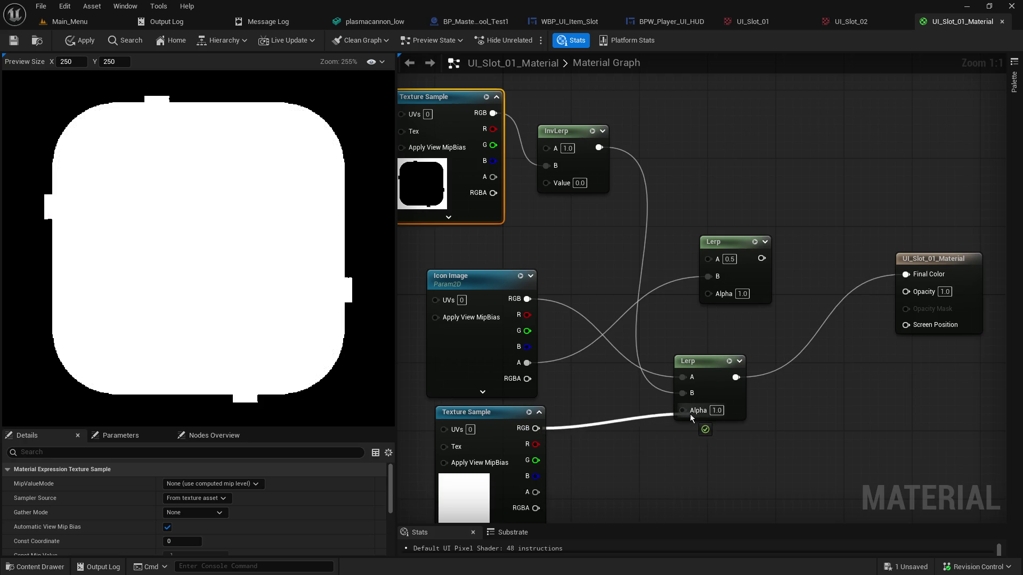
left_click(536, 428, "alt")
mouse_move(535, 492)
left_mouse_down()
mouse_move(640, 416)
mouse_move(682, 409)
left_mouse_up()
Try InvLerp Value 1, undo it, and nudge the Icon Image node up
left_click(580, 182)
type("1")
key("Return")
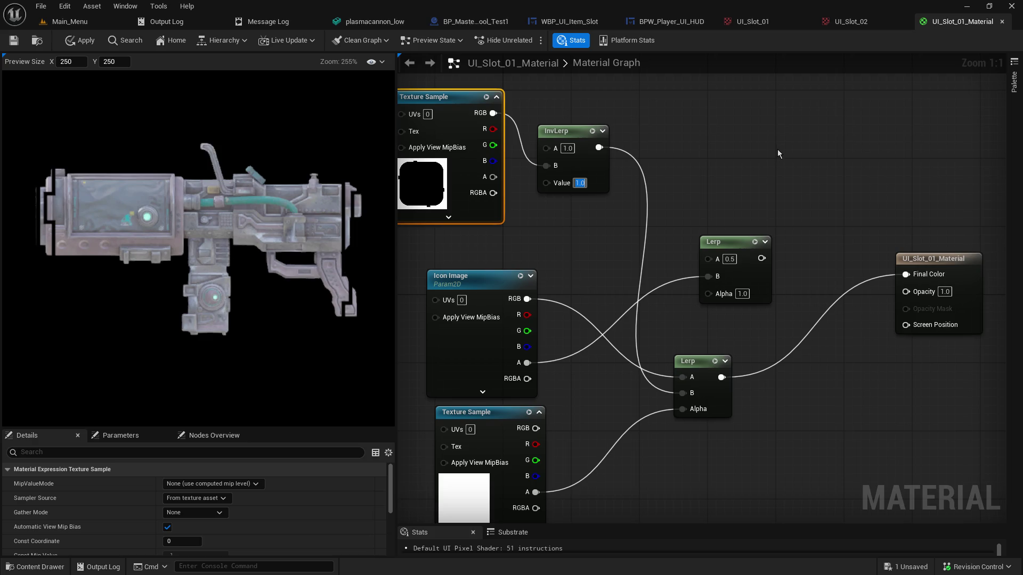
key("ctrl+z")
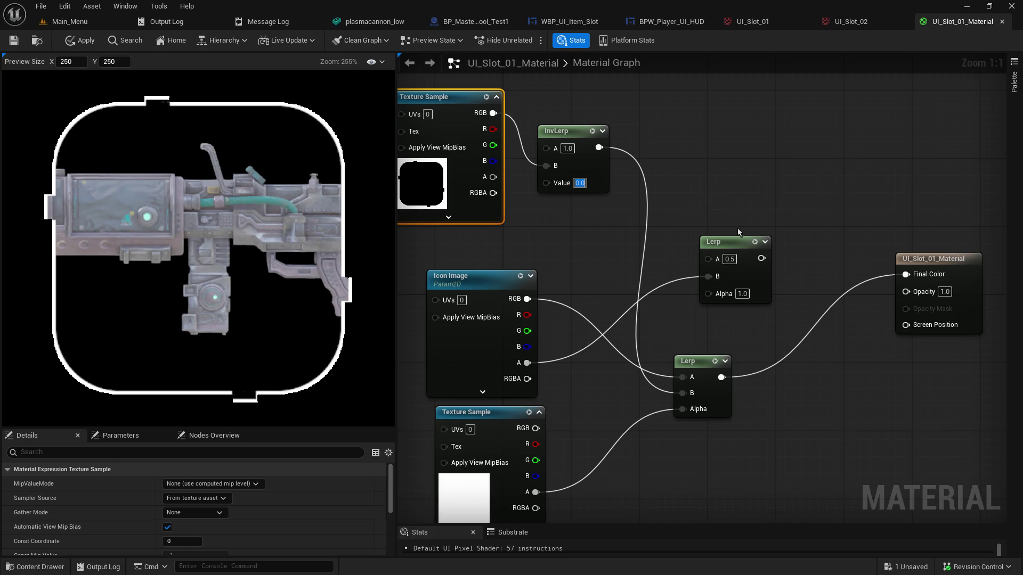
left_click_drag(491, 275, 492, 257)
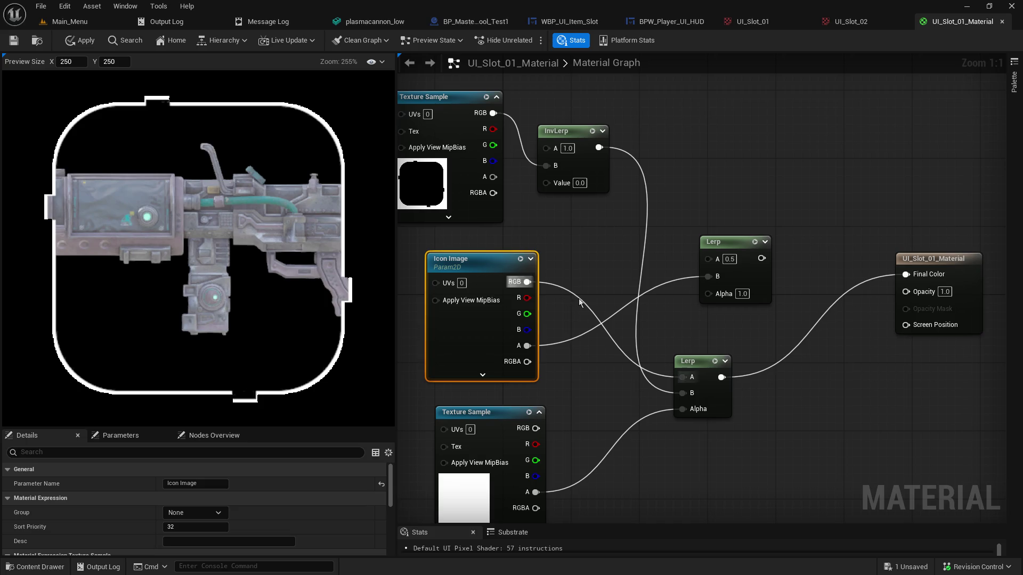
Delete the upper Lerp, move the Lerp and Icon Image up, and unplug Icon Image from Lerp A
left_click(729, 245)
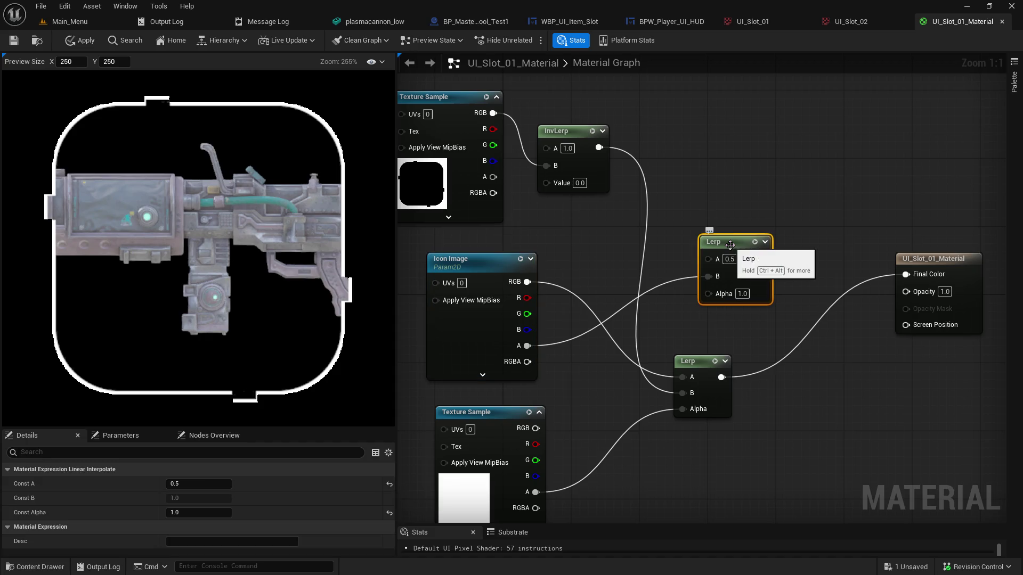
key("Delete")
left_click_drag(692, 361, 716, 266)
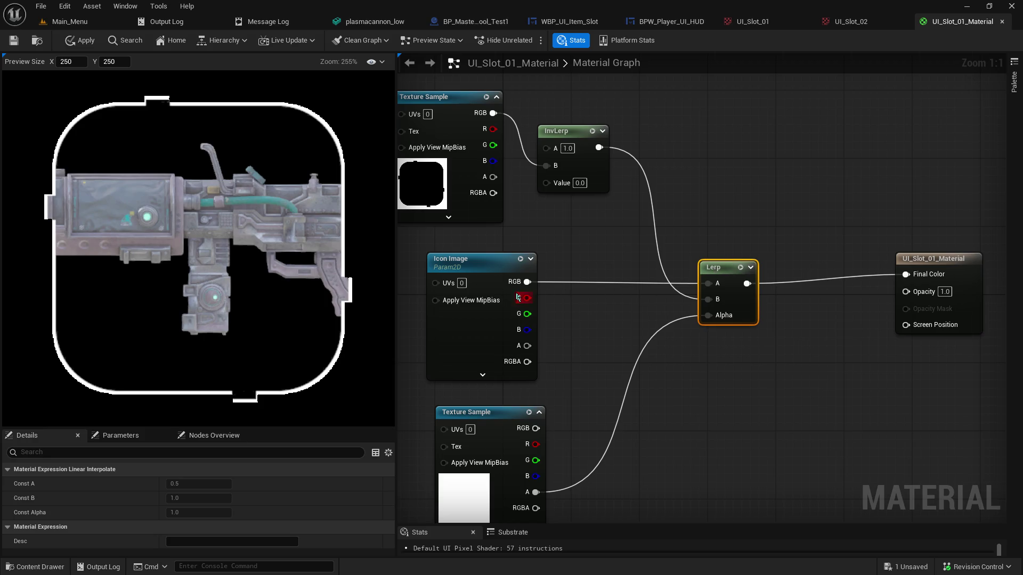
left_click_drag(489, 270, 523, 244)
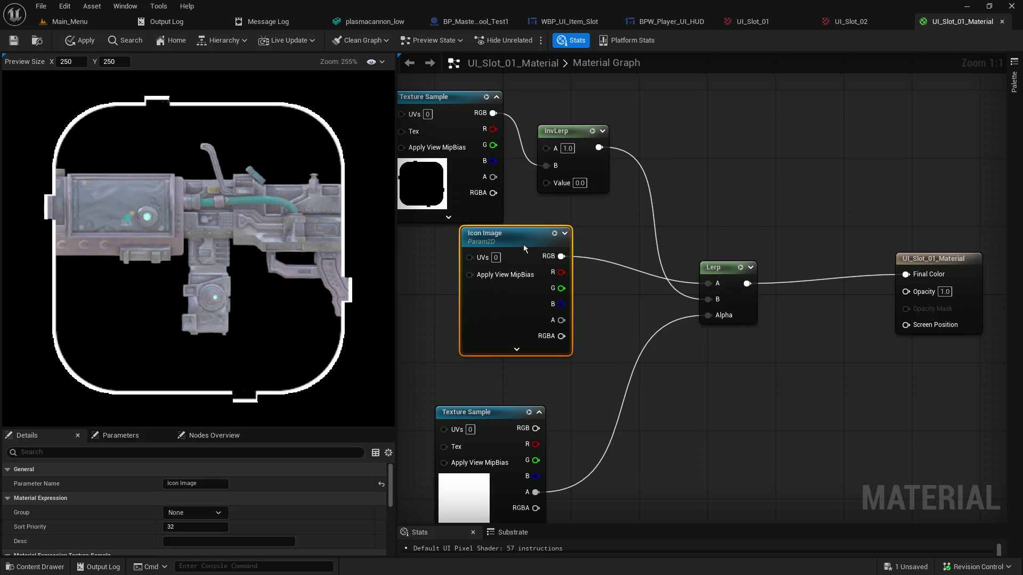
left_click(561, 256, "alt")
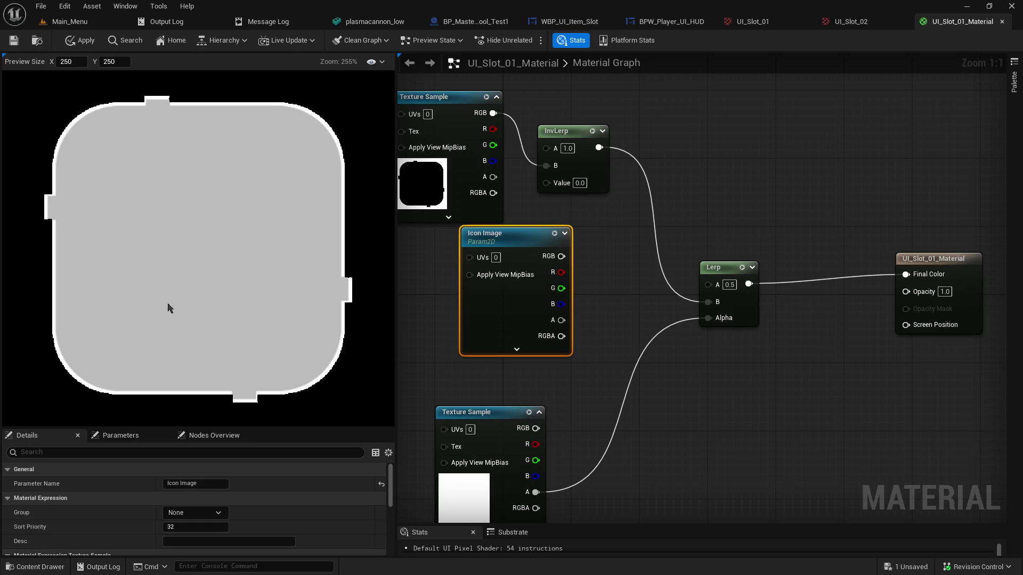
Set the InvLerp Value to 1.0, after briefly trying 0.0
left_click(580, 184)
type("1")
key("Return")
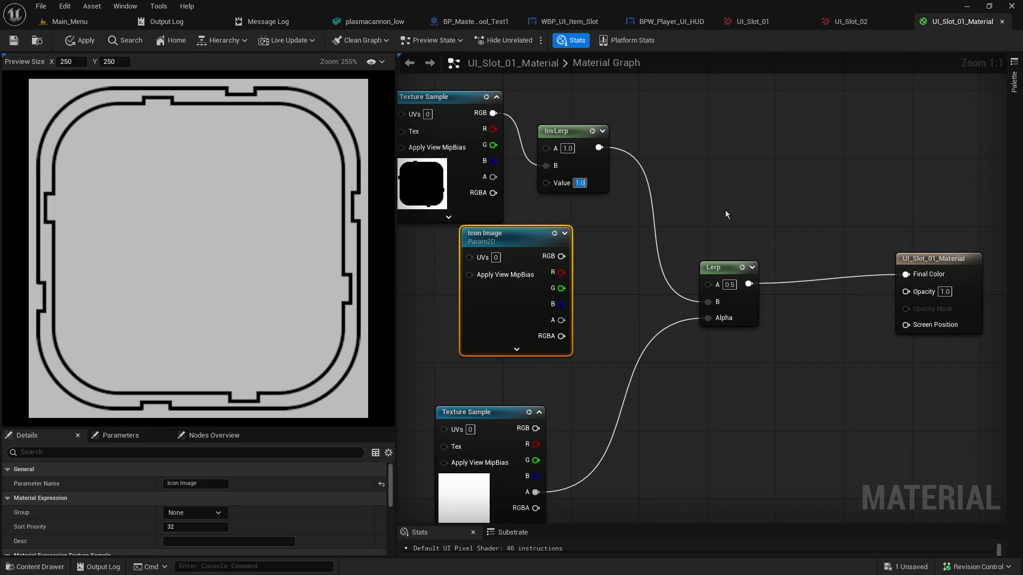
type("0")
key("Return")
type("1")
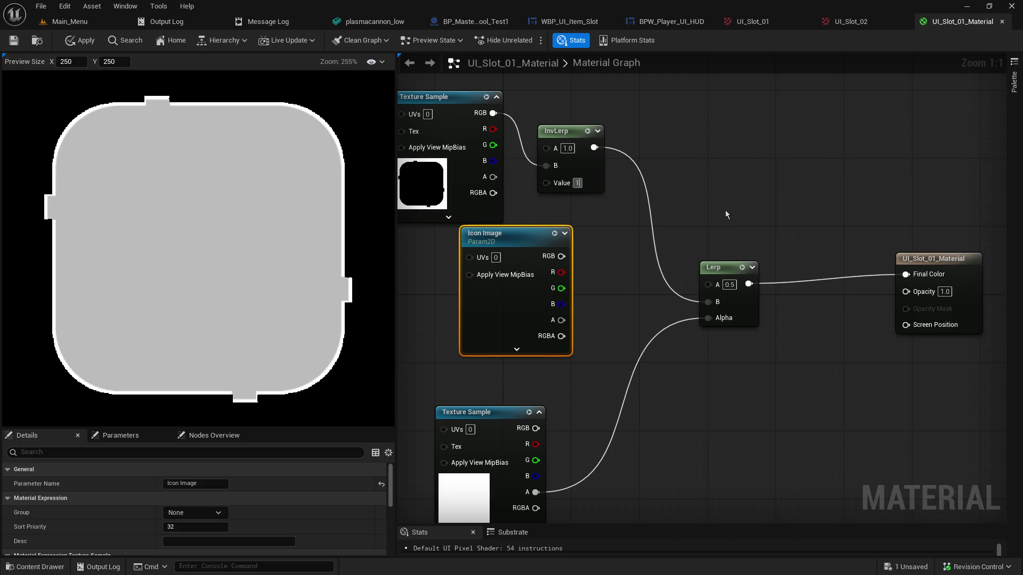
key("Return")
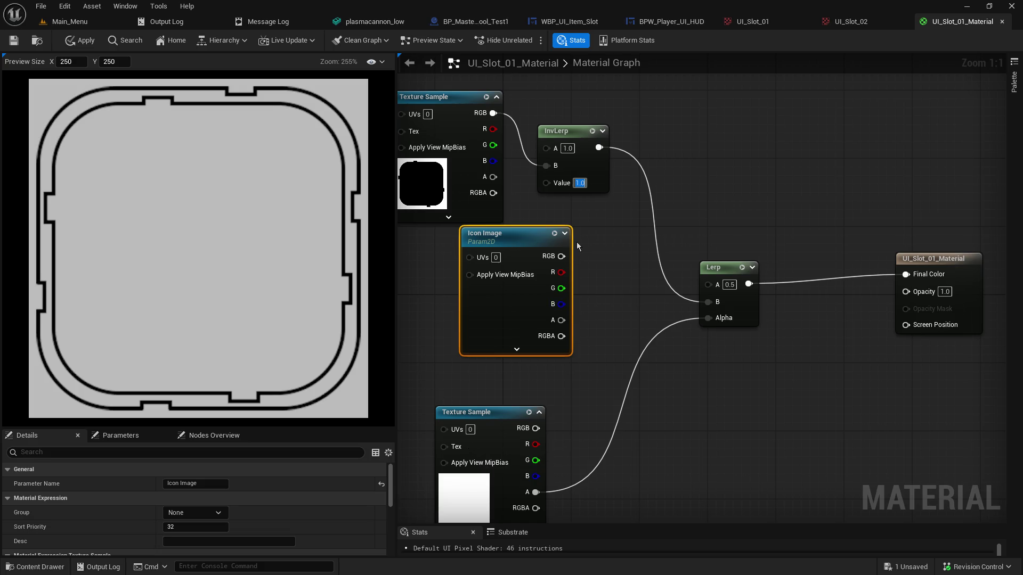
Set the Lerp's A value to 1.0, after briefly trying 0.0
key("Tab")
type("1")
key("Return")
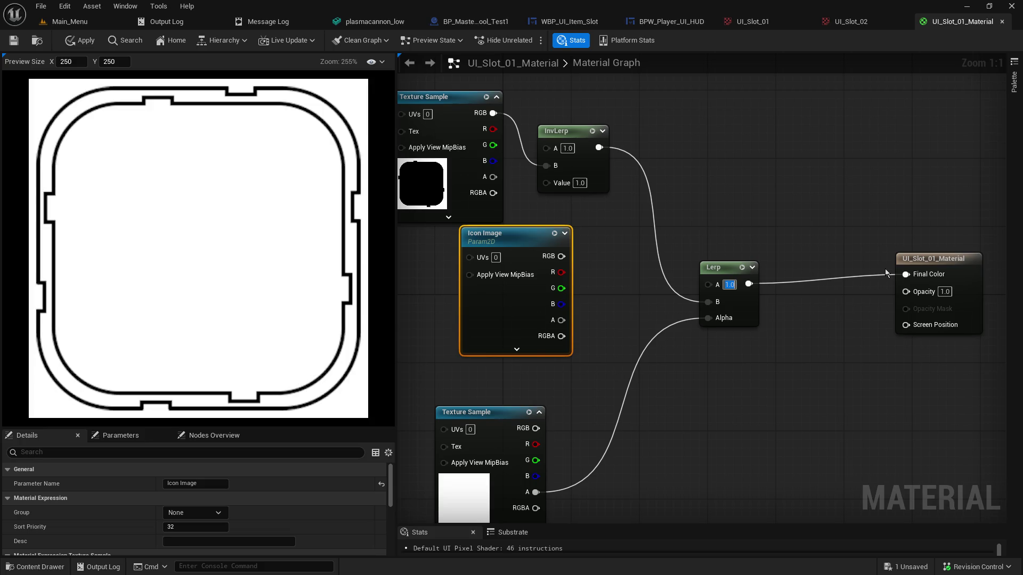
type("0")
key("Return")
type("1")
key("Return")
Move the Lerp up-right and place a duplicate copy below it
left_click_drag(732, 310, 766, 165)
key("ctrl+c")
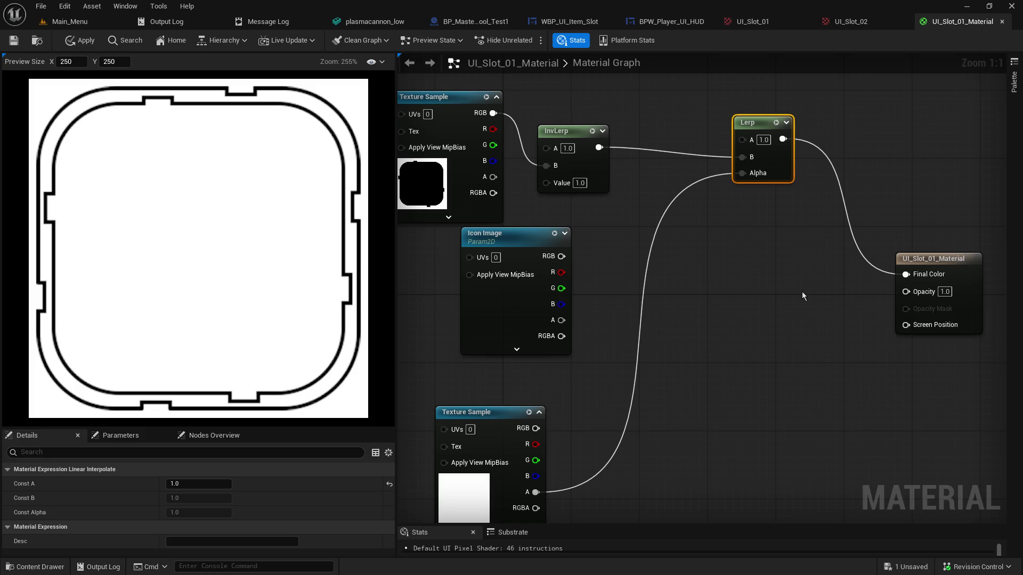
key("ctrl+v")
mouse_move(836, 295)
left_mouse_down()
mouse_move(717, 260)
mouse_move(775, 278)
mouse_move(905, 274)
left_mouse_up()
Wire the pasted Lerp to Final Color, frame texture RGB to B, and lower texture alpha to Alpha
left_click(905, 273, "alt")
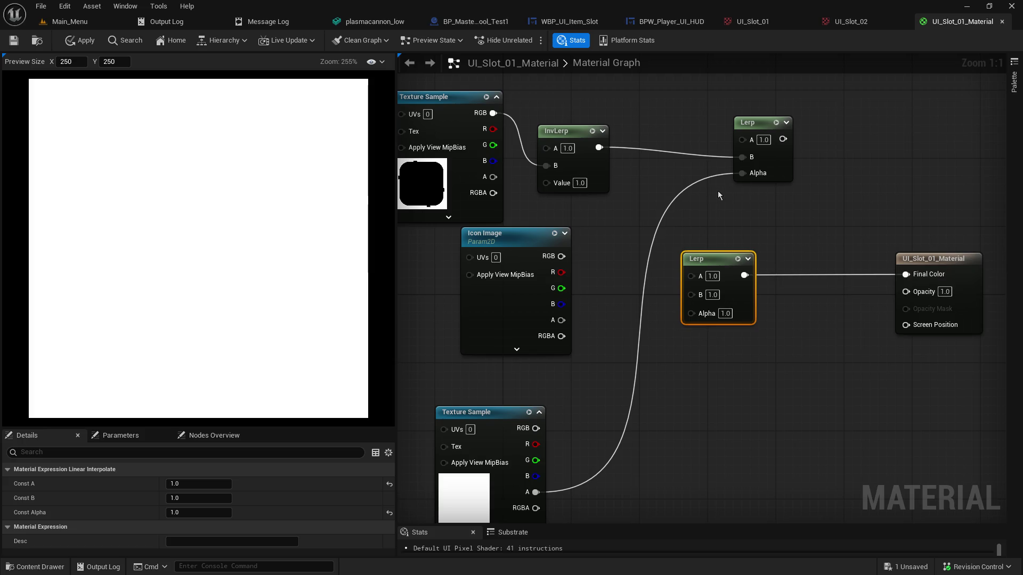
mouse_move(493, 112)
left_mouse_down()
mouse_move(692, 279)
mouse_move(705, 274)
mouse_move(691, 279)
left_mouse_up()
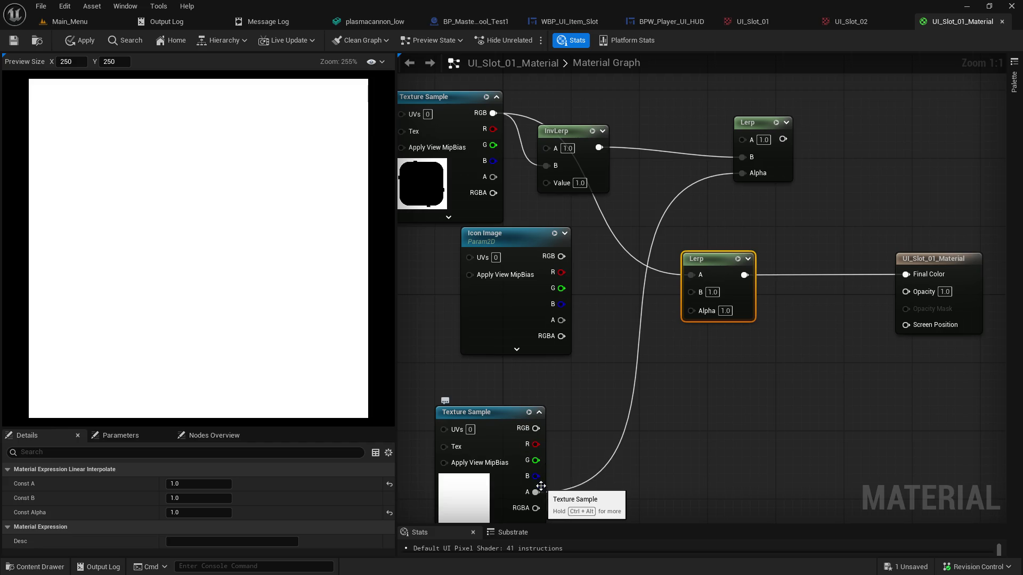
mouse_move(542, 497)
left_mouse_down()
mouse_move(669, 351)
mouse_move(694, 306)
mouse_move(692, 314)
left_mouse_up()
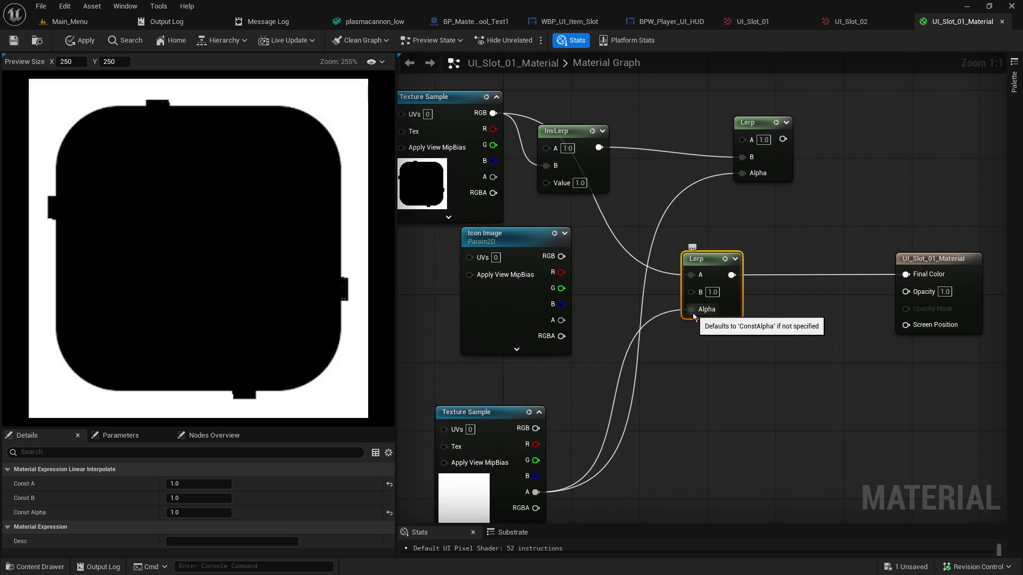
left_click_drag(691, 274, 690, 292)
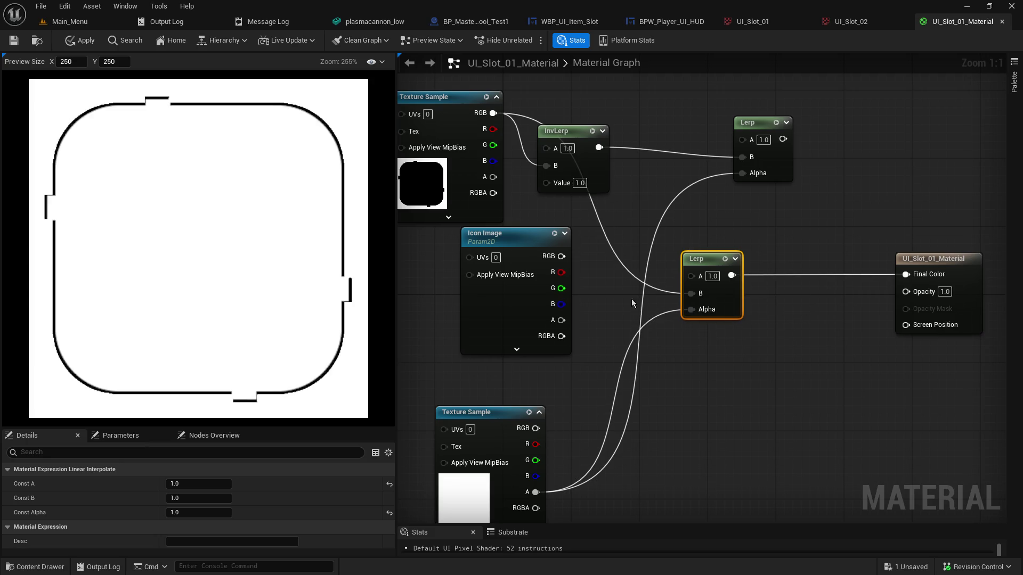
Set the new Lerp's A to 1.0, after briefly trying 0.0
left_click(712, 275)
type("0")
key("Return")
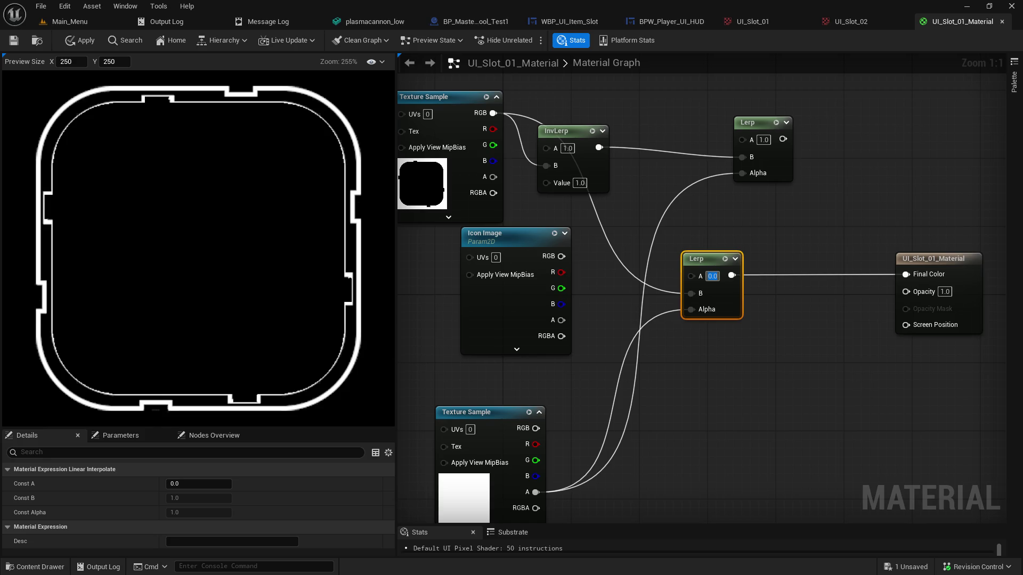
type("1")
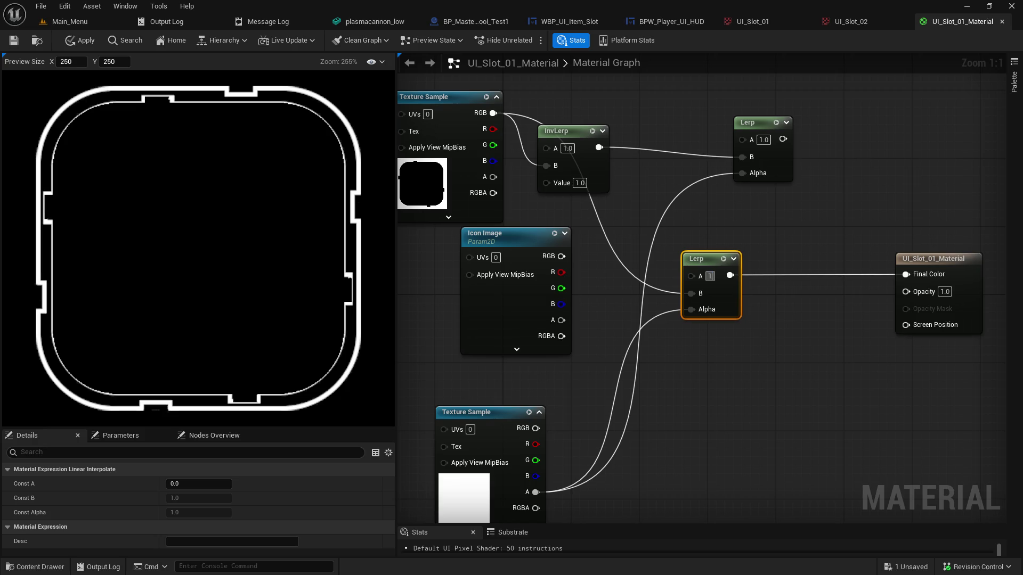
key("Return")
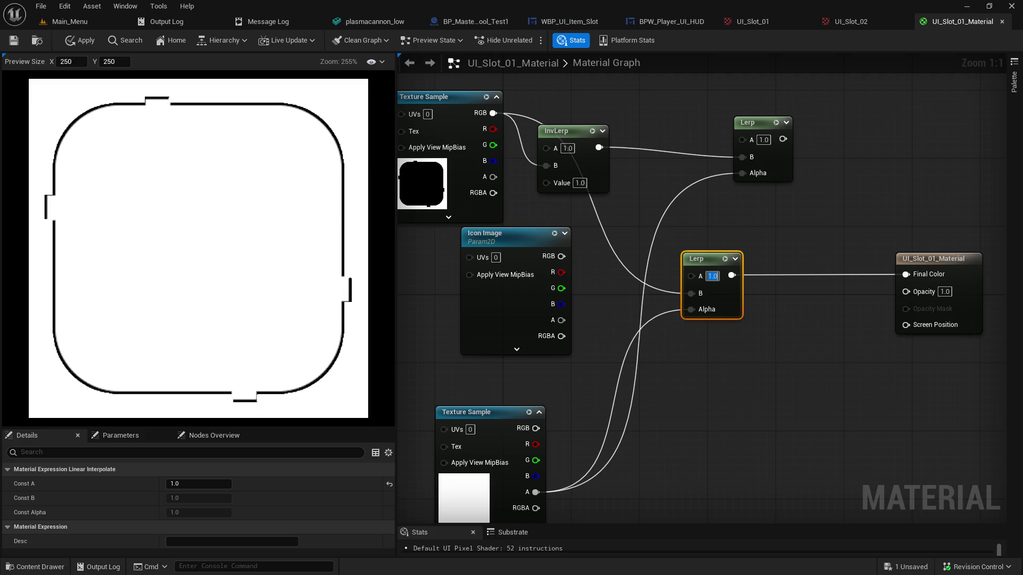
scroll(333, 356, "up", 4)
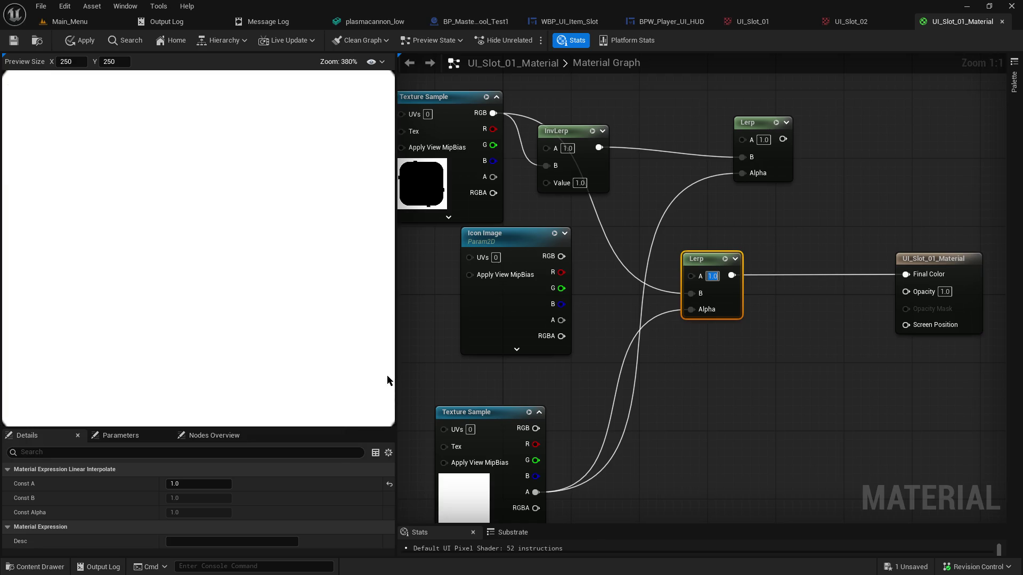
Open UI_Slot_01_Mask from the Main_Menu Content Browser in the texture editor
scroll(371, 362, "up", 1)
scroll(321, 413, "up", 1)
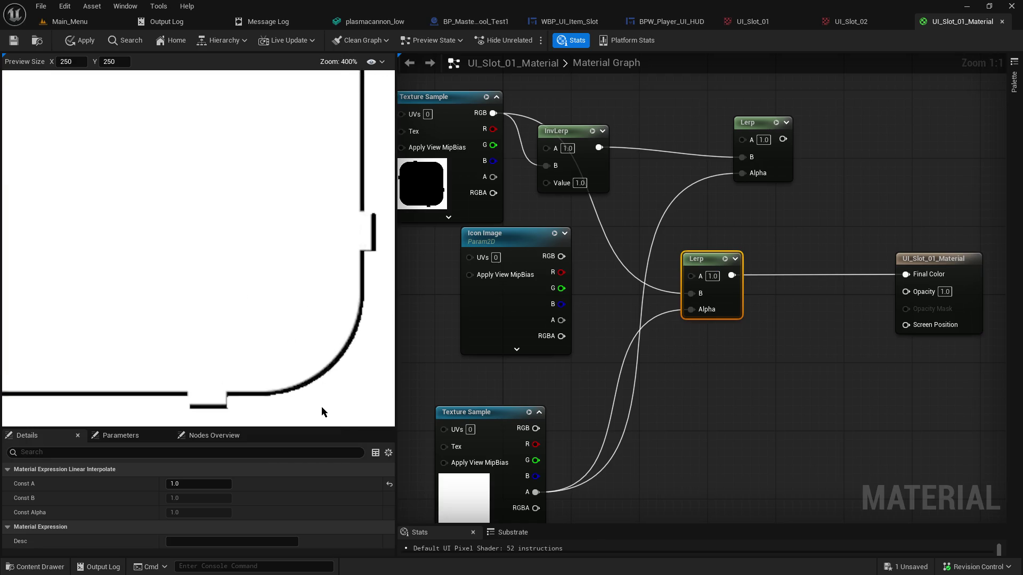
scroll(321, 398, "down", 3)
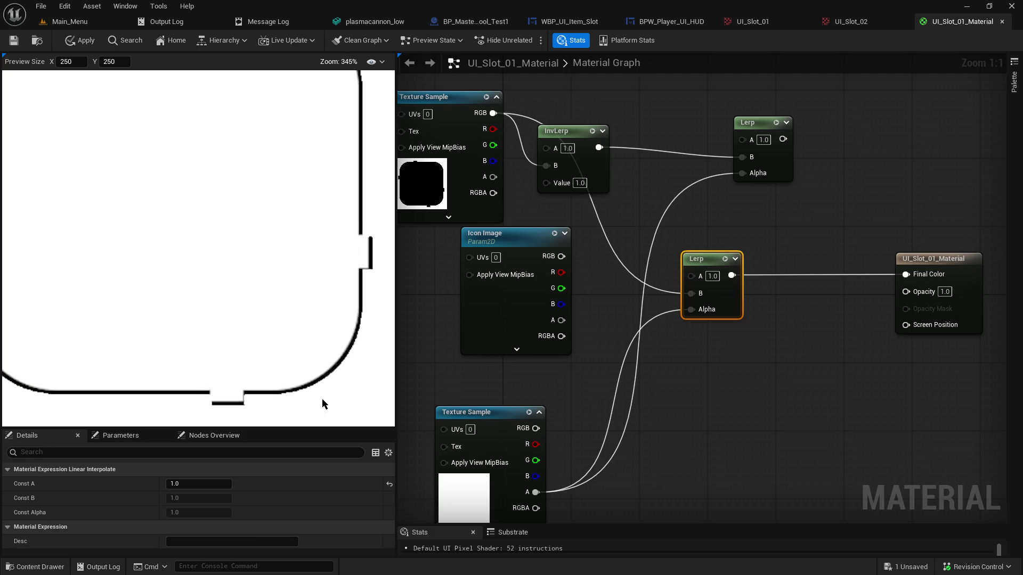
scroll(322, 398, "down", 1)
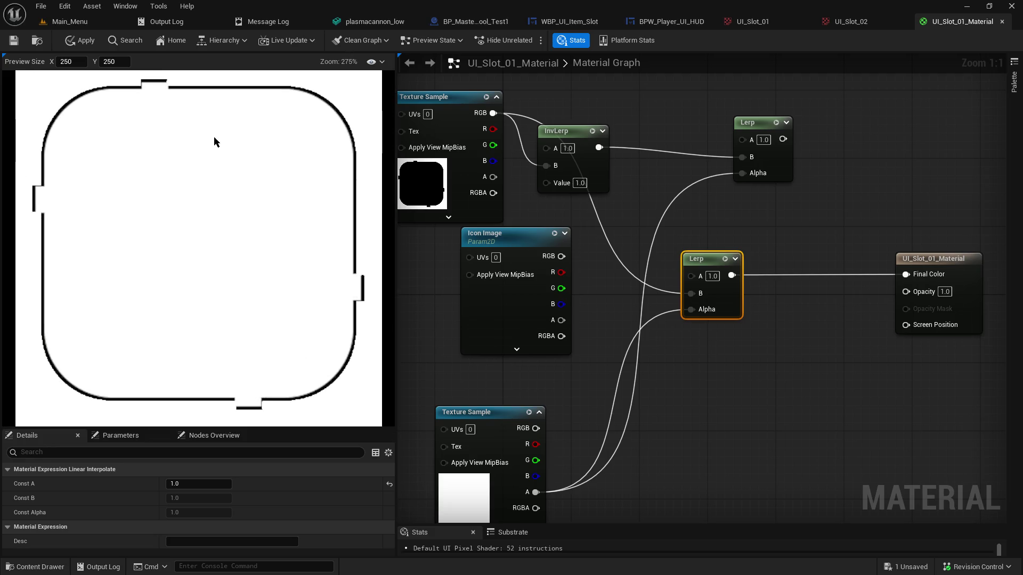
left_click(70, 21)
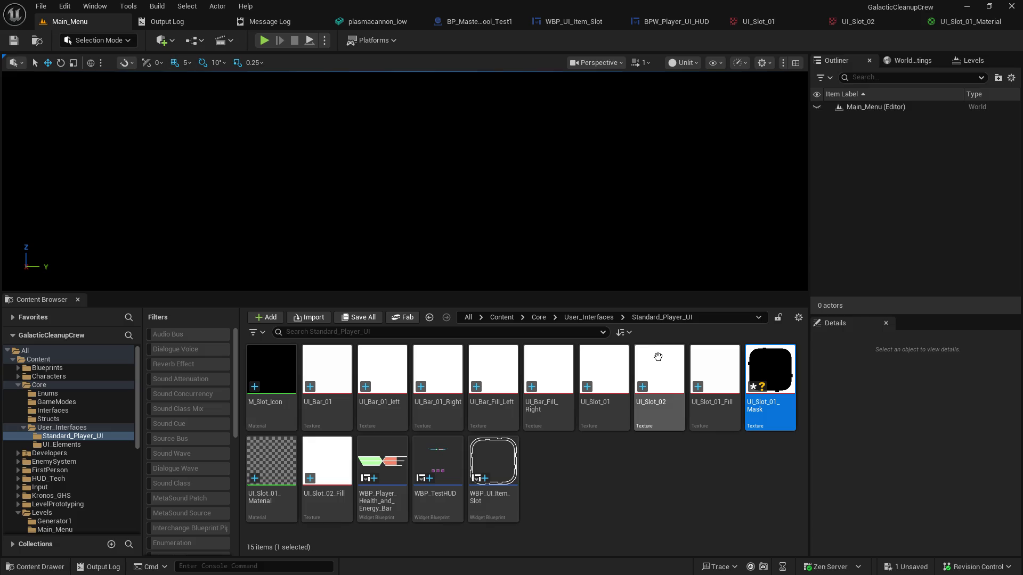
right_click(764, 369)
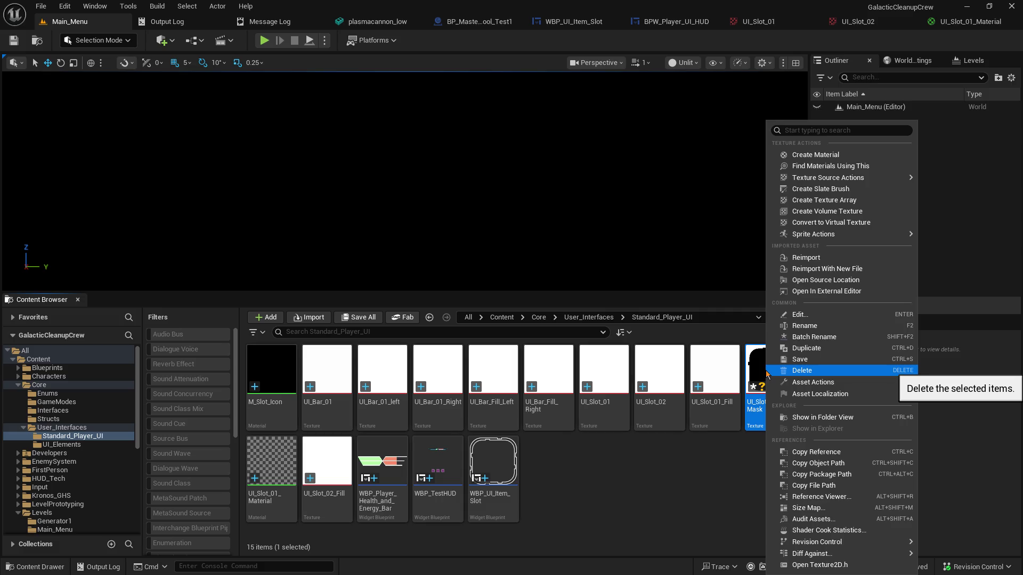
left_click(758, 363)
double_click(759, 363)
left_click(915, 232)
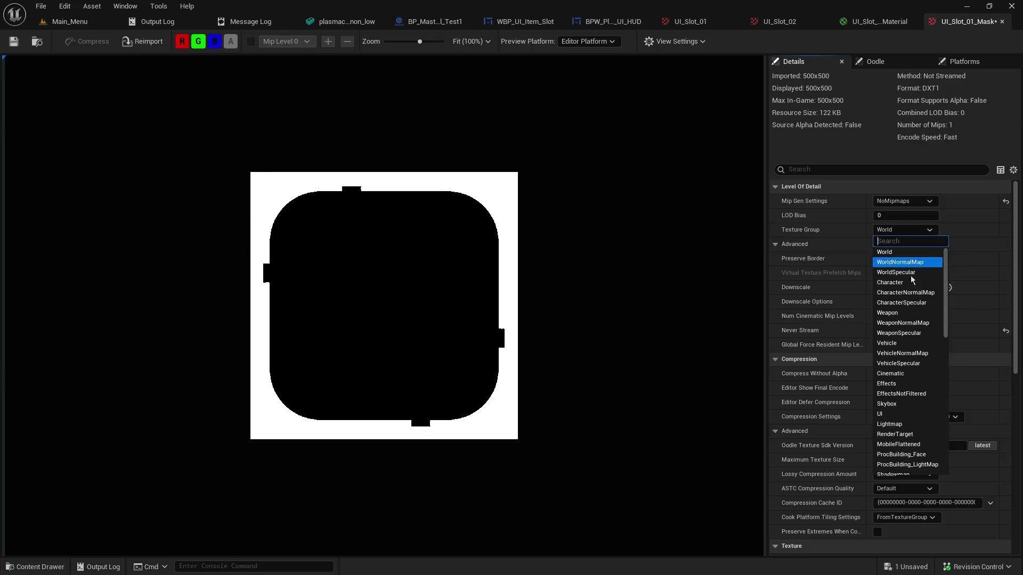
Set the UI_Slot_01_Mask texture group to UI and its compression to Grayscale
left_click(894, 414)
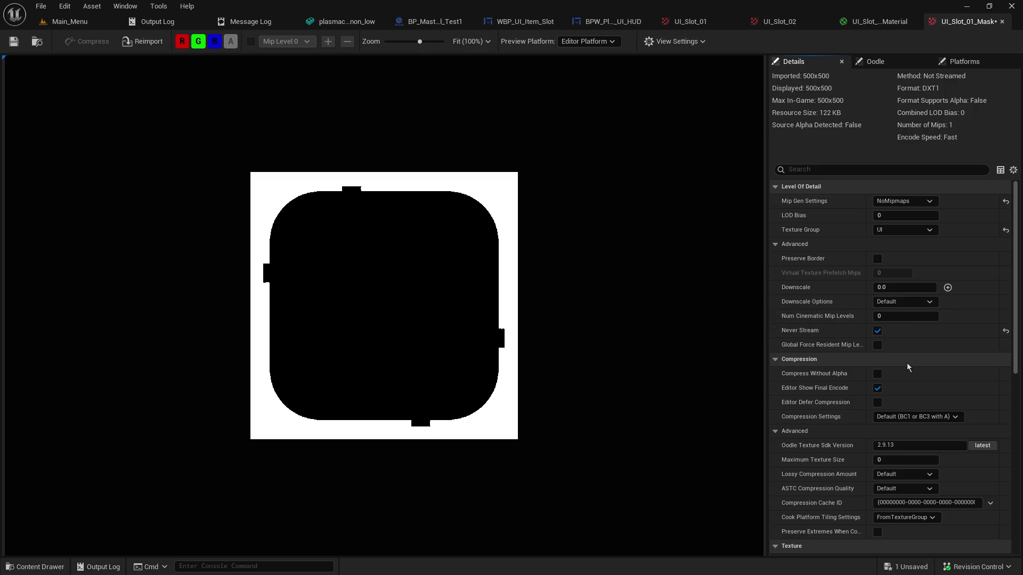
left_click(910, 417)
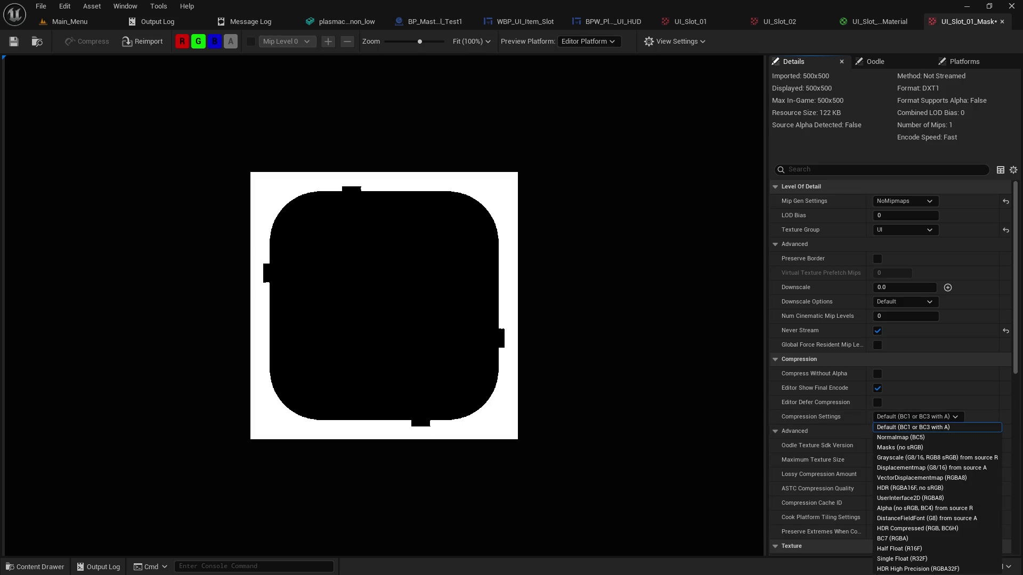
scroll(839, 392, "down", 1)
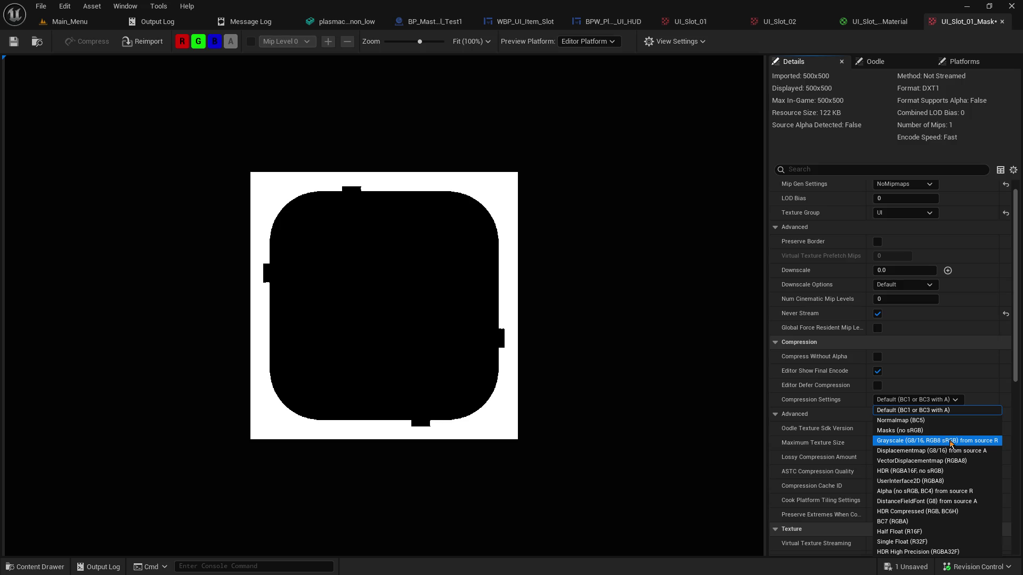
left_click(951, 441)
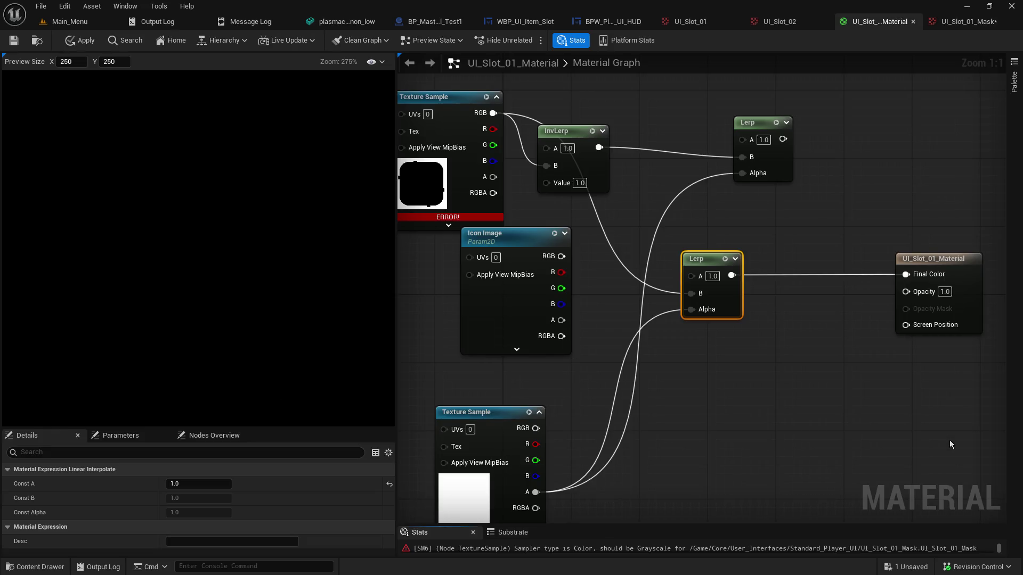
mouse_move(447, 219)
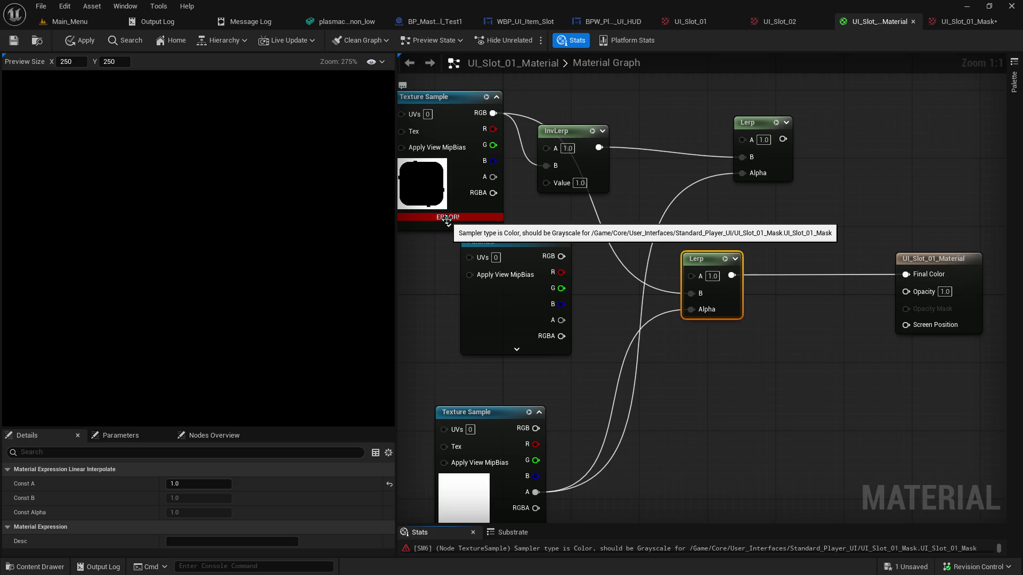
left_click(964, 21)
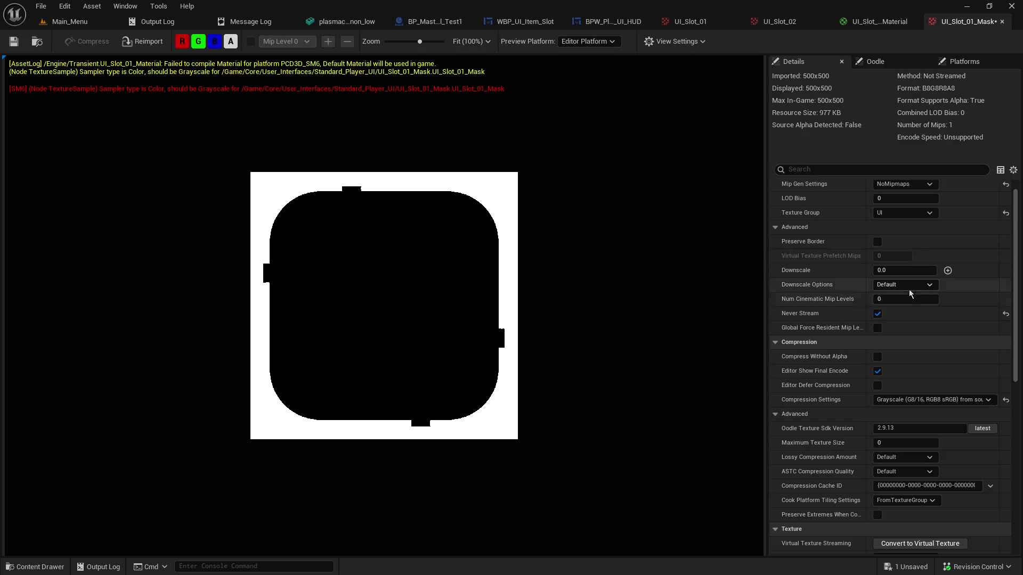
Change the mask's compression to Default (BC1 or BC3 with A) and review the remaining properties
left_click(938, 400)
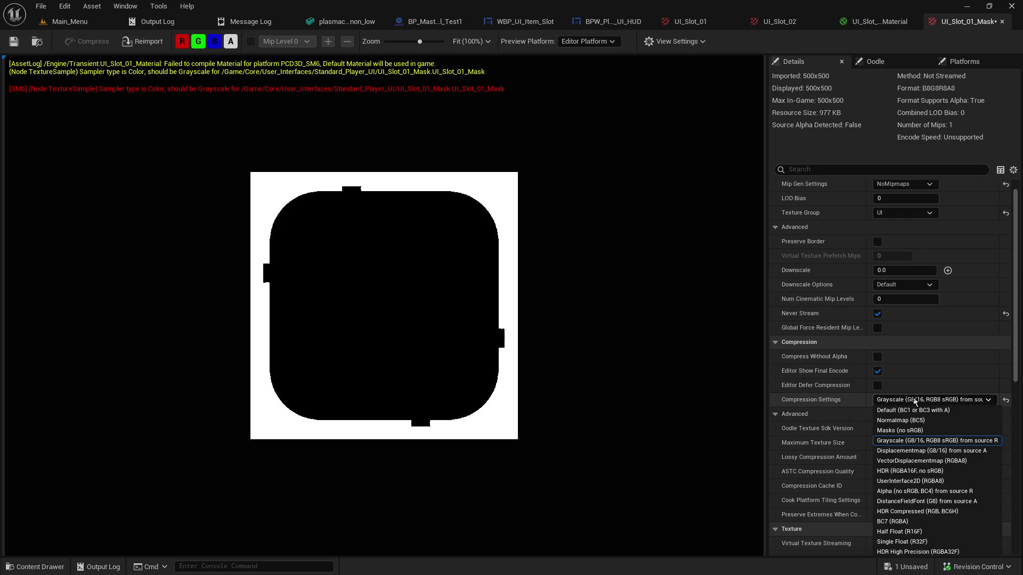
left_click(954, 411)
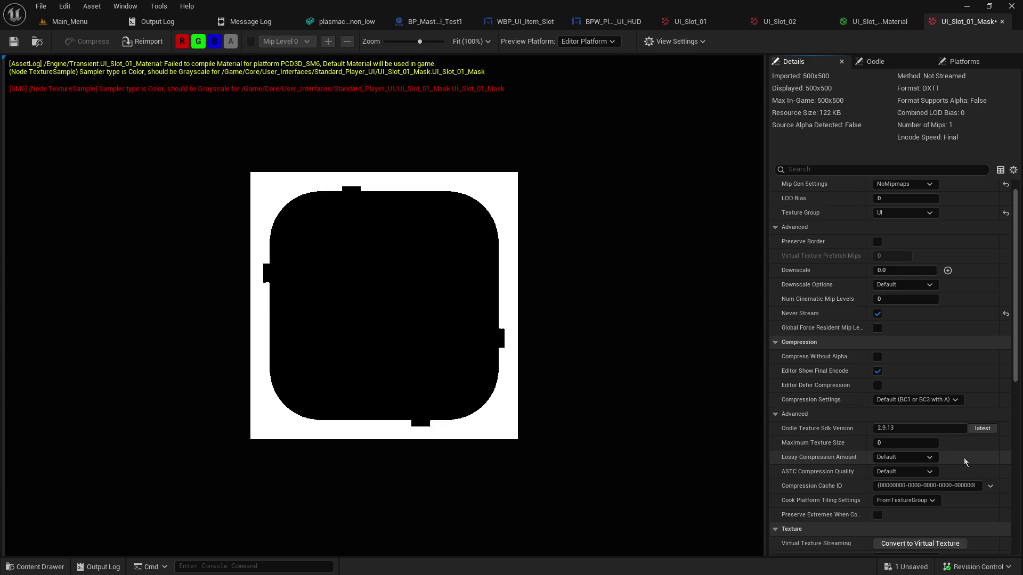
scroll(963, 458, "down", 3)
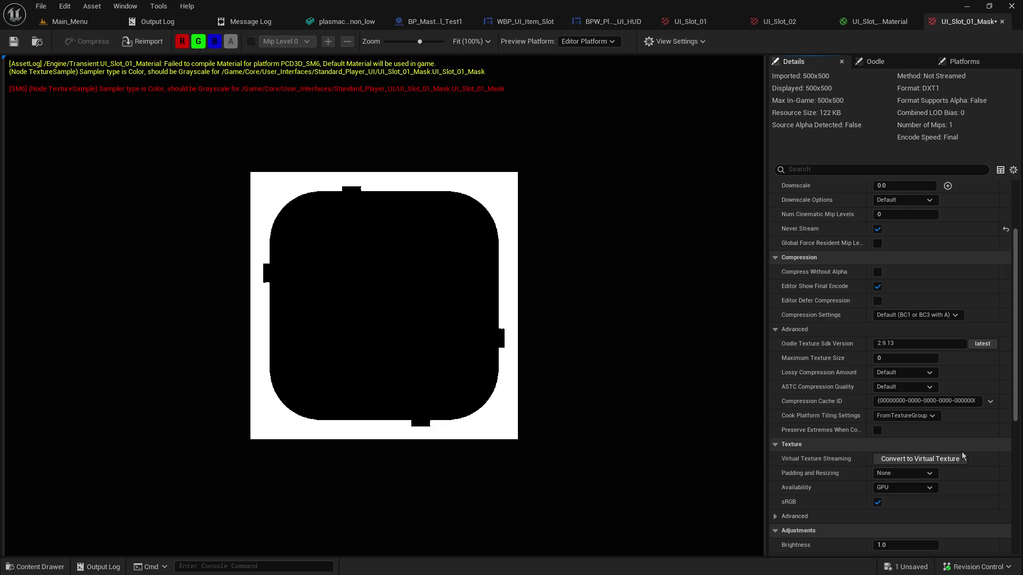
scroll(962, 454, "down", 2)
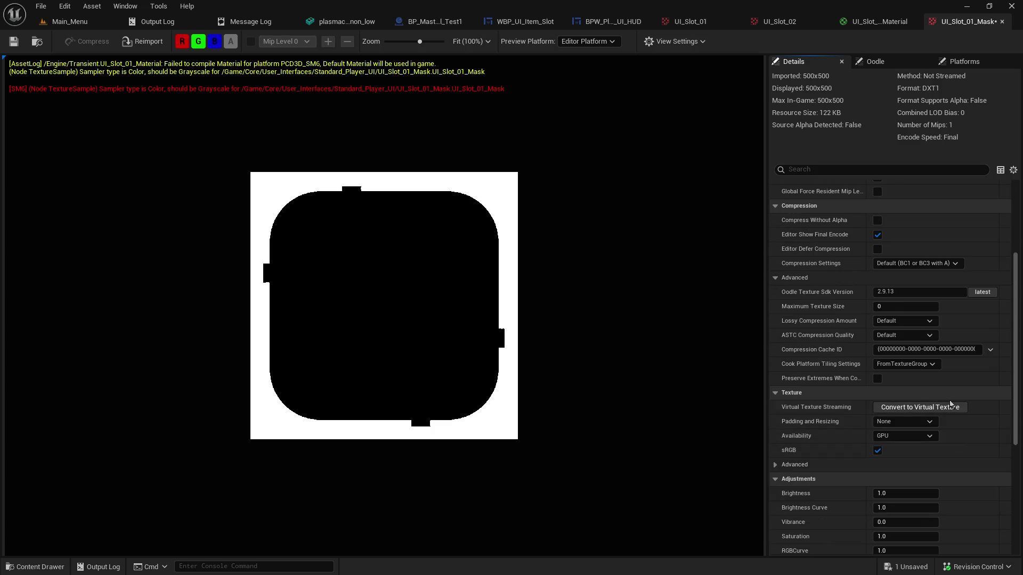
scroll(960, 445, "down", 3)
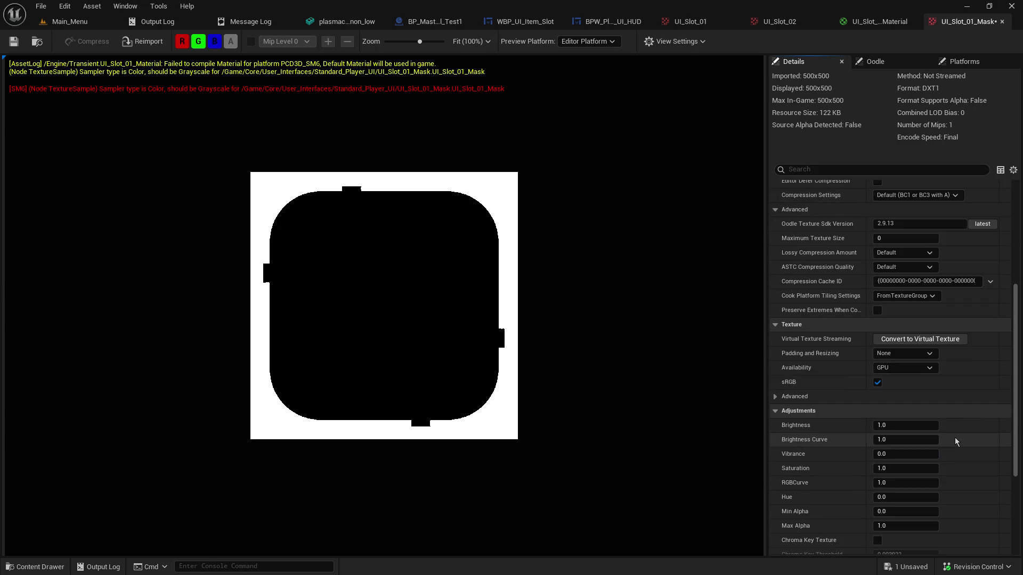
scroll(955, 441, "down", 3)
scroll(955, 441, "down", 2)
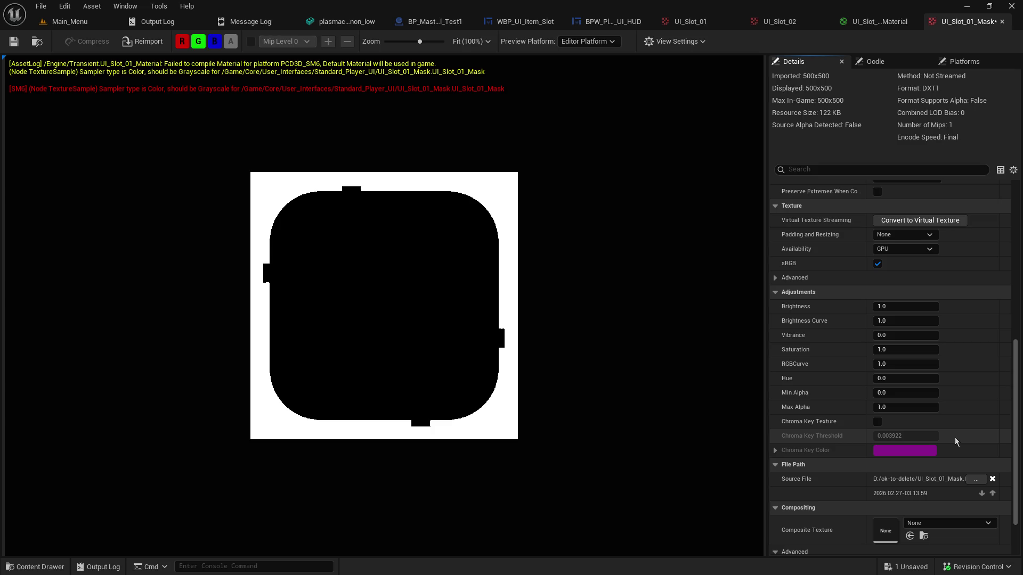
scroll(955, 439, "down", 3)
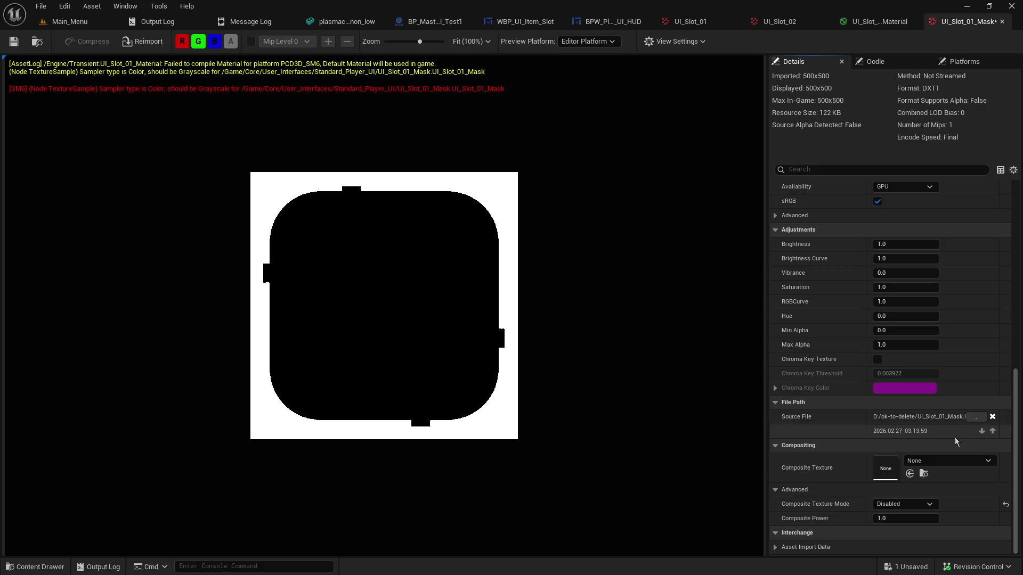
scroll(954, 436, "up", 15)
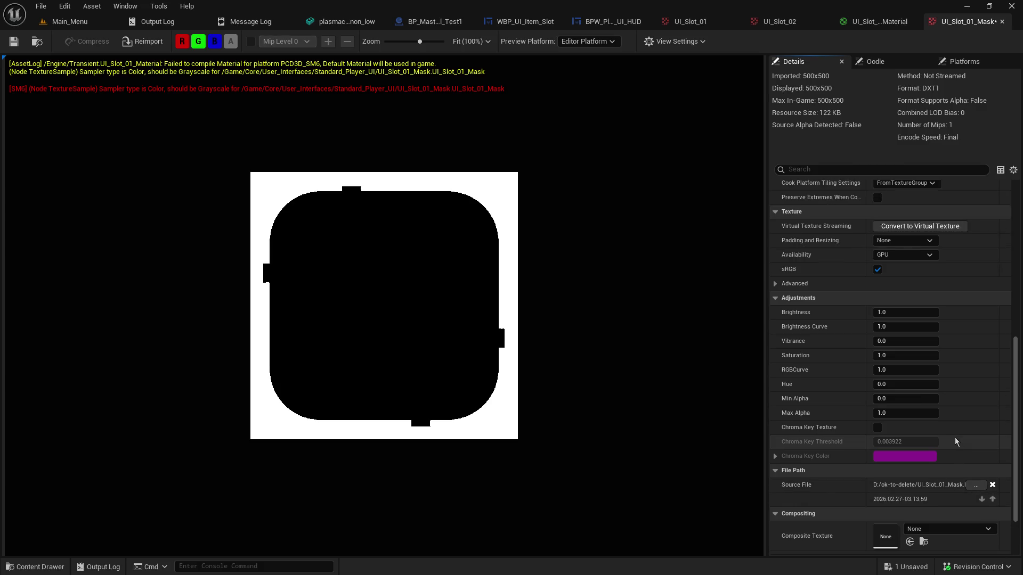
scroll(951, 424, "up", 3)
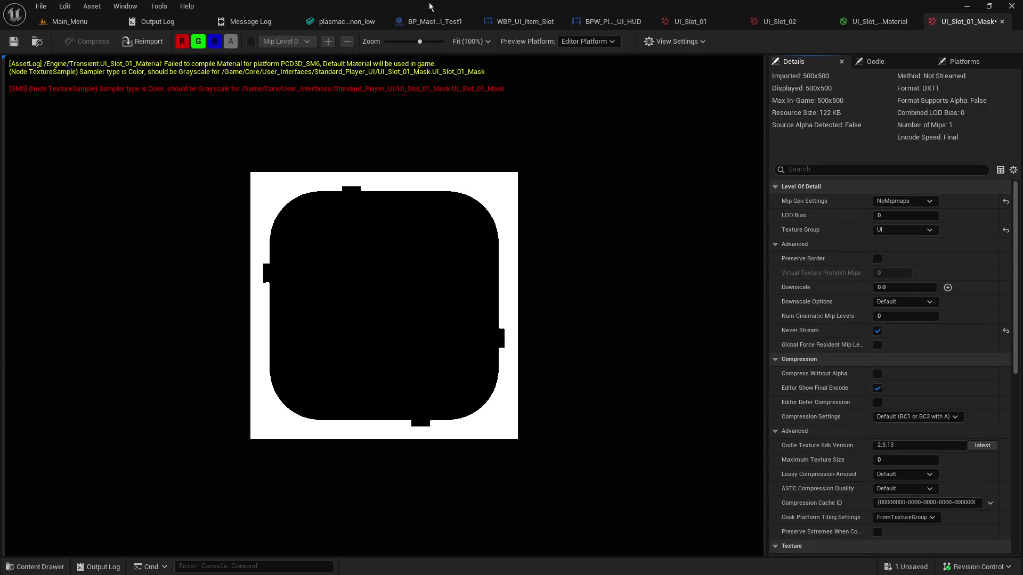
Save the mask texture and turn off its R, G and B preview channels
left_click(14, 41)
left_click(198, 42)
left_click(215, 41)
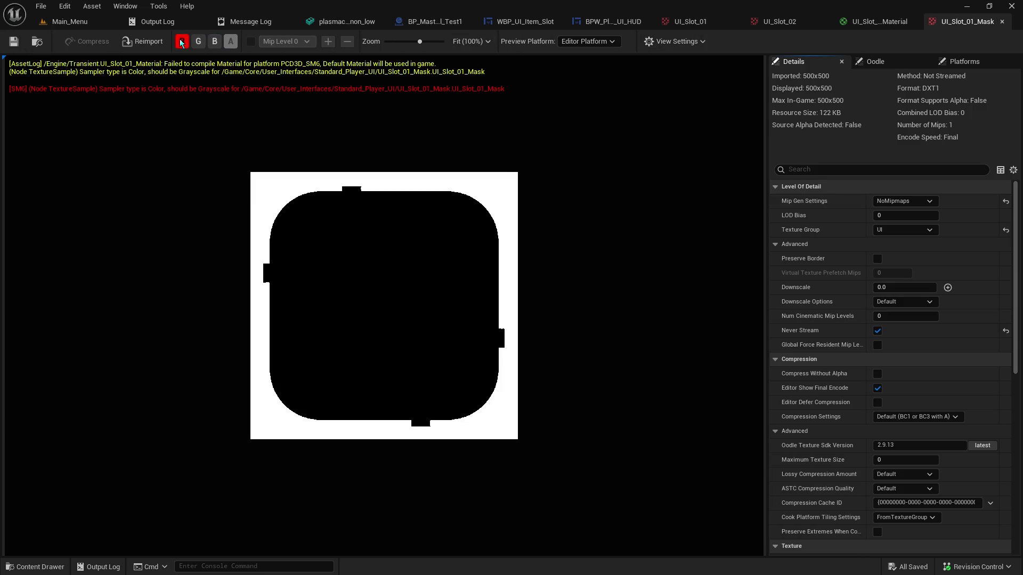
left_click(182, 41)
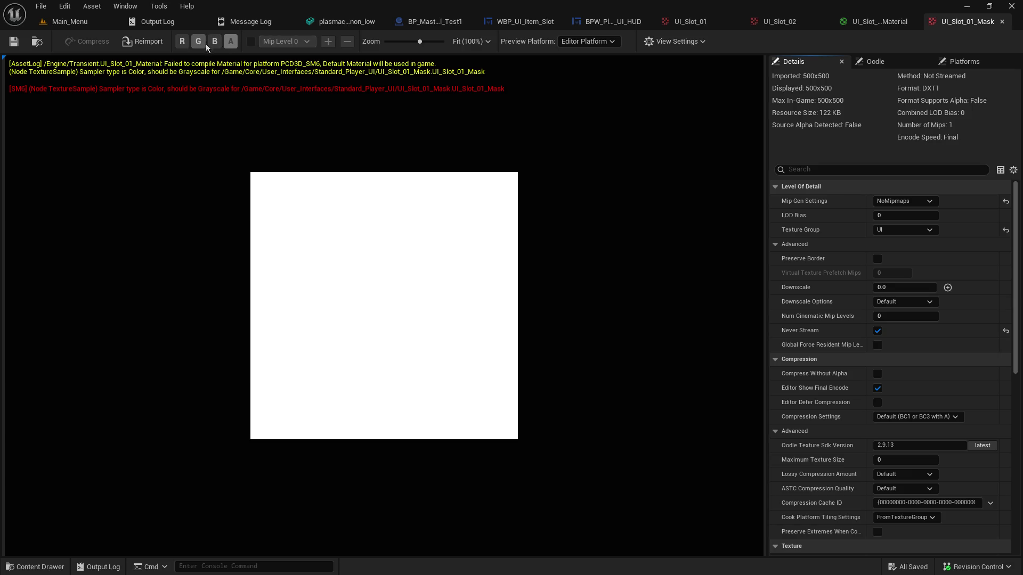
Turn the G, B and R channels back on and close the texture tab
left_click(198, 42)
left_click(215, 42)
left_click(183, 41)
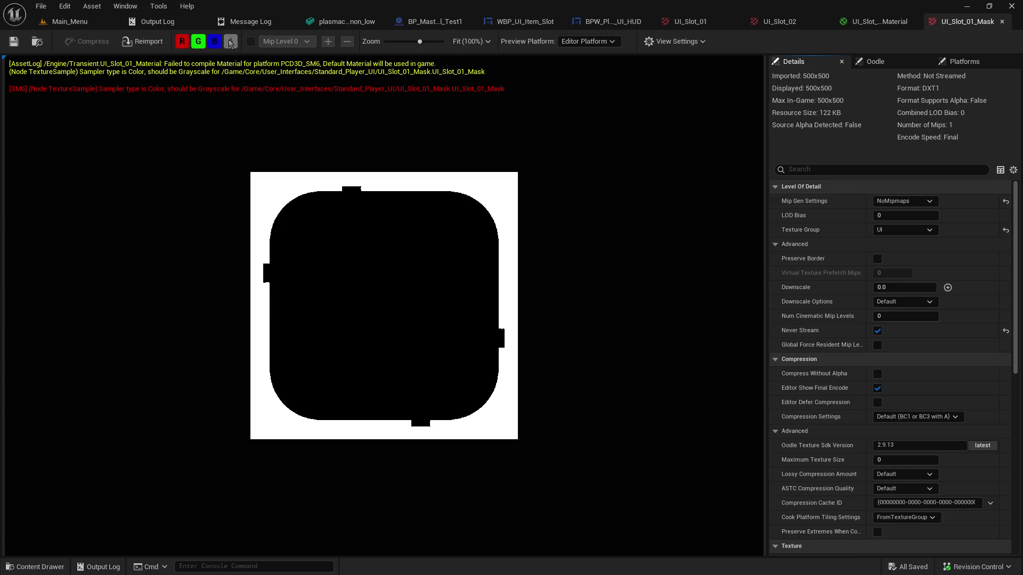
left_click(1002, 23)
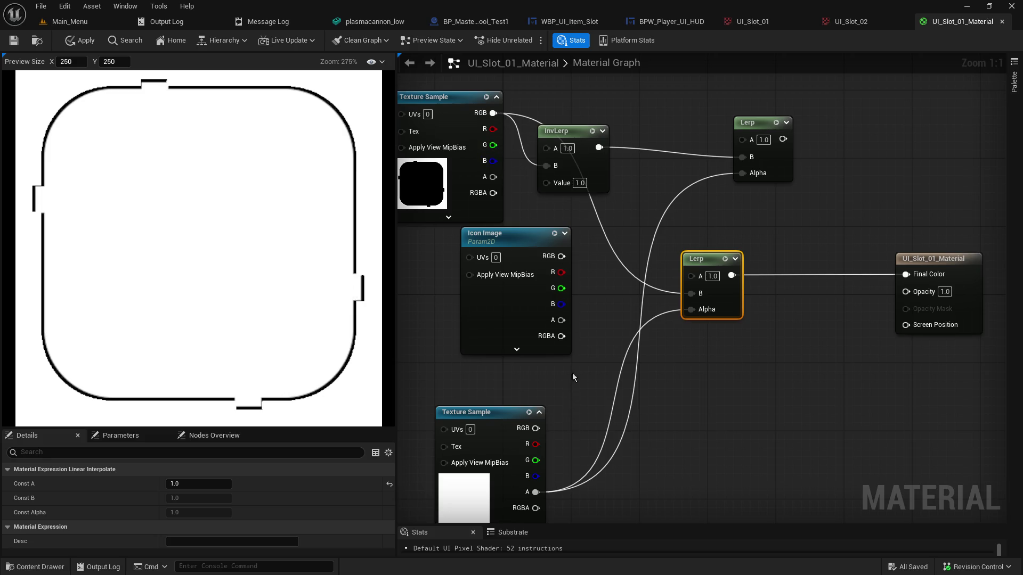
Line the Icon Image node up under the frame sampler
mouse_move(541, 246)
left_mouse_down()
mouse_move(541, 263)
mouse_move(420, 261)
mouse_move(476, 248)
left_mouse_up()
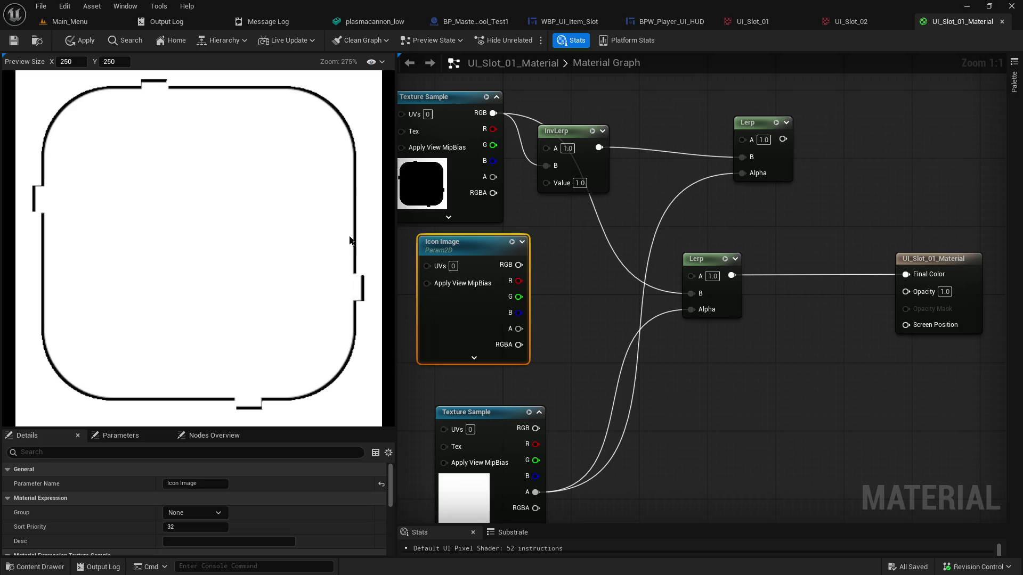
mouse_move(463, 243)
left_mouse_down()
mouse_move(389, 213)
mouse_move(674, 252)
left_mouse_up()
left_click_drag(494, 230, 407, 256)
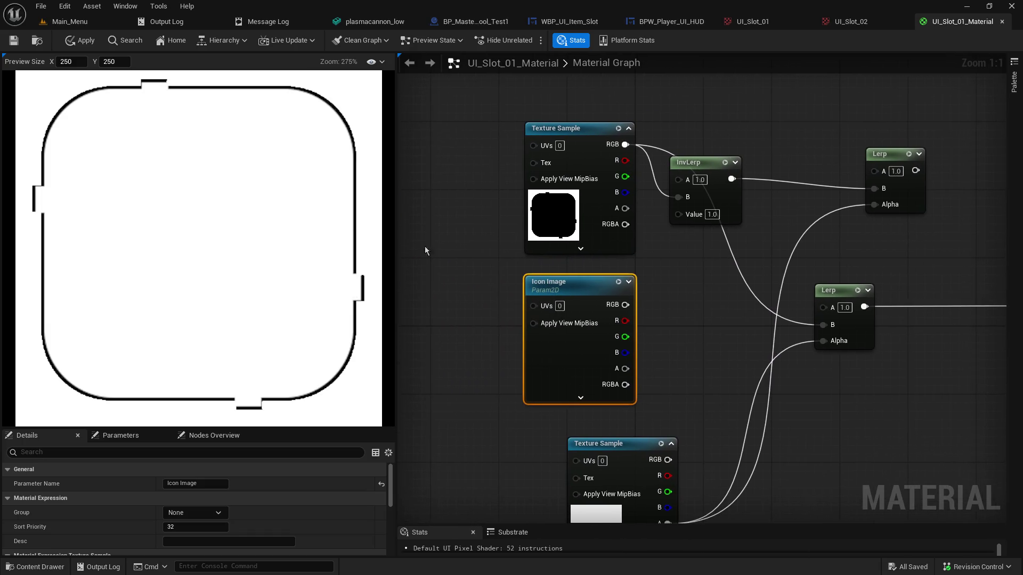
Test the InvLerp Value at 1.0 and back at 0.0, then move InvLerp up-right
left_click(713, 214)
type("1")
key("Return")
type("0")
key("Return")
left_click_drag(697, 162, 775, 94)
Set the lower Lerp's A to 0.0 and nudge the Icon Image node
left_click(844, 308)
type("0")
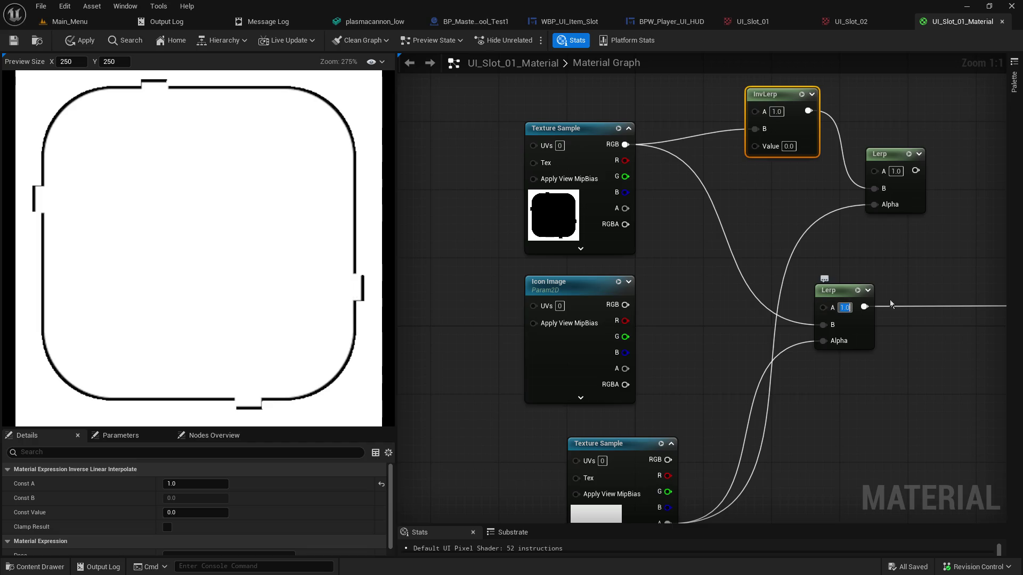
key("Return")
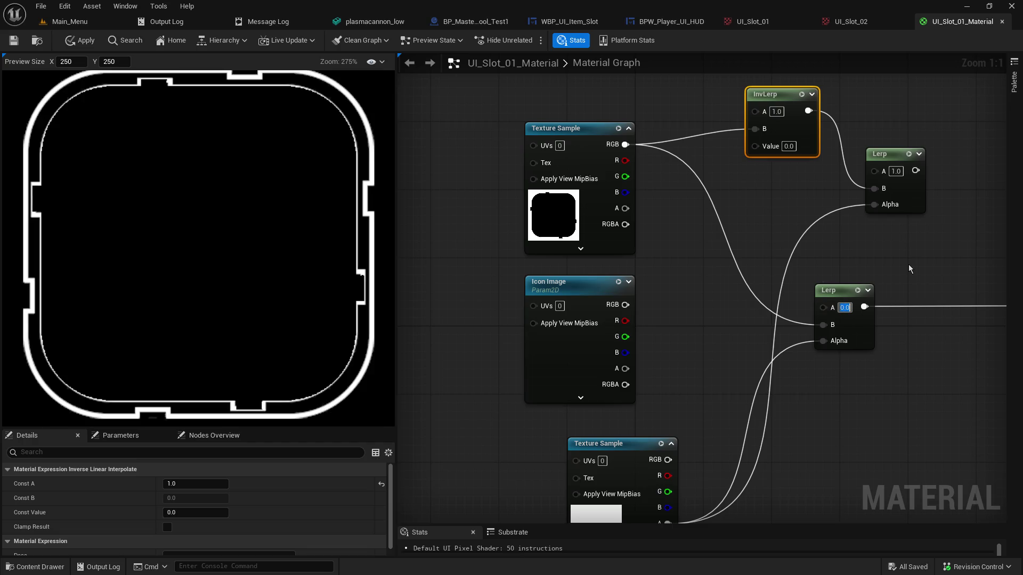
left_click_drag(743, 308, 670, 297)
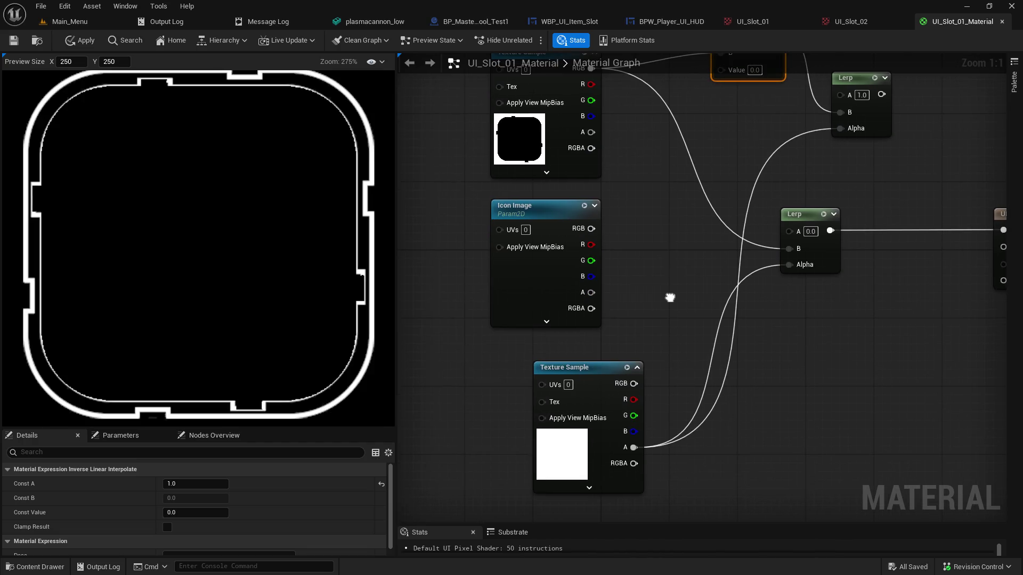
left_click_drag(546, 210, 571, 201)
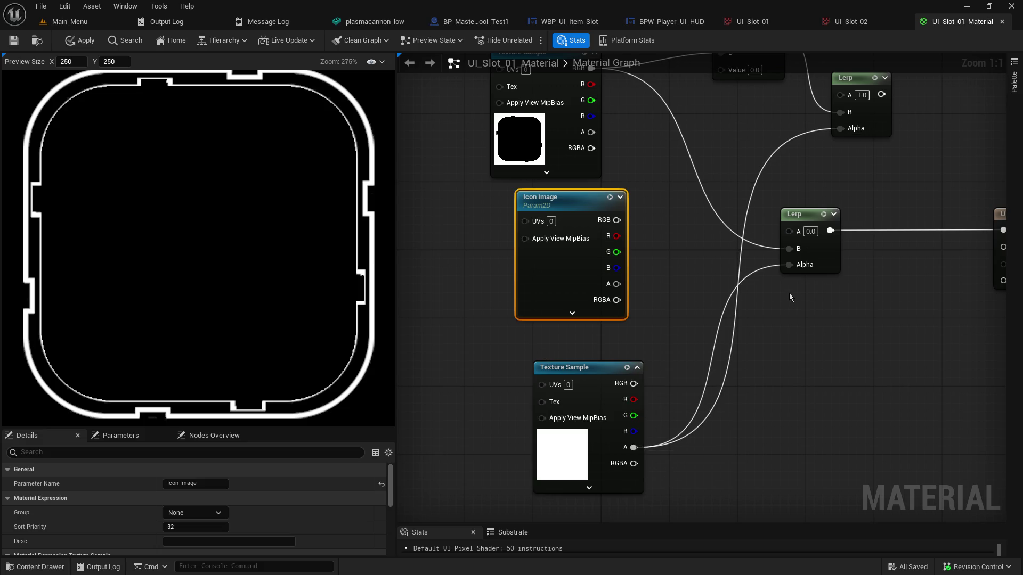
Disconnect the lower Lerp's Alpha and test it at 0.0 and 1.0
left_click(787, 266, "alt")
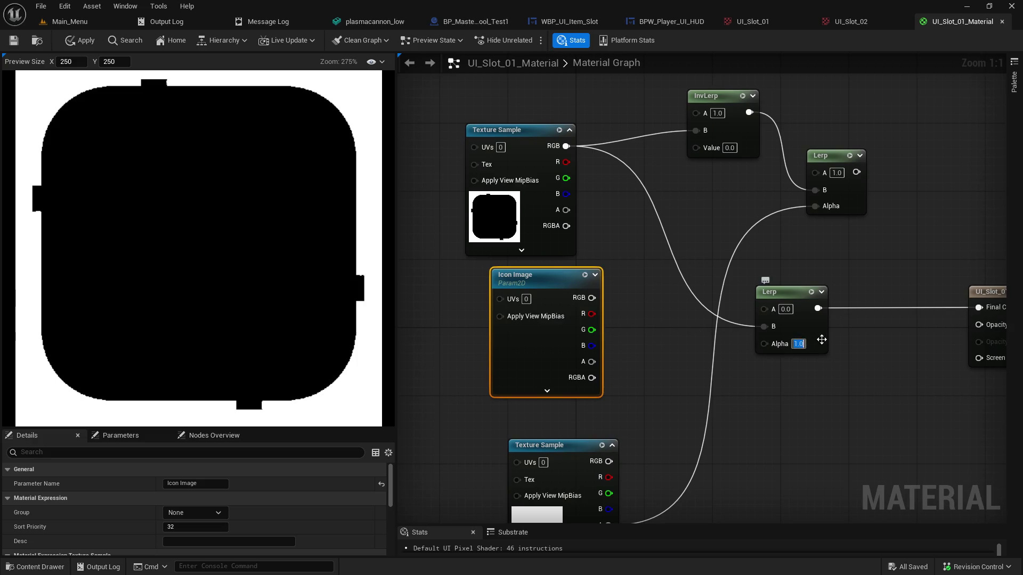
type("0")
key("Return")
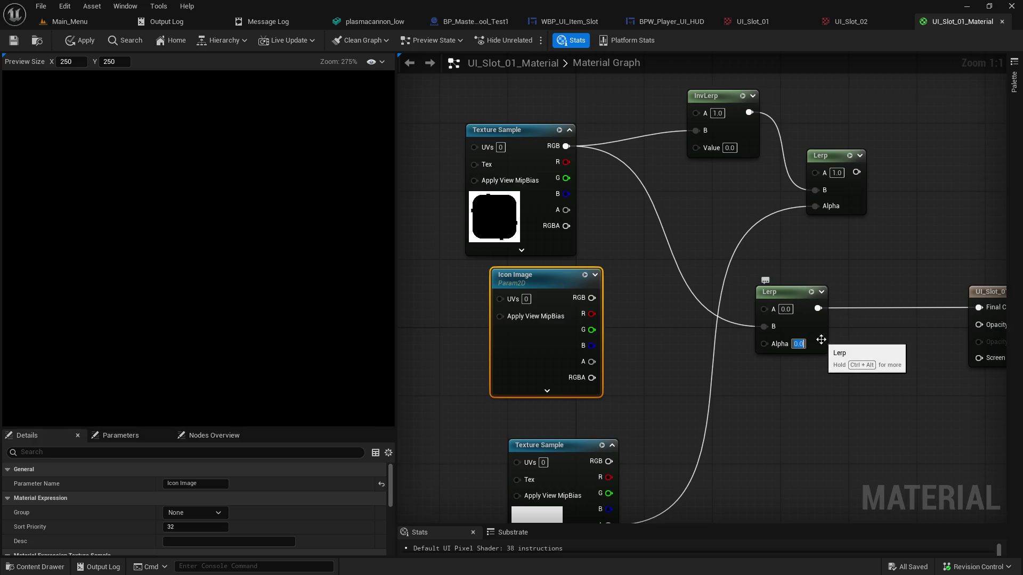
type("1")
key("Return")
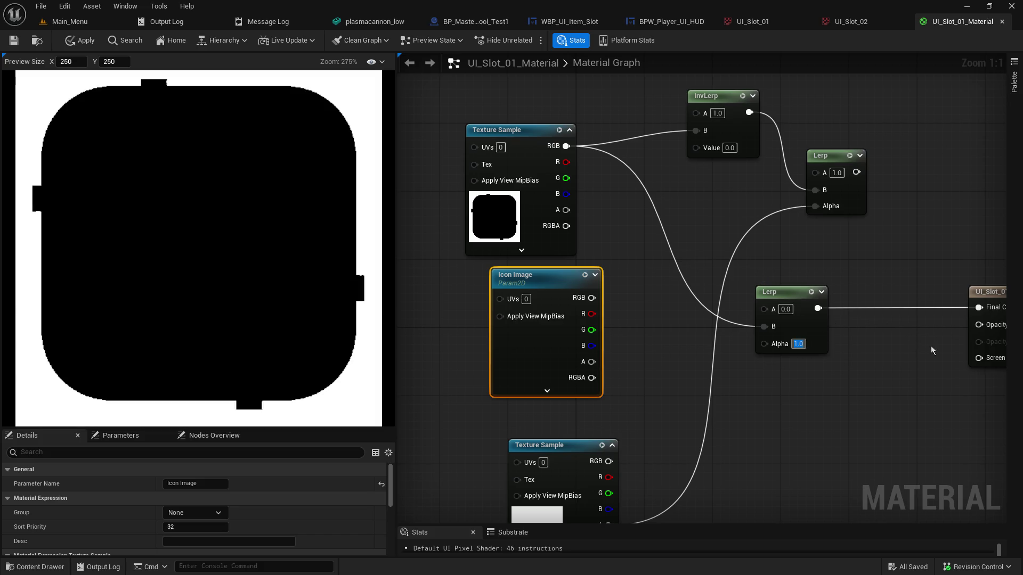
Try wiring the lower texture's RGB into the Lerp's Alpha, then into its A input
mouse_move(929, 358)
left_mouse_down()
mouse_move(836, 446)
mouse_move(858, 393)
mouse_move(831, 403)
left_mouse_up()
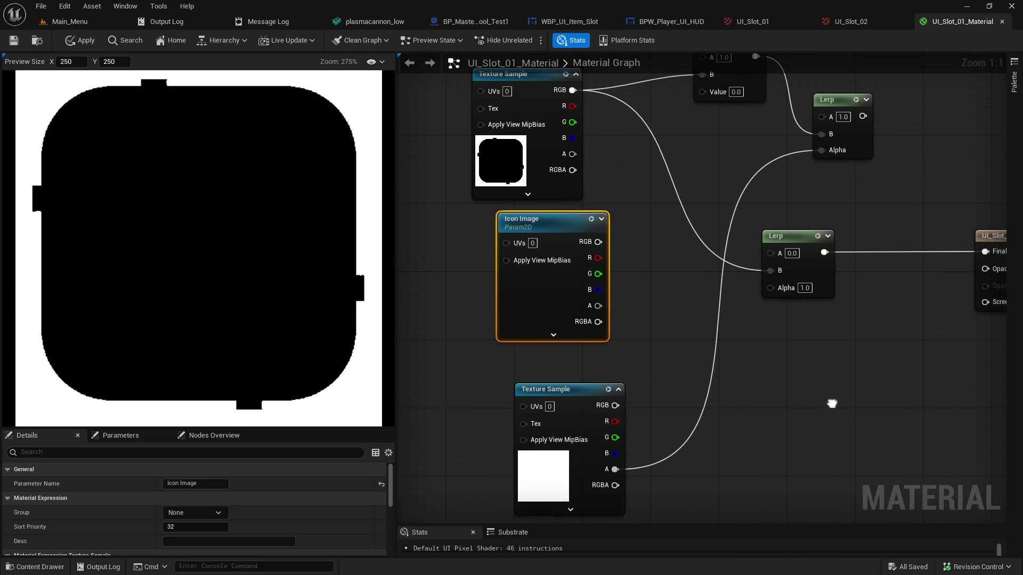
mouse_move(615, 406)
left_mouse_down()
mouse_move(795, 307)
mouse_move(783, 290)
left_mouse_up()
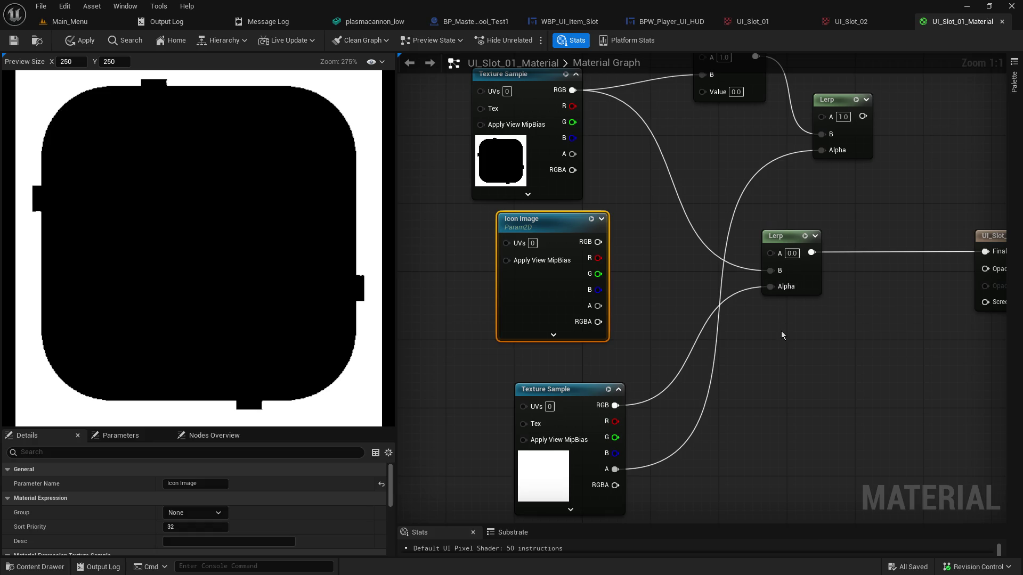
left_click_drag(781, 330, 753, 361)
left_click(763, 283)
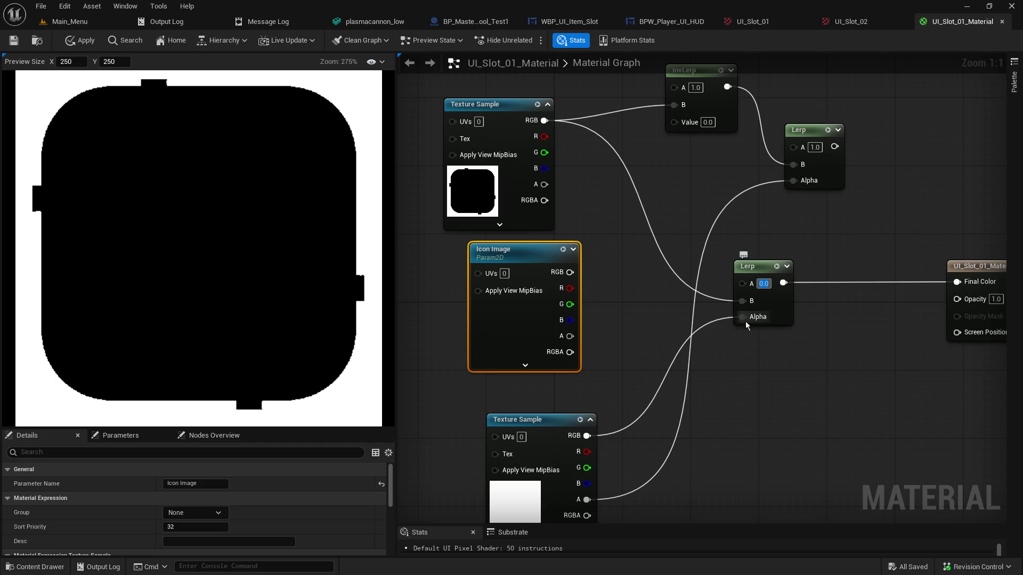
left_click_drag(587, 436, 743, 281)
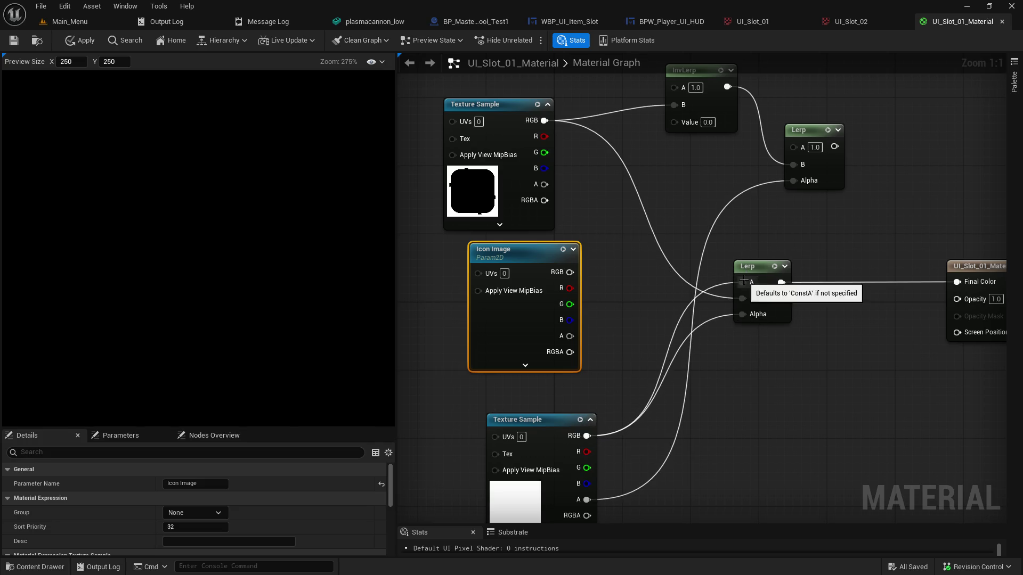
Disconnect the lower Lerp's Alpha and set it to 0.0, then 0.5
left_click(742, 314, "alt")
left_click(777, 316)
key("BackSpace")
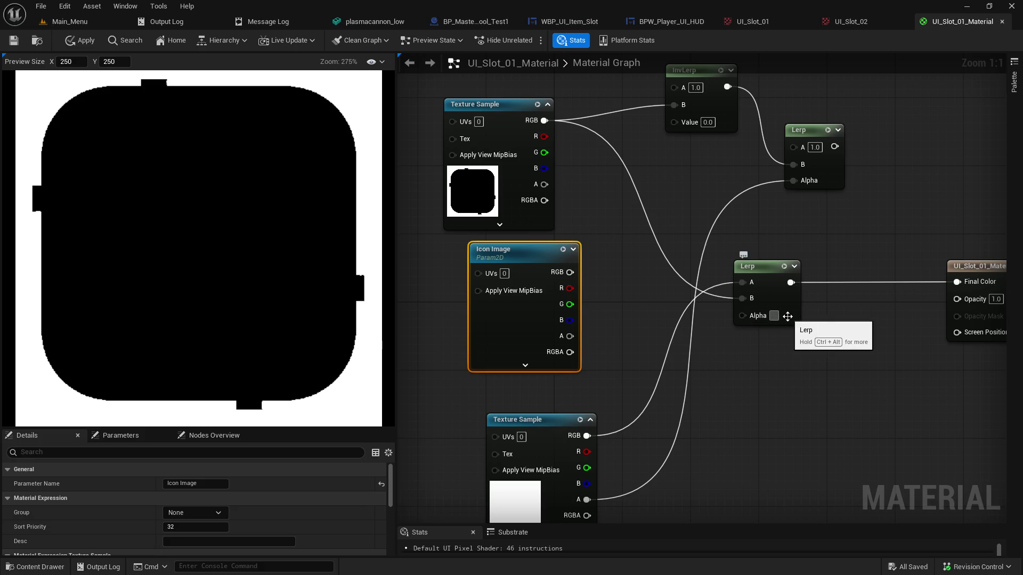
type("0")
key("Return")
type("0.5")
key("Return")
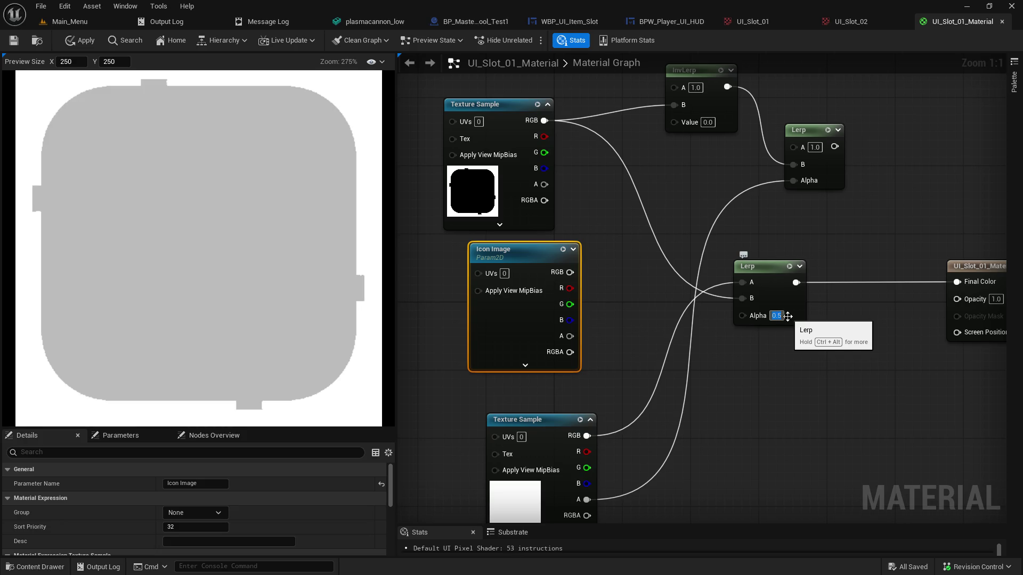
left_click(771, 359)
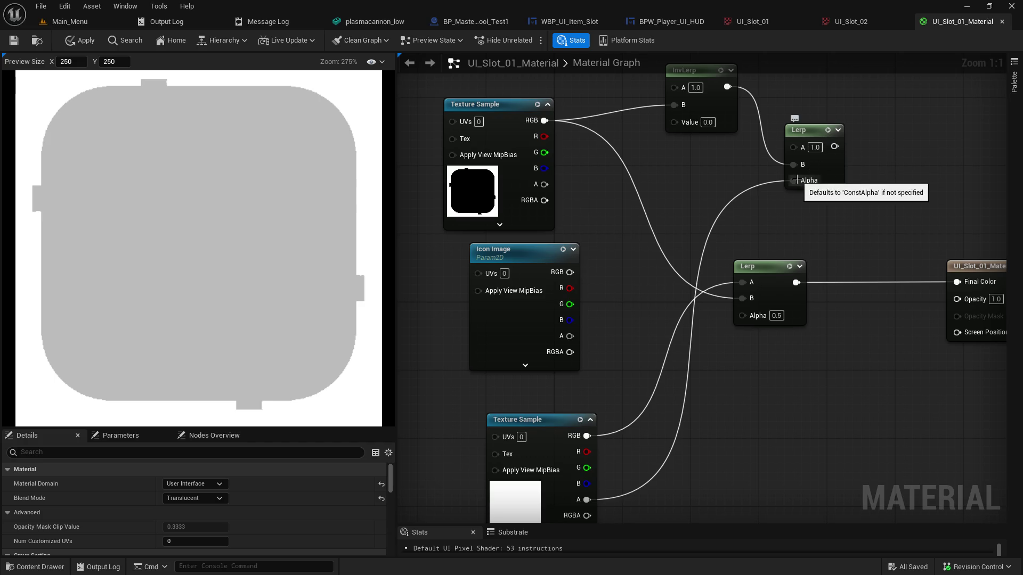
Wire the lower Texture Sample's alpha into the lower Lerp's Alpha
mouse_move(727, 86)
left_mouse_down()
mouse_move(774, 152)
mouse_move(714, 288)
mouse_move(728, 322)
mouse_move(717, 321)
mouse_move(740, 299)
mouse_move(959, 274)
left_mouse_up()
type("1")
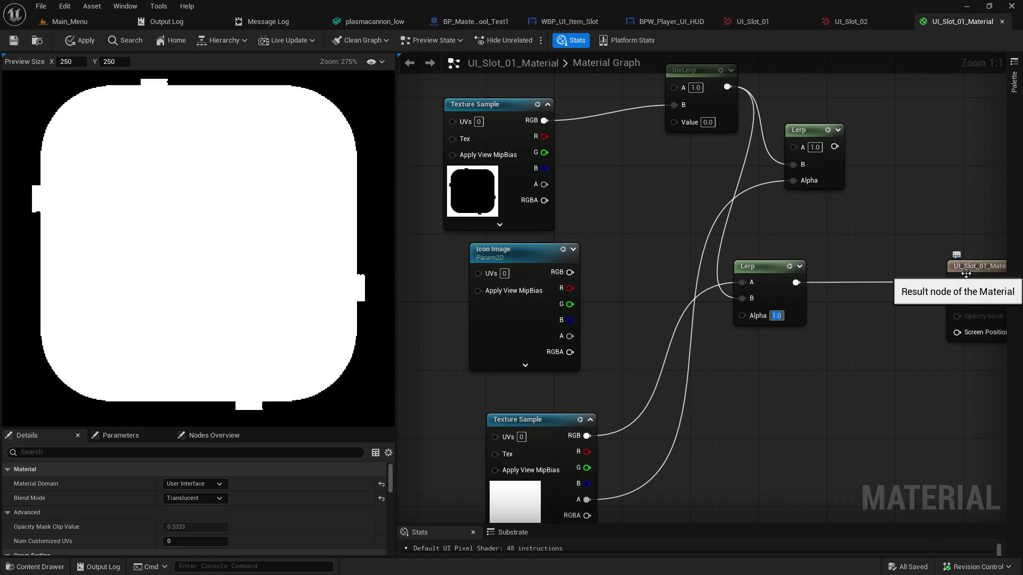
type("0")
key("Return")
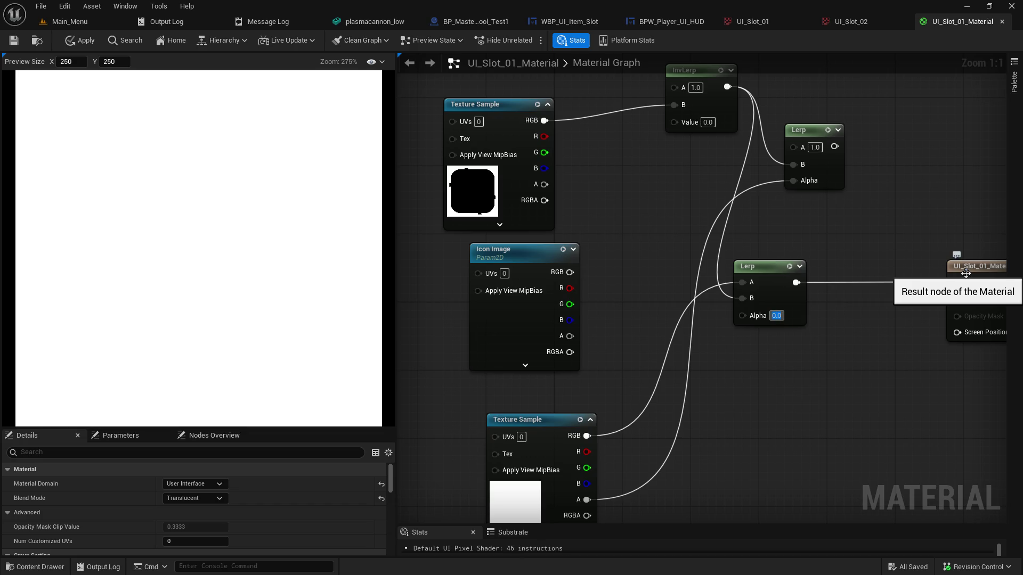
key("ctrl+z")
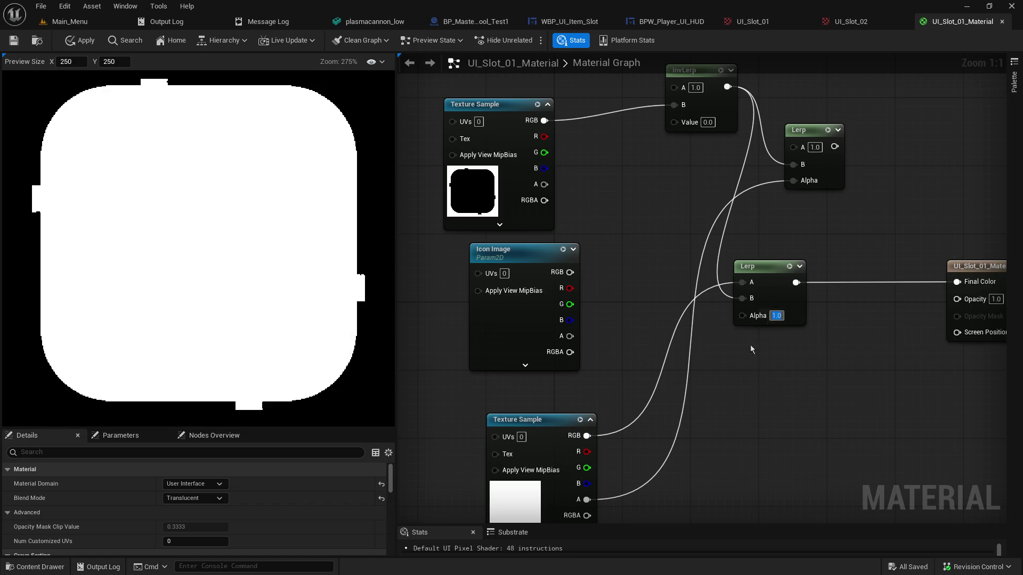
left_click_drag(586, 500, 755, 318)
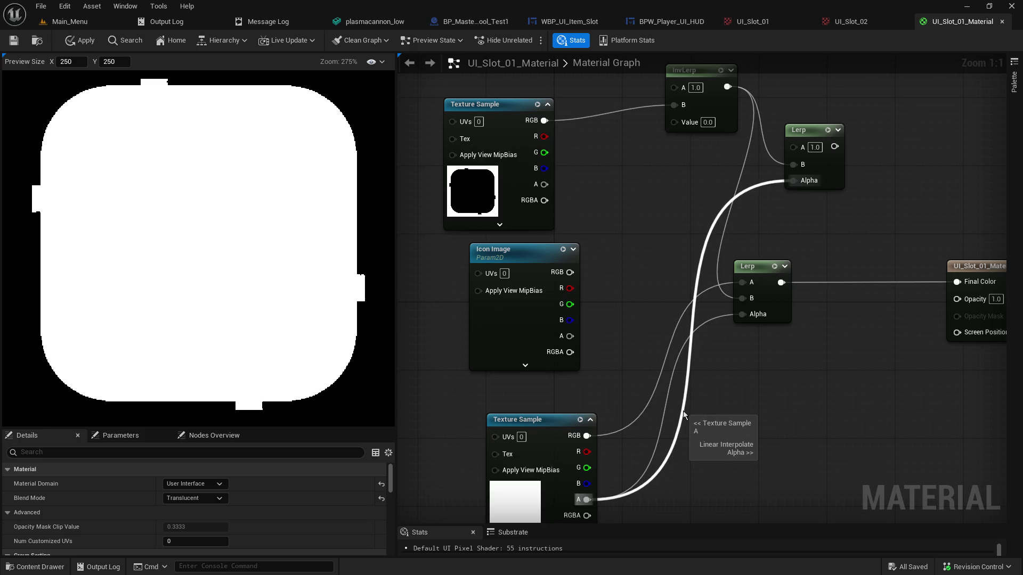
Remove the alpha wire from the upper Lerp and toggle InvLerp Value between 1 and 0, ending at 0.0
left_click(682, 410, "alt")
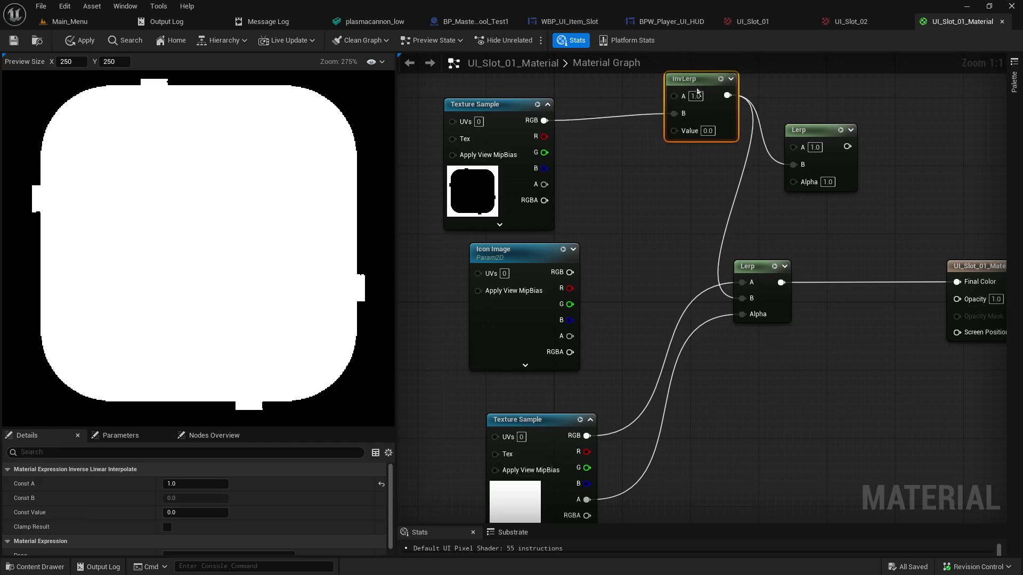
left_click_drag(698, 79, 664, 139)
left_click(674, 182)
type("1")
key("Return")
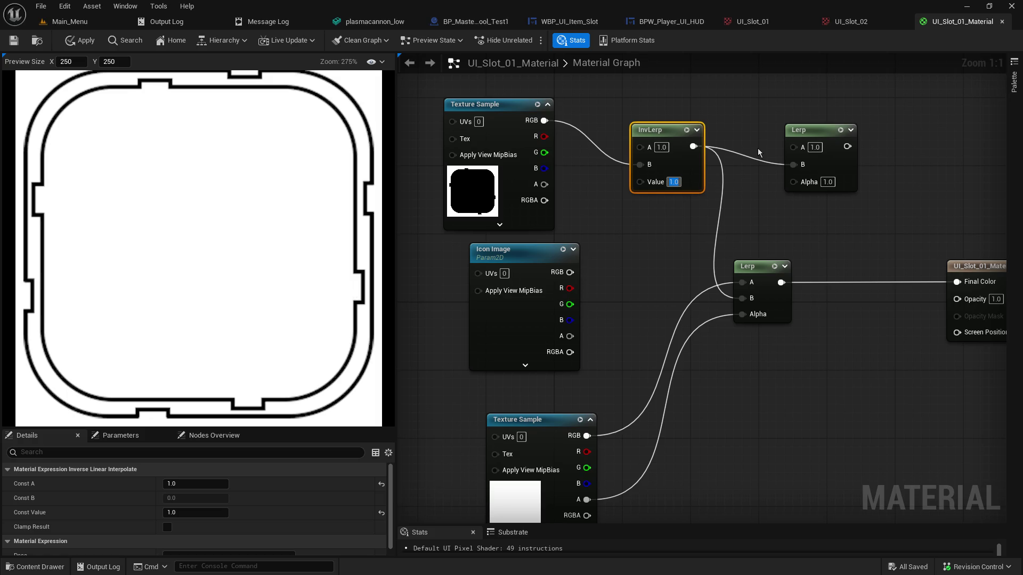
type("0")
key("Return")
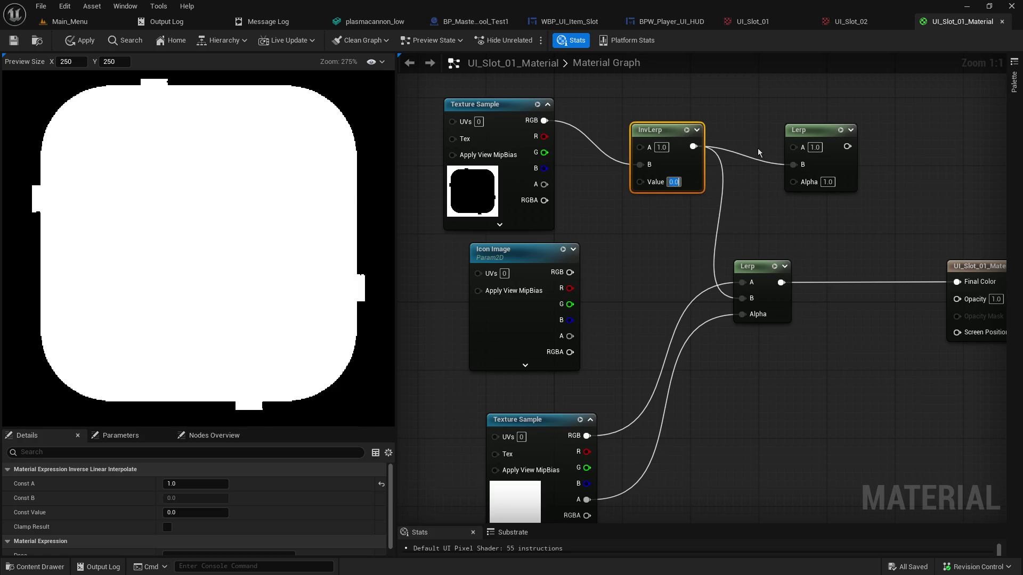
type("1")
key("Return")
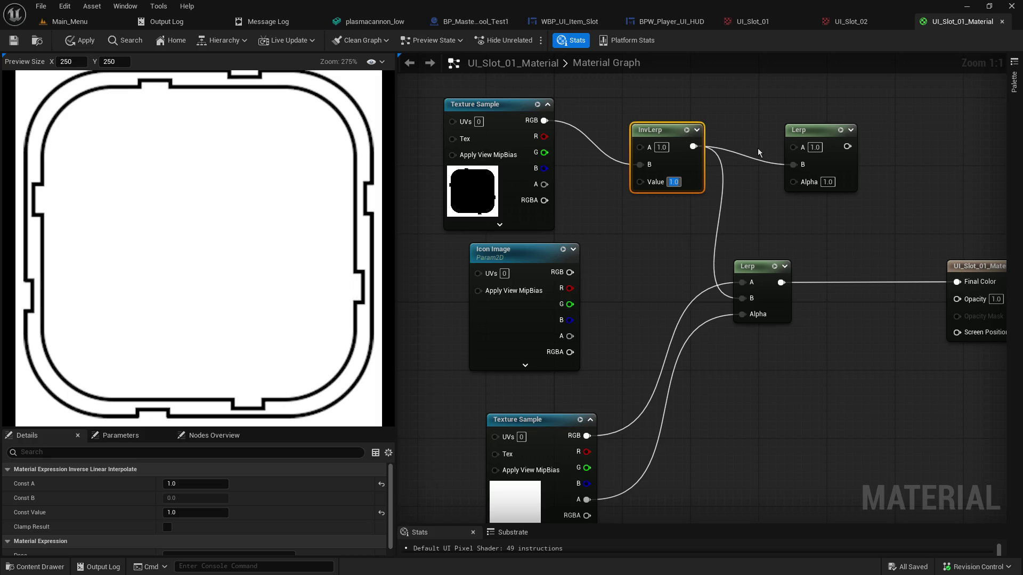
type("0")
key("Return")
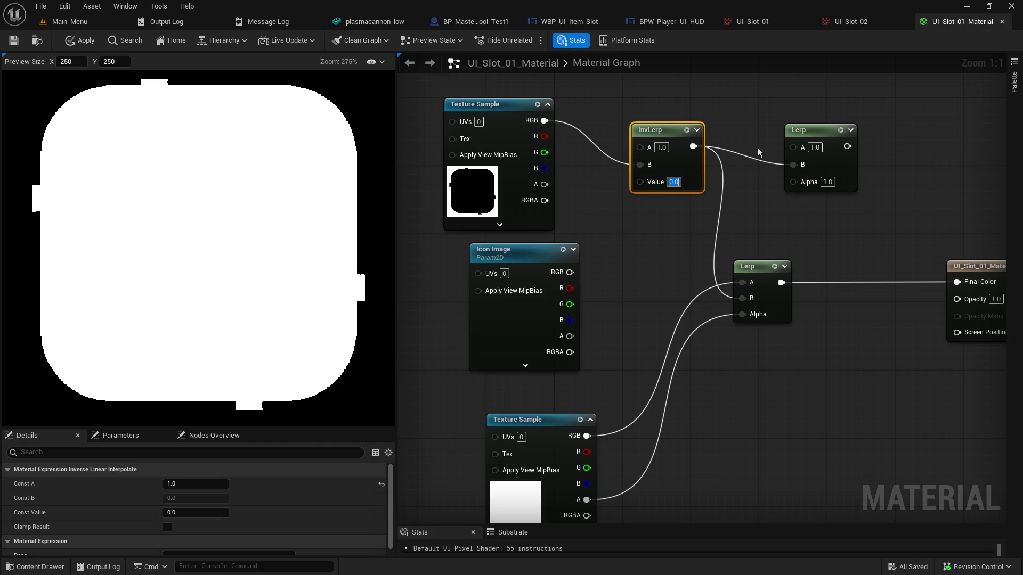
left_click_drag(629, 273, 601, 218)
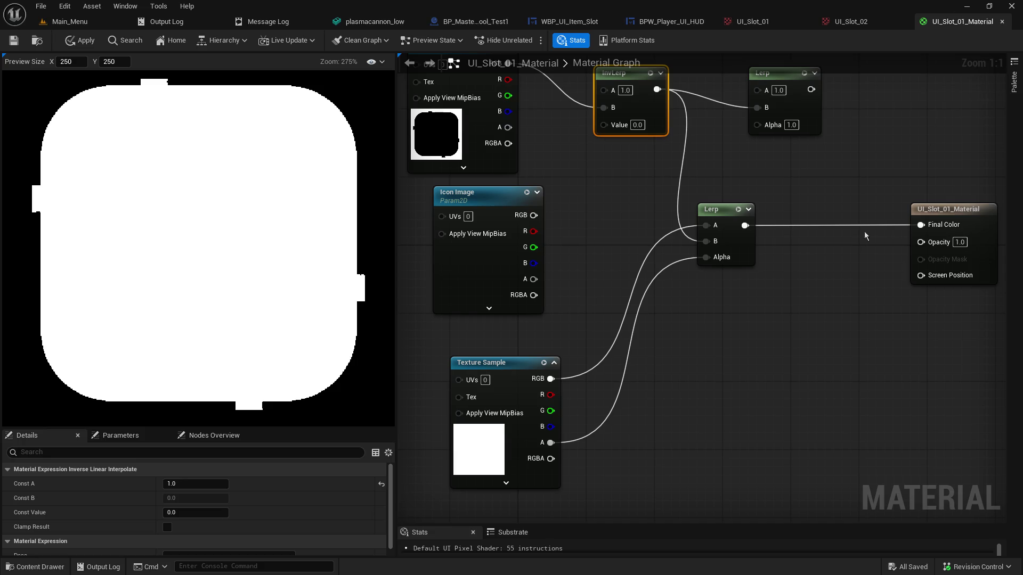
Try the texture's R, G and B channels in Lerp A, then break that link
mouse_move(550, 395)
left_mouse_down()
mouse_move(643, 281)
mouse_move(707, 230)
left_mouse_up()
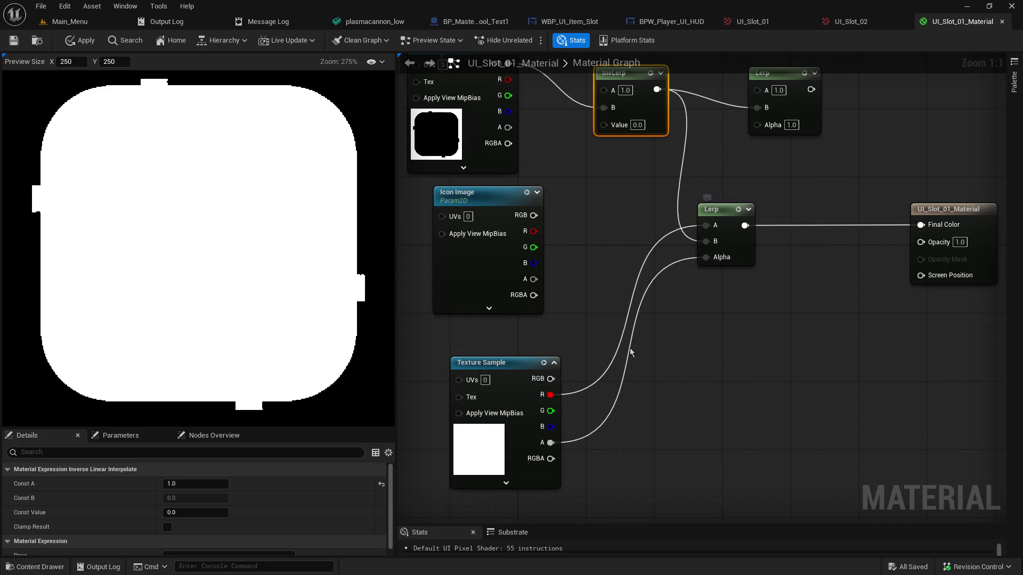
left_click_drag(551, 410, 709, 230)
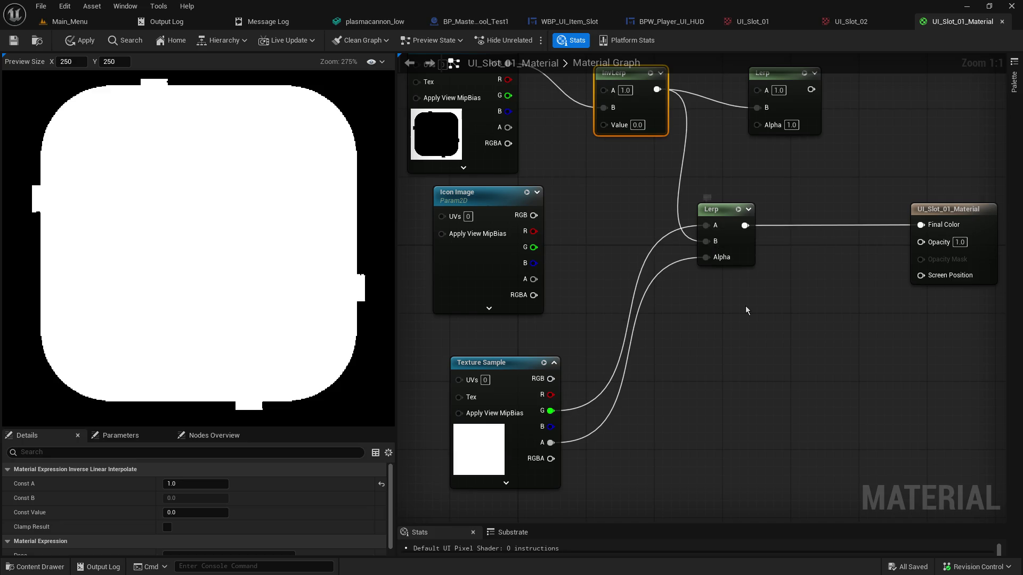
mouse_move(551, 427)
left_mouse_down()
mouse_move(608, 379)
mouse_move(707, 235)
left_mouse_up()
left_click_drag(711, 227, 709, 227)
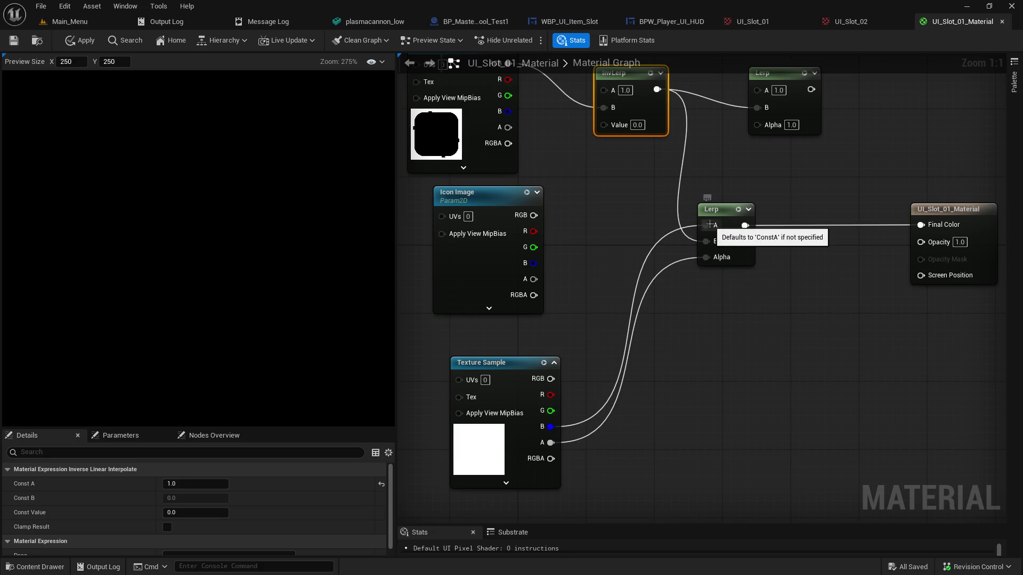
left_click(710, 226, "alt")
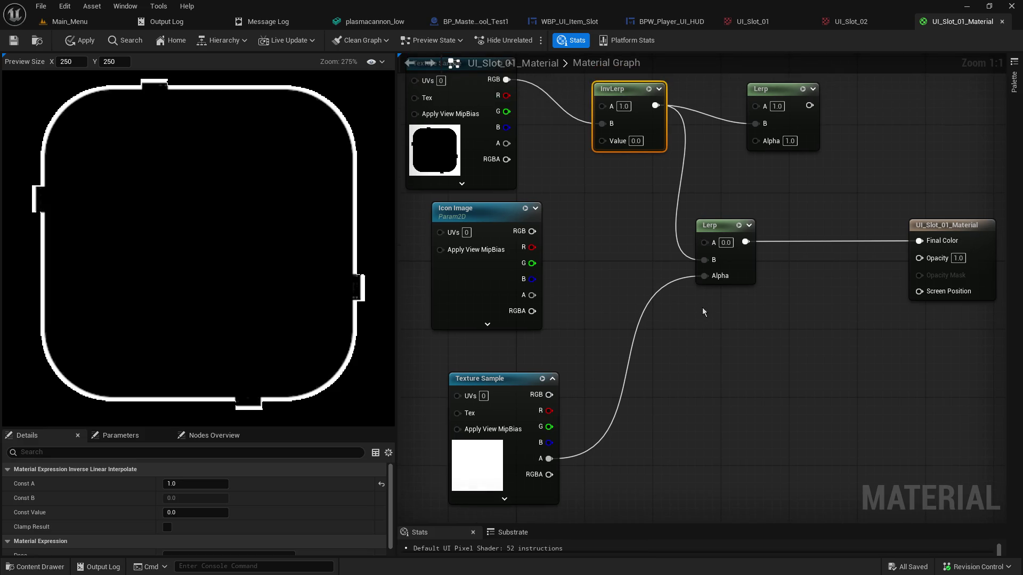
Test breaking the texture alpha link to Lerp Alpha, restoring it with undo
left_click(704, 277, "alt")
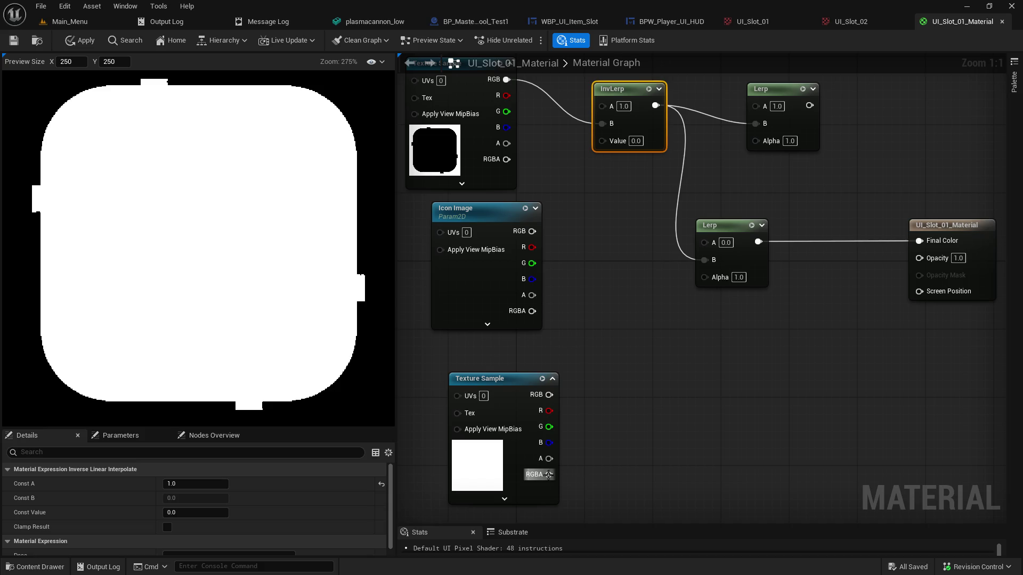
left_click(749, 411)
key("ctrl+z")
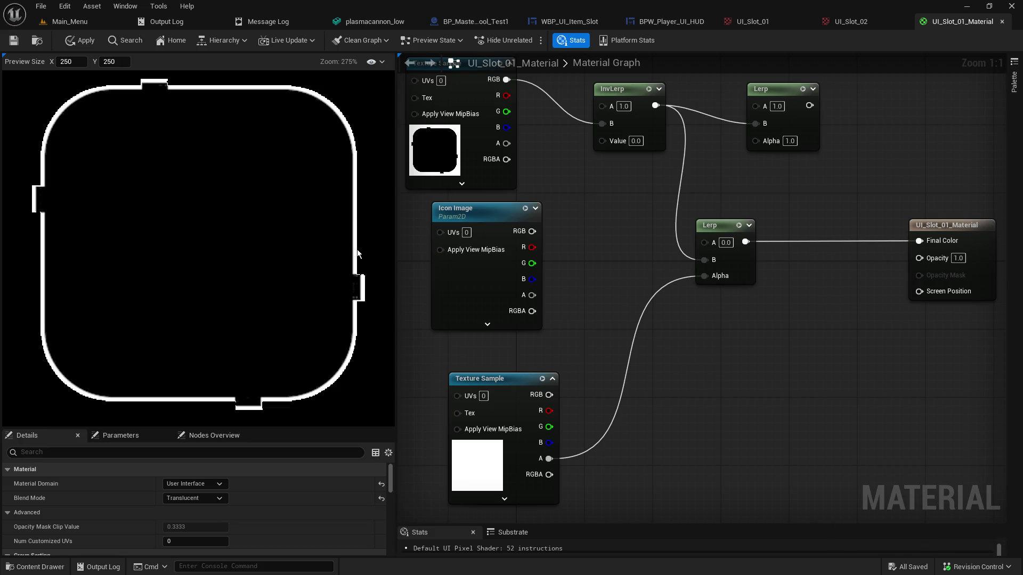
key("ctrl+y")
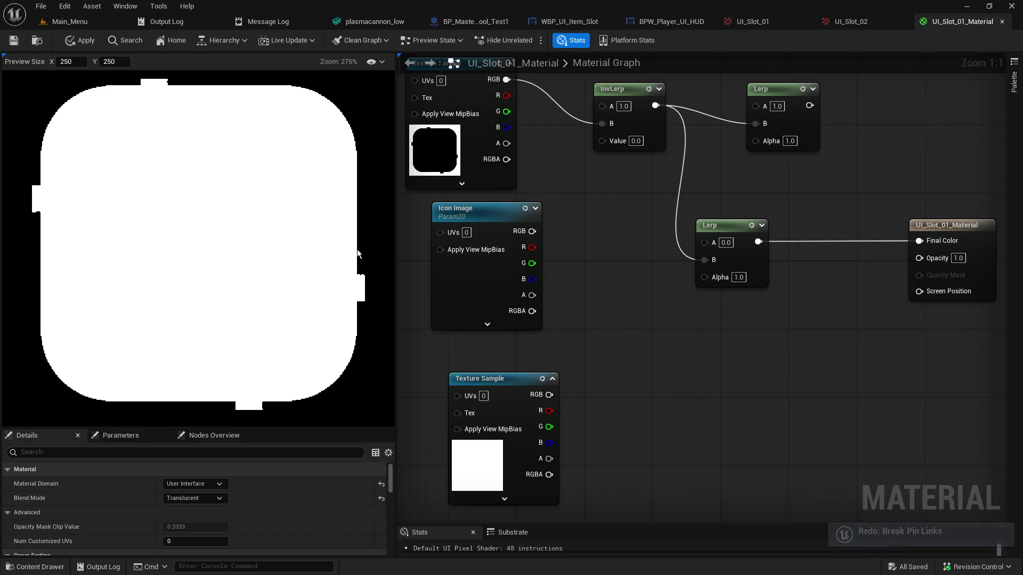
key("ctrl+z")
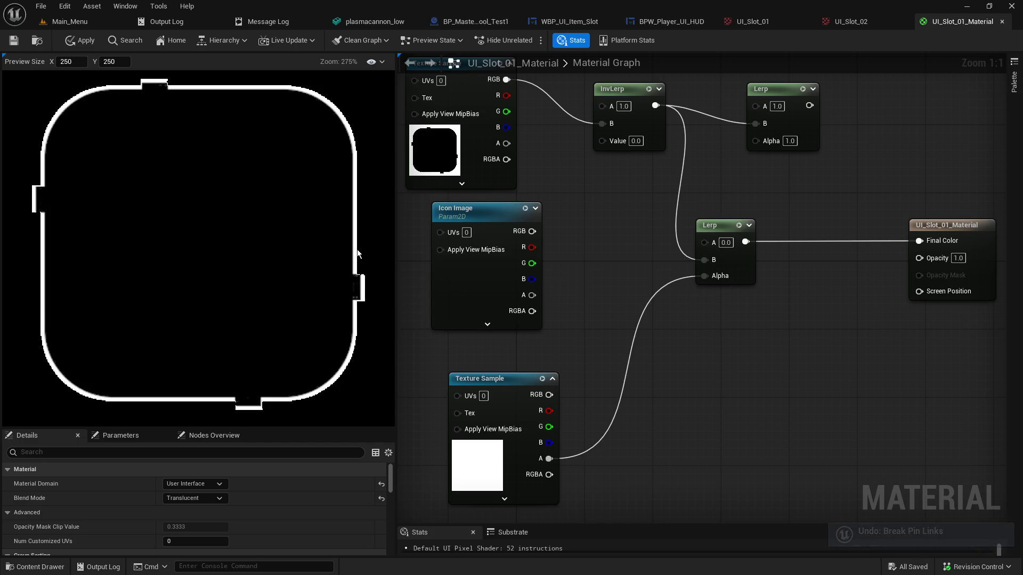
left_click_drag(633, 241, 641, 293)
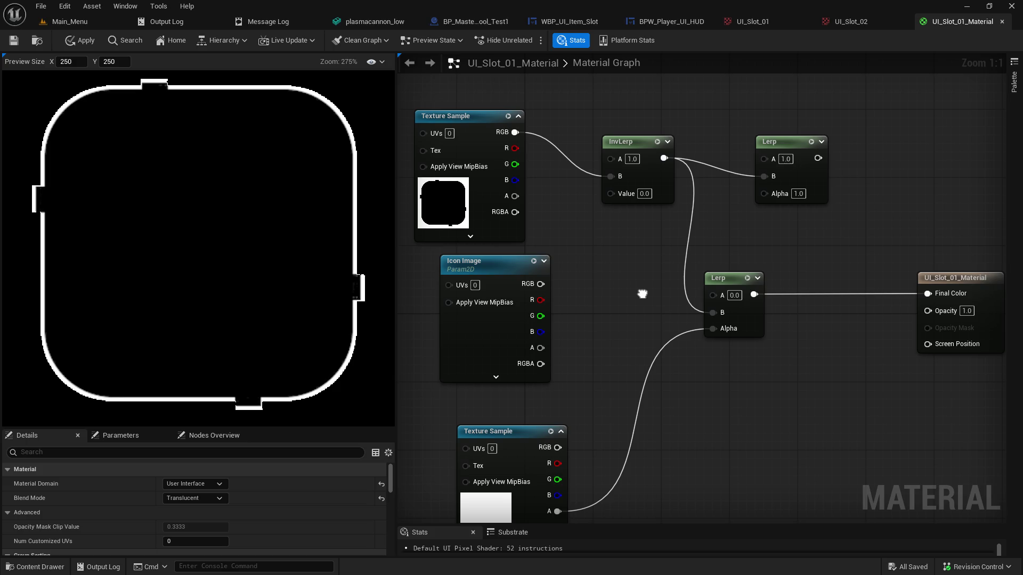
Test the InvLerp Value at 1.0 and 0.0, then move InvLerp higher
left_click(644, 193)
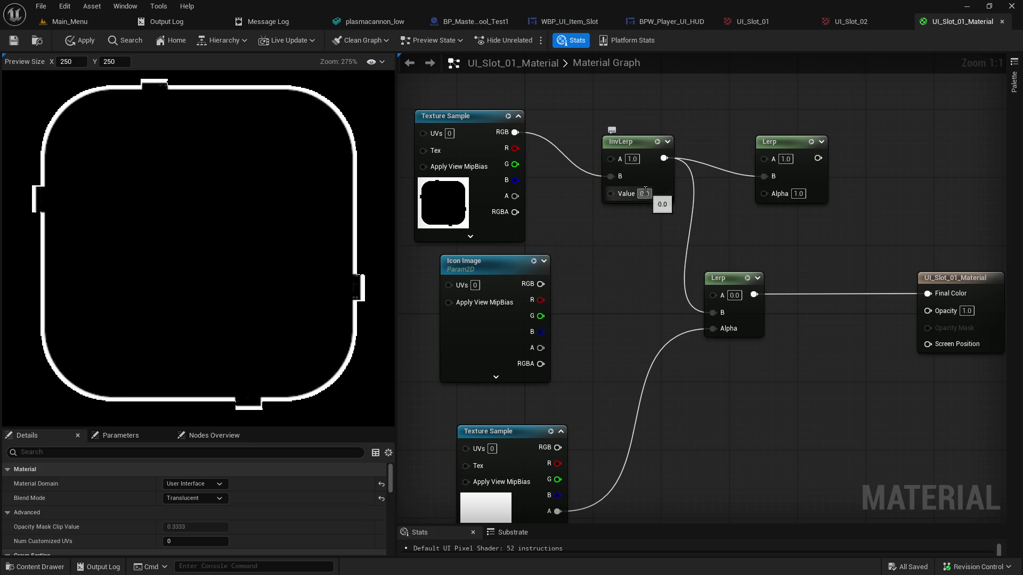
type("1")
key("Return")
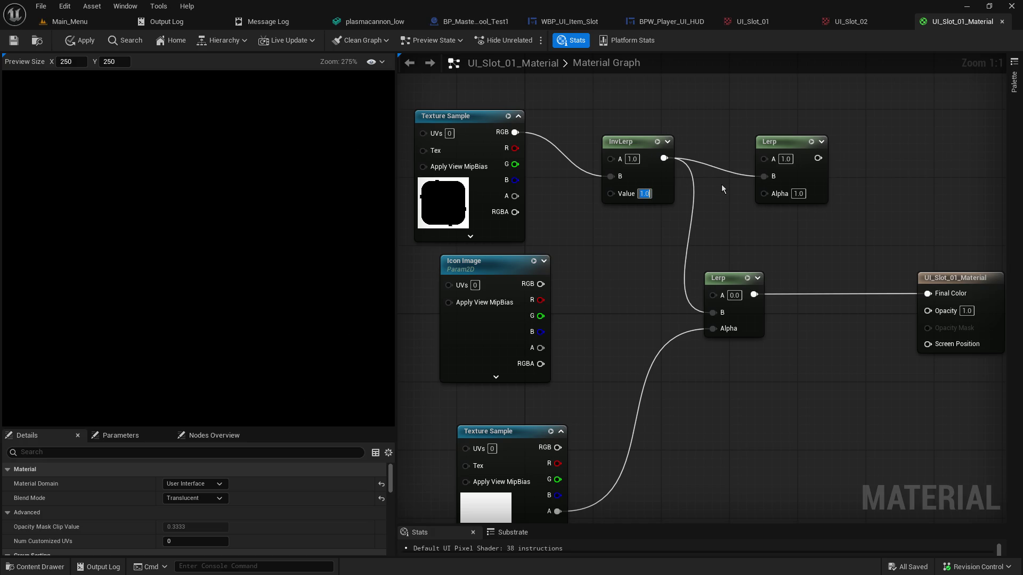
type("0")
key("Return")
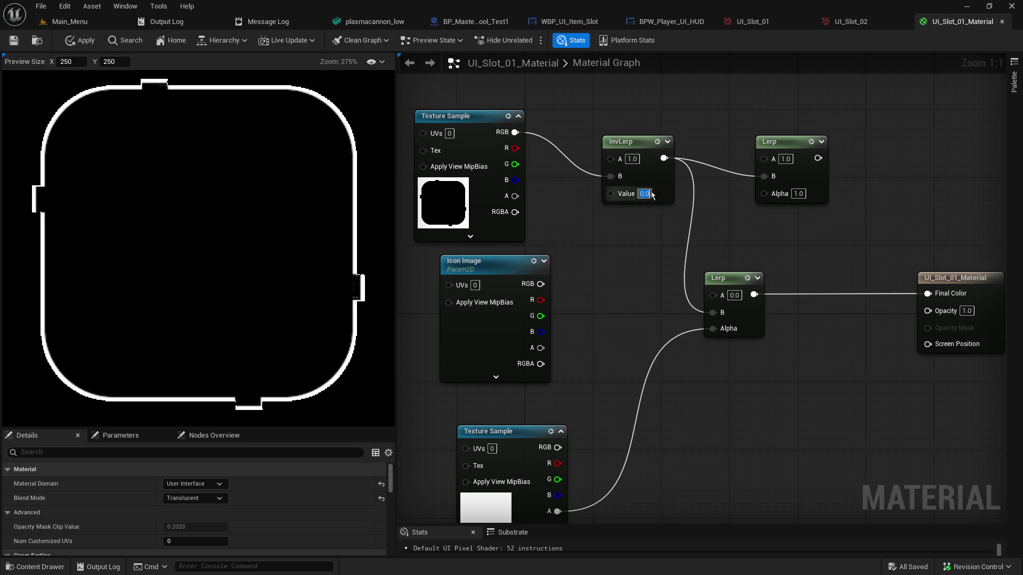
left_click_drag(637, 141, 656, 98)
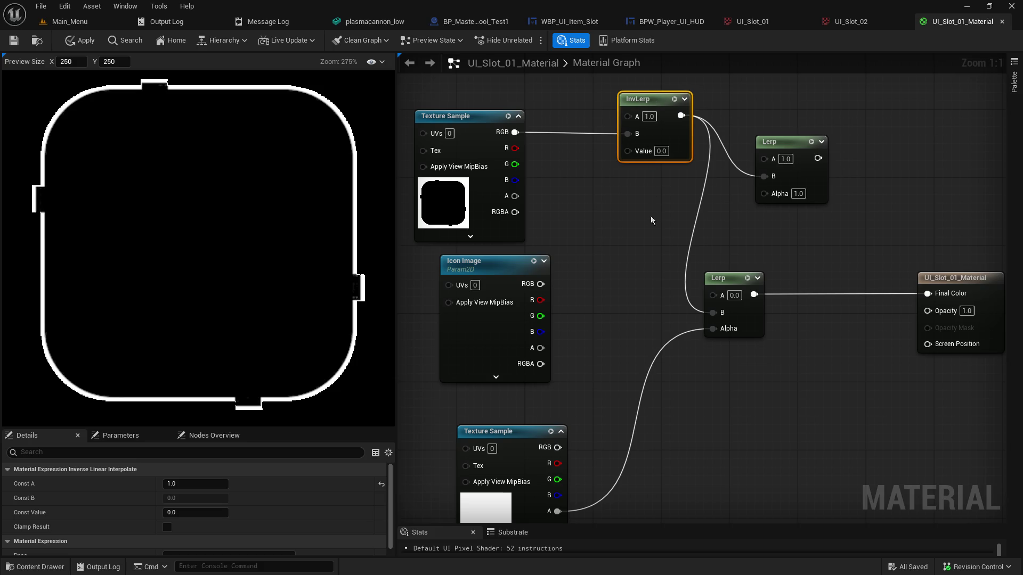
Preview InvLerp and the texture RGB directly in Final Color, then remove the RGB wire
left_click_drag(654, 218, 526, 217)
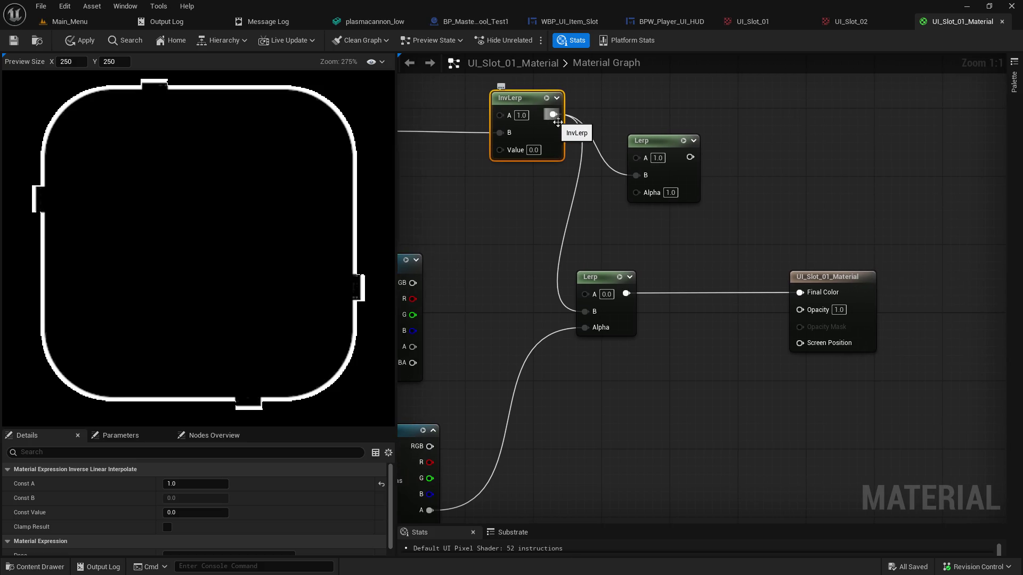
mouse_move(553, 115)
left_mouse_down()
mouse_move(767, 291)
mouse_move(807, 296)
left_mouse_up()
mouse_move(639, 140)
left_mouse_down()
mouse_move(699, 105)
mouse_move(786, 99)
left_mouse_up()
mouse_move(604, 142)
left_mouse_down()
mouse_move(716, 167)
mouse_move(641, 184)
left_mouse_up()
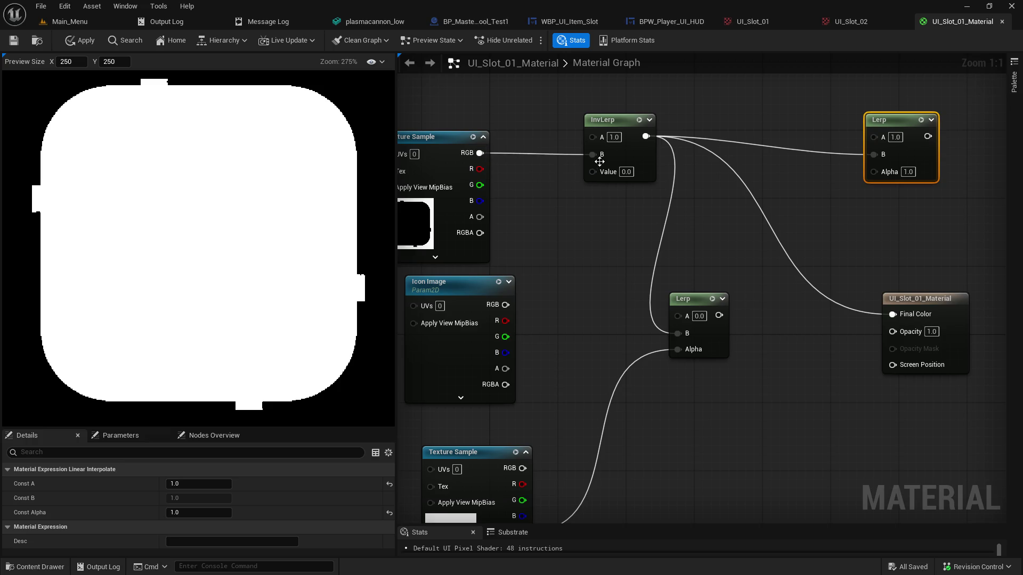
left_click_drag(480, 153, 895, 315)
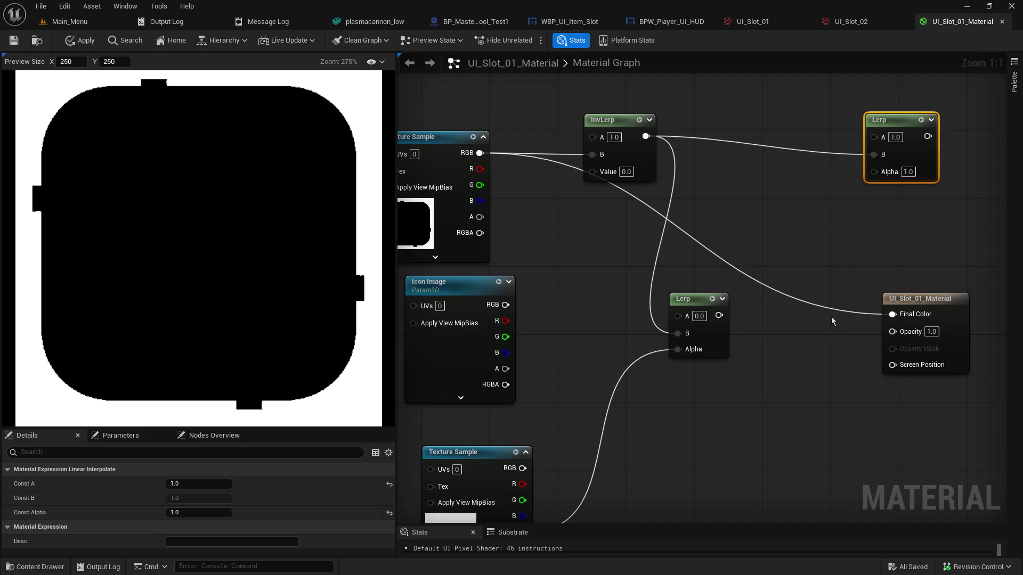
left_click(893, 314, "alt")
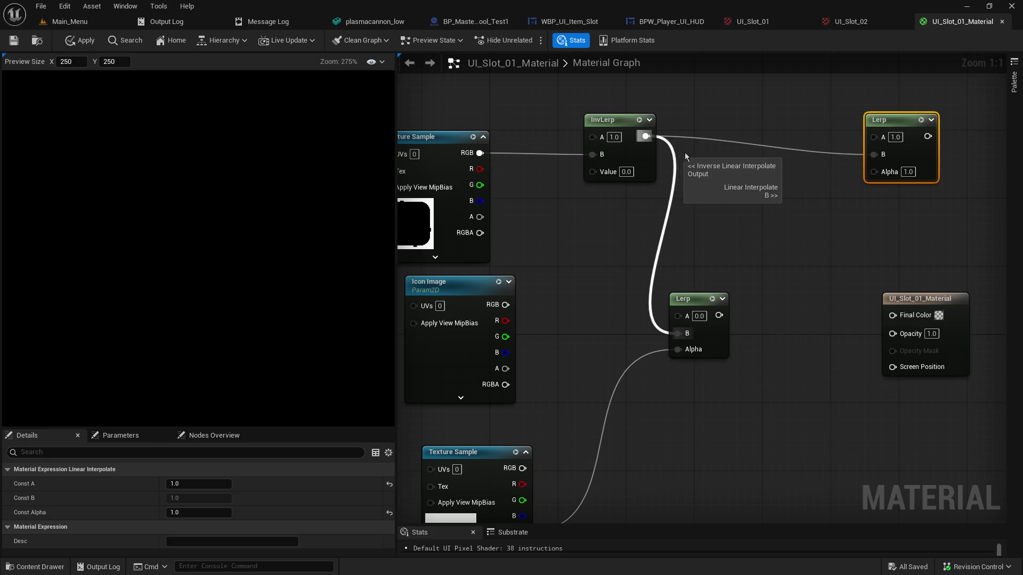
Disconnect InvLerp from the upper Lerp's B and test it alone on Final Color
left_click(706, 138, "alt")
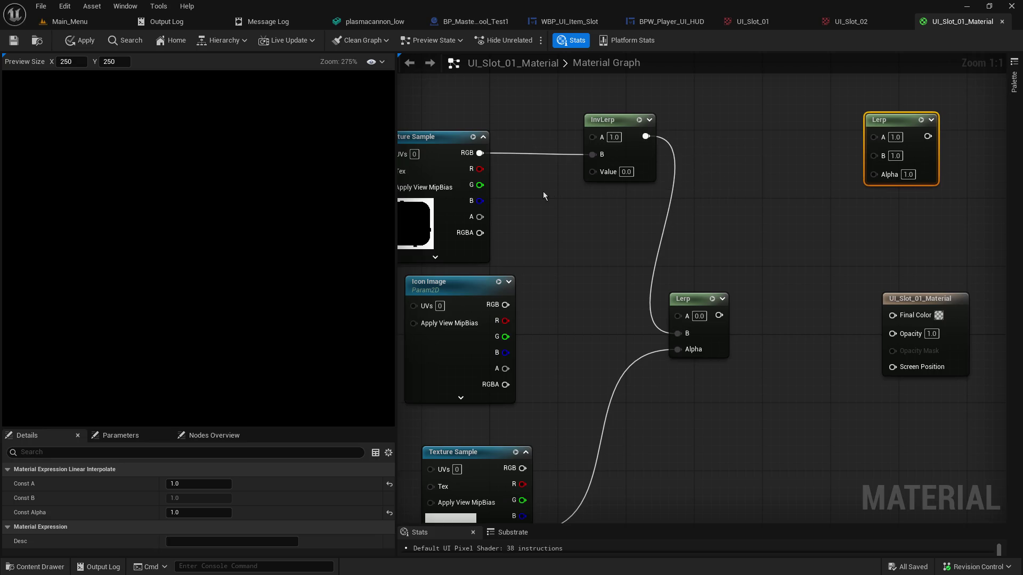
left_click_drag(646, 136, 894, 315)
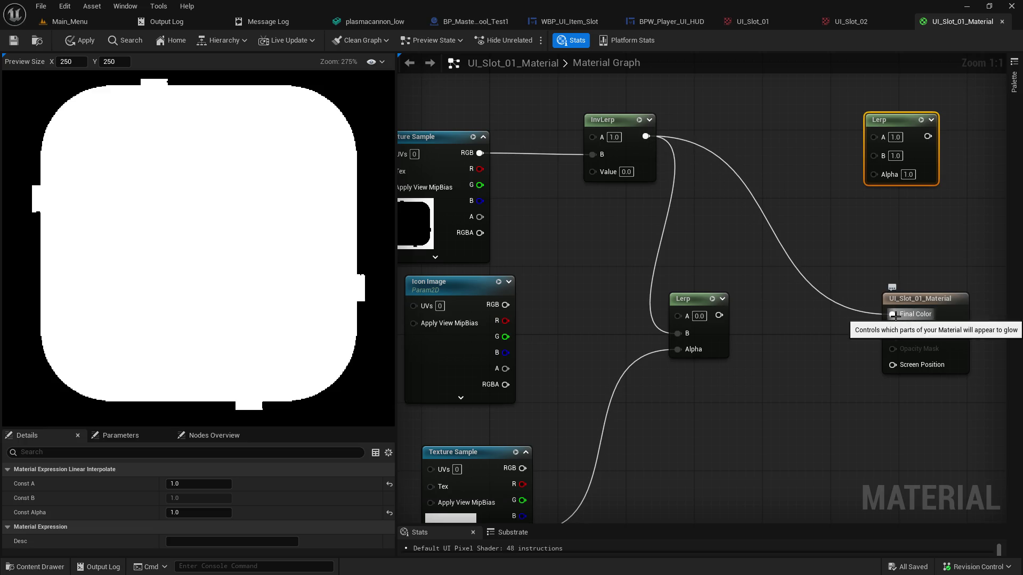
left_click(894, 315, "alt")
left_click_drag(624, 228, 677, 229)
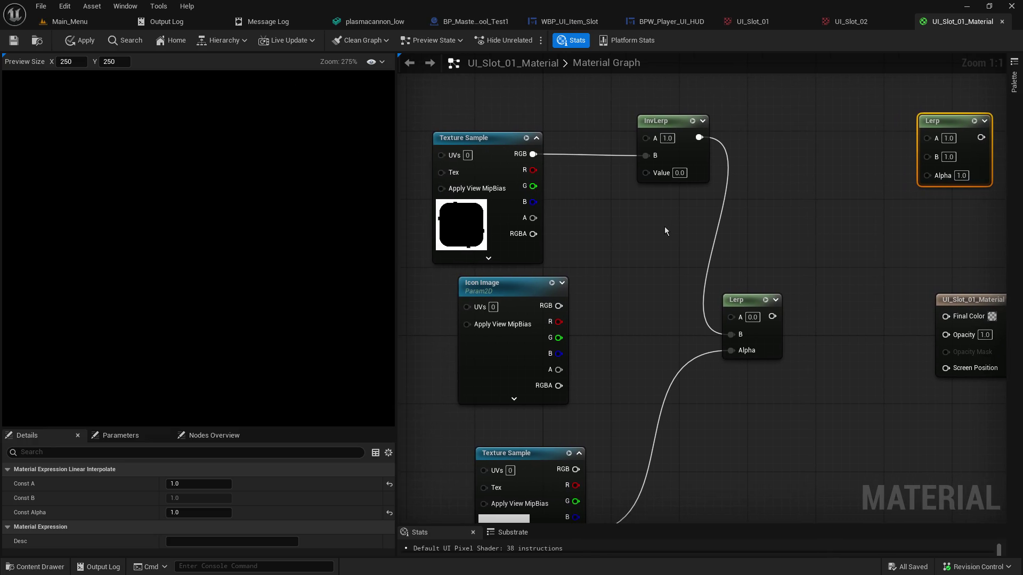
left_click_drag(667, 130, 692, 105)
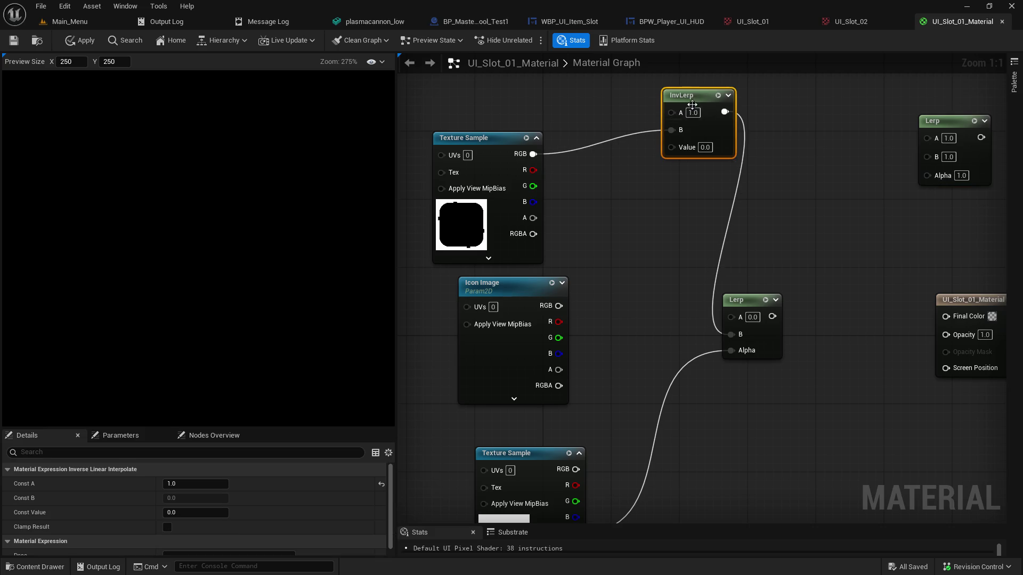
Replace InvLerp's link with the frame texture's RGB on the Lerp's A input
left_click(736, 334, "alt")
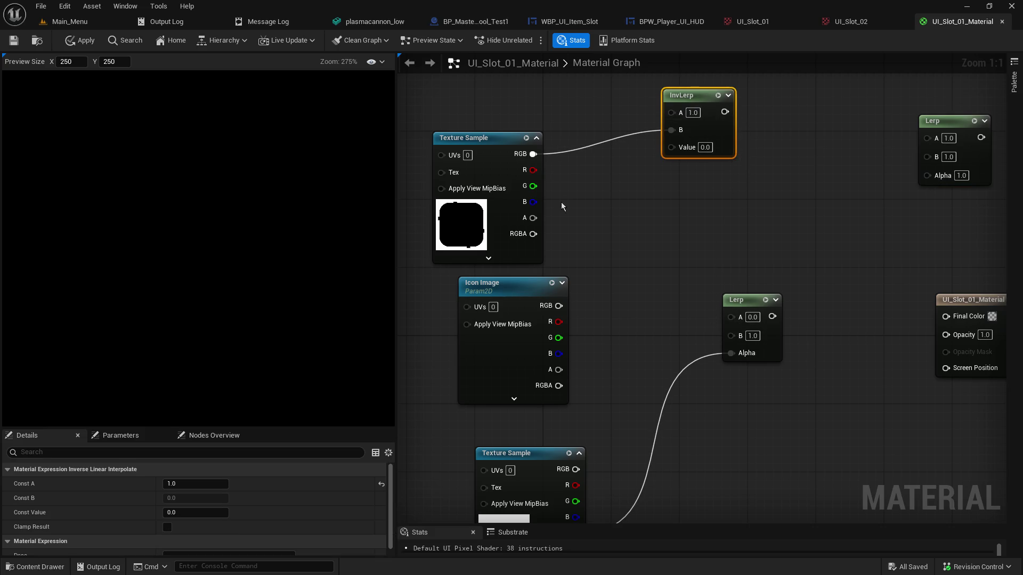
mouse_move(532, 154)
left_mouse_down()
mouse_move(738, 333)
mouse_move(736, 318)
mouse_move(689, 298)
mouse_move(860, 294)
mouse_move(791, 288)
mouse_move(816, 288)
left_mouse_up()
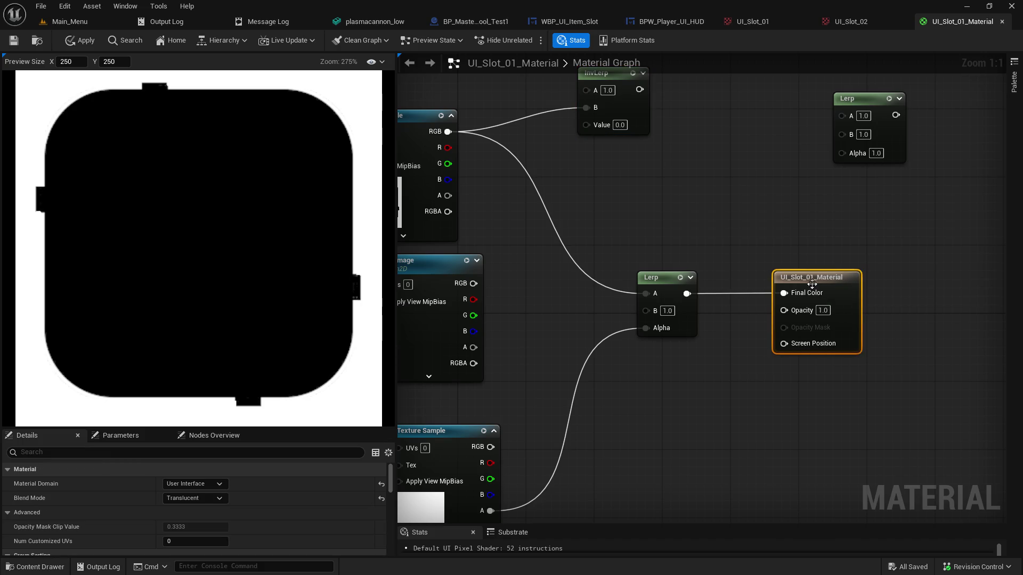
left_click_drag(669, 383, 784, 323)
left_click_drag(752, 390, 687, 406)
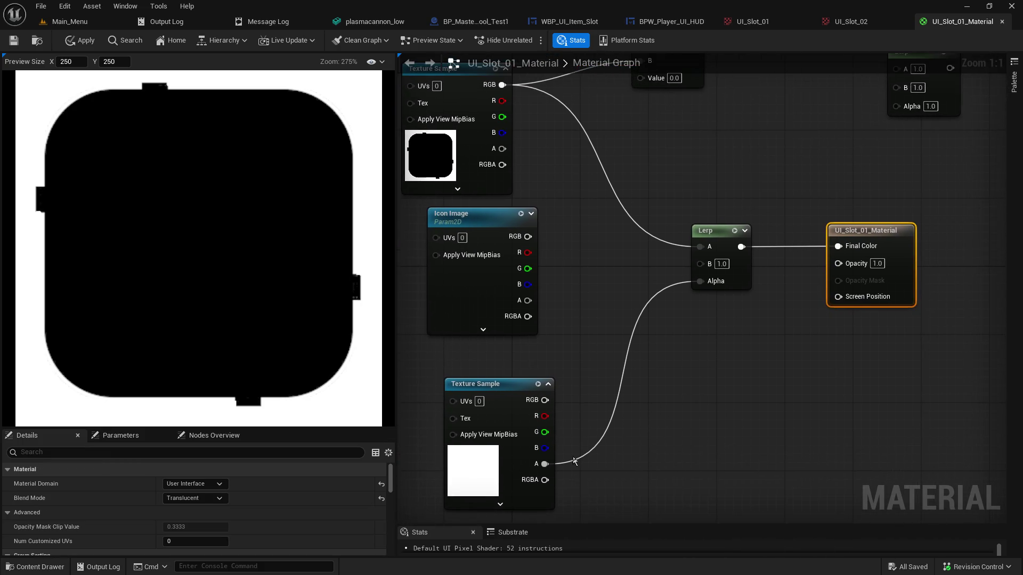
Move the lower texture's alpha from Lerp Alpha to Opacity, leaving Lerp Alpha at 1.0
left_click(544, 464, "alt")
mouse_move(544, 464)
left_mouse_down()
mouse_move(818, 401)
mouse_move(838, 262)
left_mouse_up()
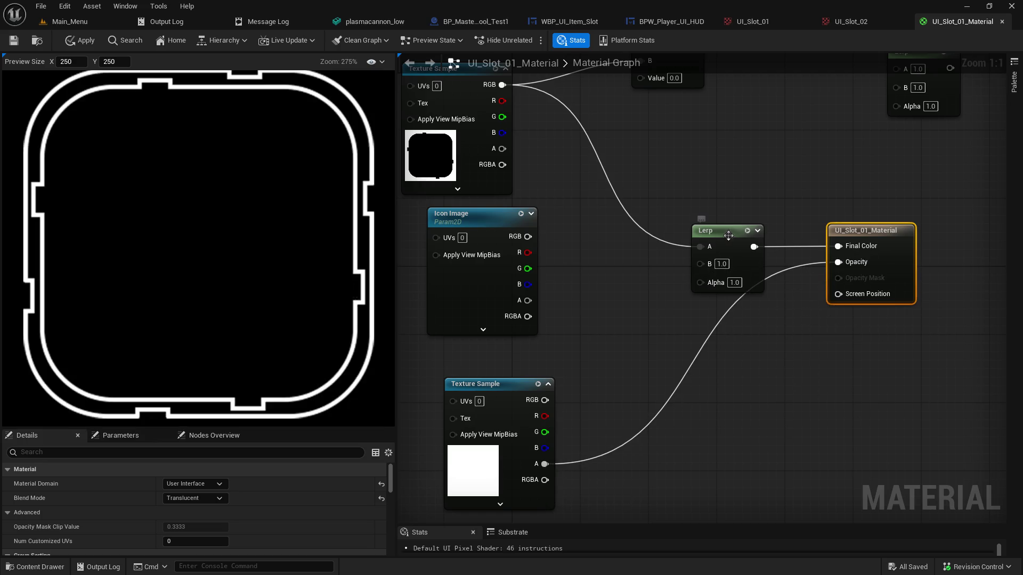
left_click_drag(731, 231, 704, 206)
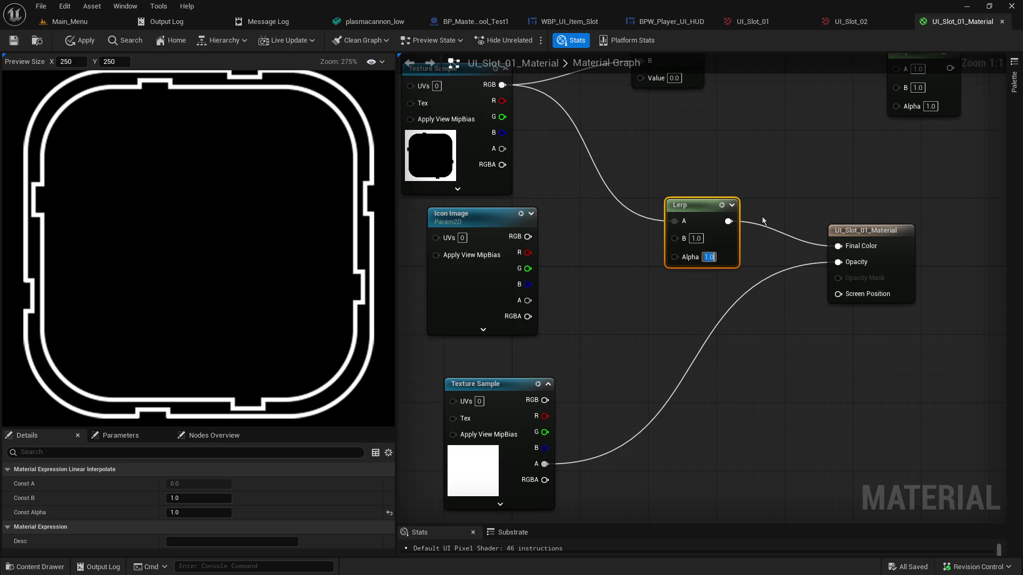
type("0")
key("Return")
type("1")
key("Return")
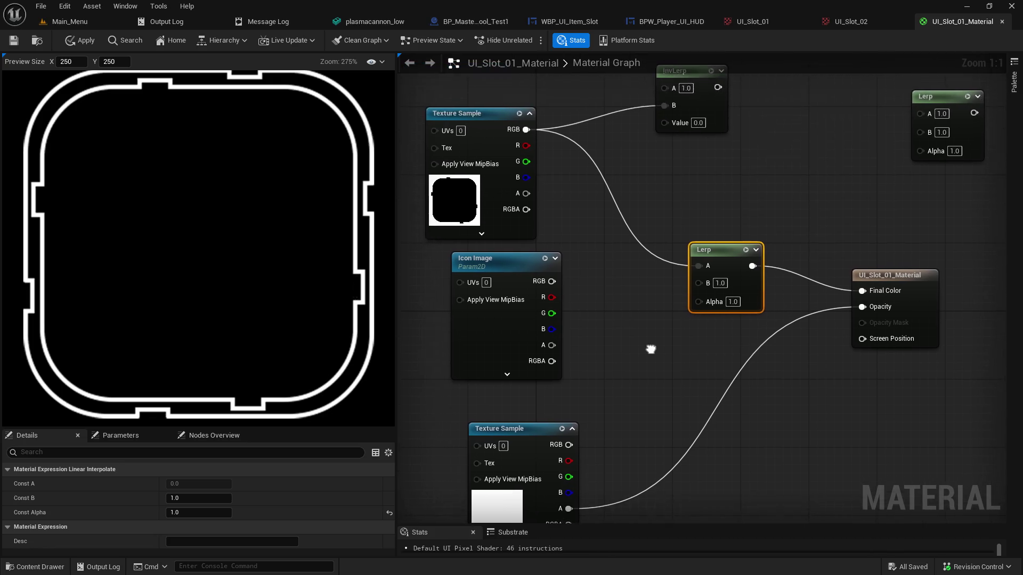
Wire the lower texture's RGB into the Lerp's B after testing it on Final Color
scroll(254, 258, "down", 1)
scroll(255, 257, "down", 2)
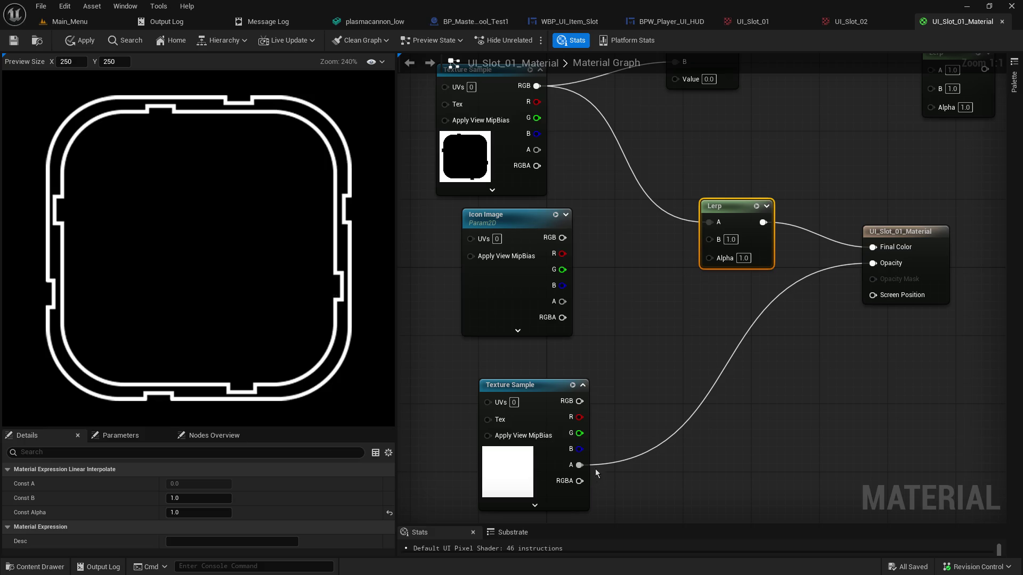
mouse_move(579, 401)
left_mouse_down()
mouse_move(889, 292)
mouse_move(883, 249)
left_mouse_up()
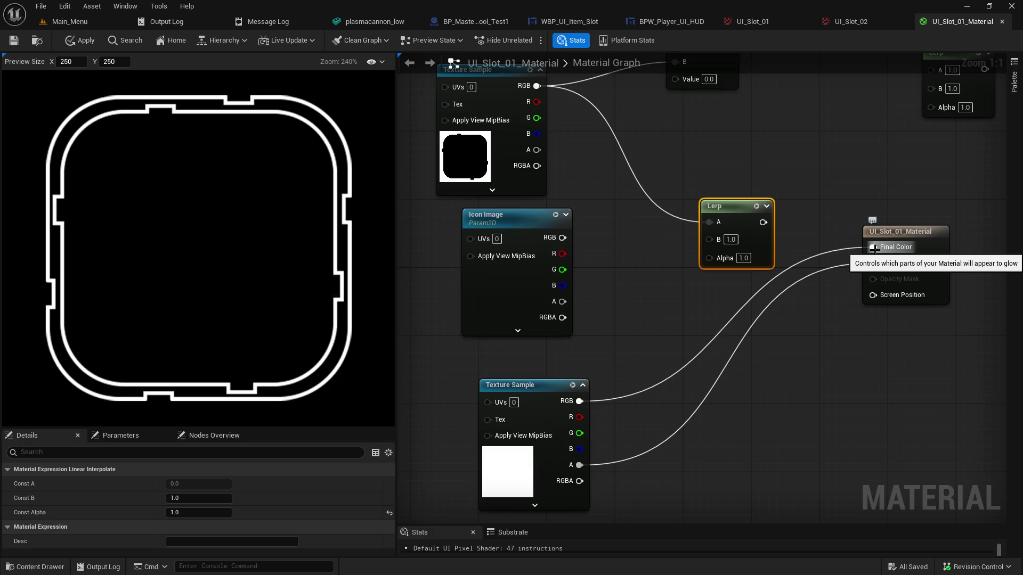
left_click(834, 222)
key("ctrl+z")
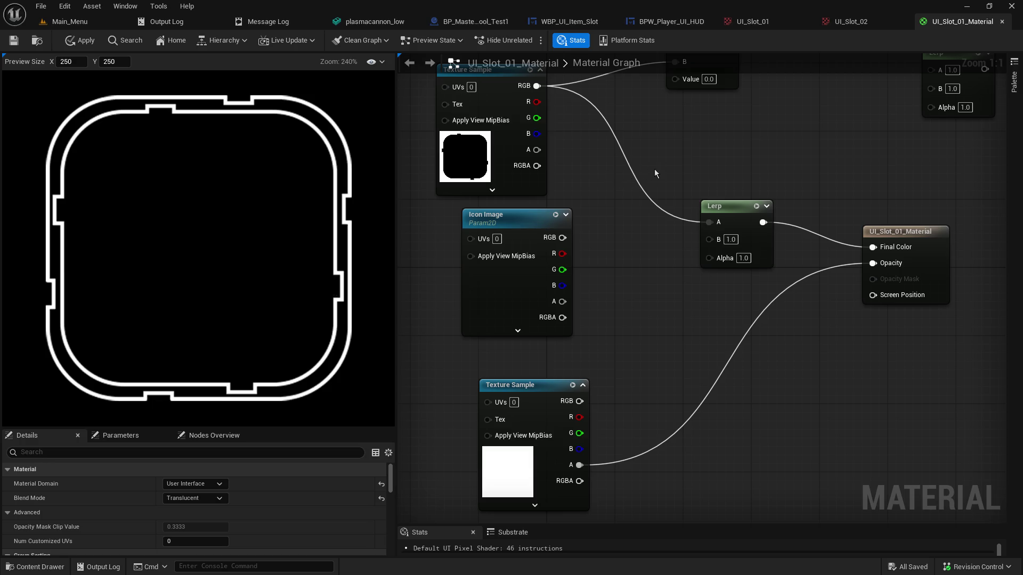
left_click_drag(579, 401, 709, 240)
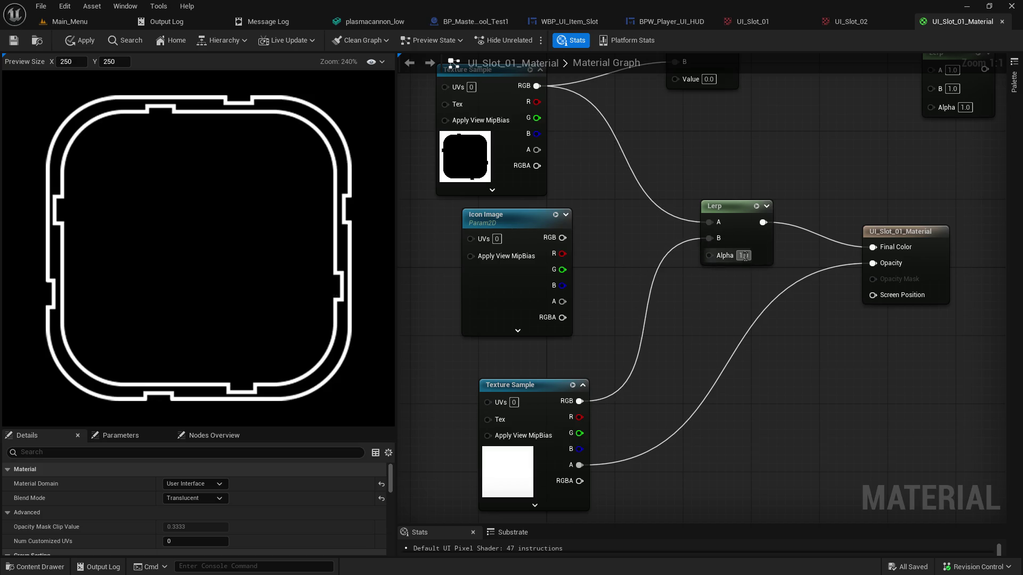
Compare the Lerp's Alpha at 0.0 and 1.0, leaving it at 1.0
type("0")
key("Return")
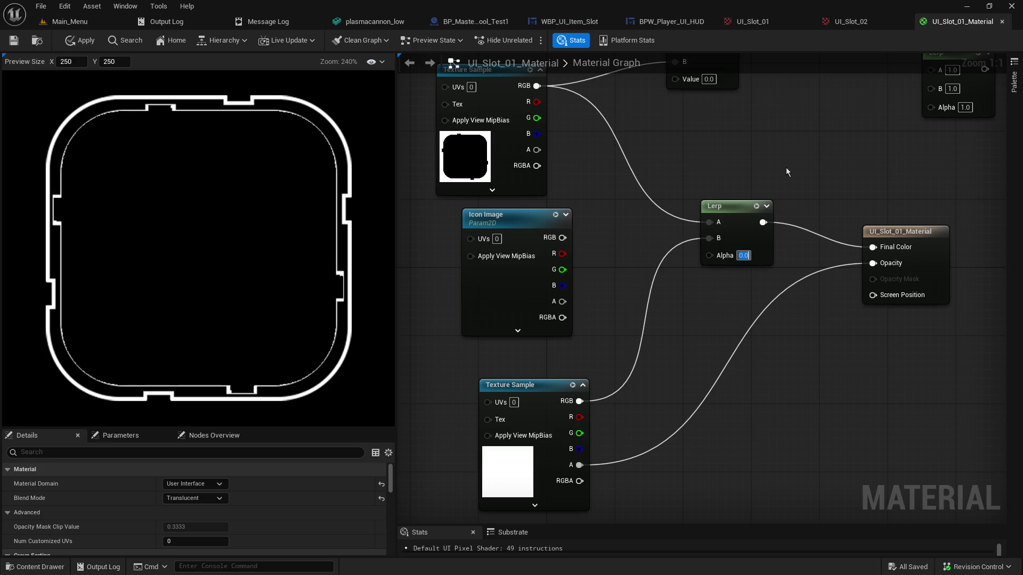
type("1")
key("Return")
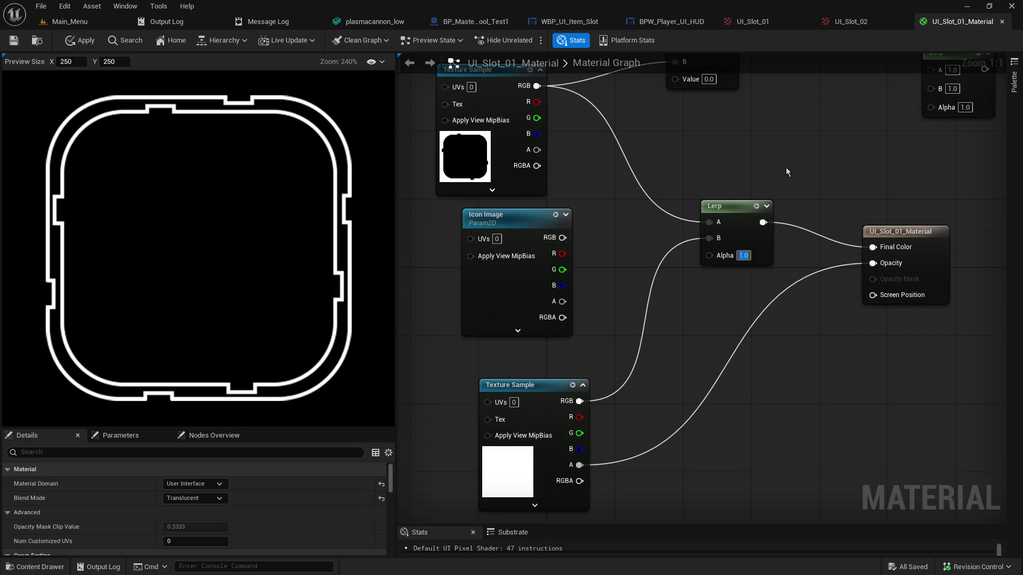
Wire the frame texture's alpha into Lerp A and compare Lerp Alpha at 0 and 1
left_click(517, 384)
mouse_move(593, 178)
left_mouse_down()
mouse_move(592, 224)
mouse_move(583, 205)
left_mouse_up()
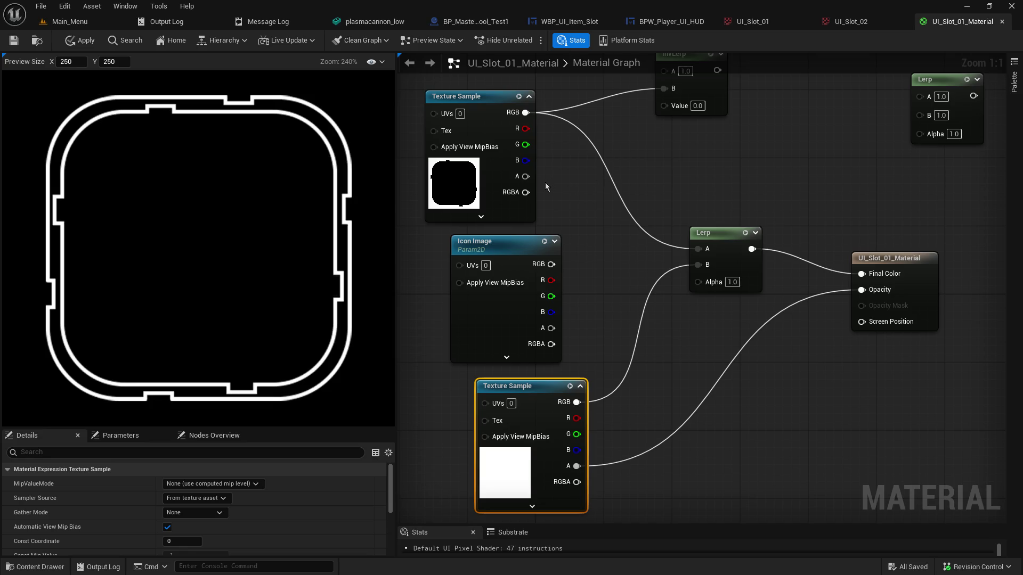
mouse_move(525, 177)
left_mouse_down()
mouse_move(599, 181)
mouse_move(698, 250)
left_mouse_up()
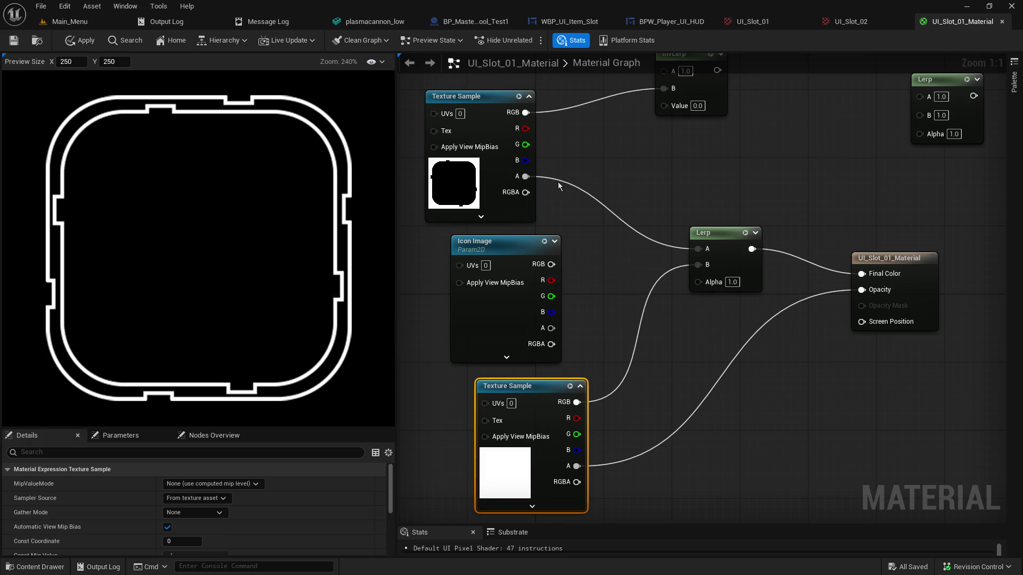
left_click(731, 282)
type("0")
key("Return")
type("1")
key("Return")
type("0")
key("Return")
type("1")
key("Return")
Remove the frame alpha link from Lerp A and retest Alpha at 0 and 1
left_click(701, 252, "alt")
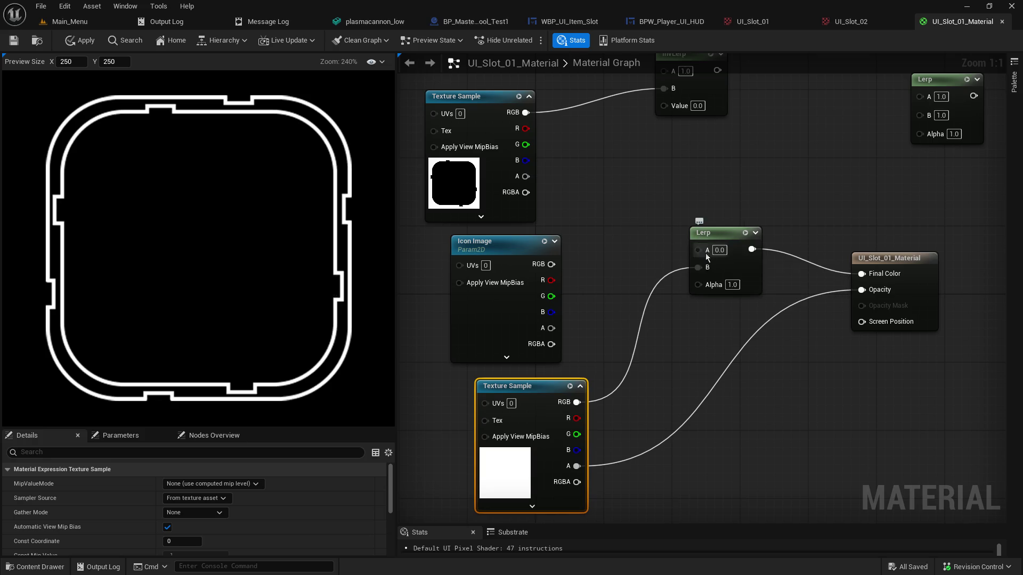
left_click(732, 284)
type("0")
key("Return")
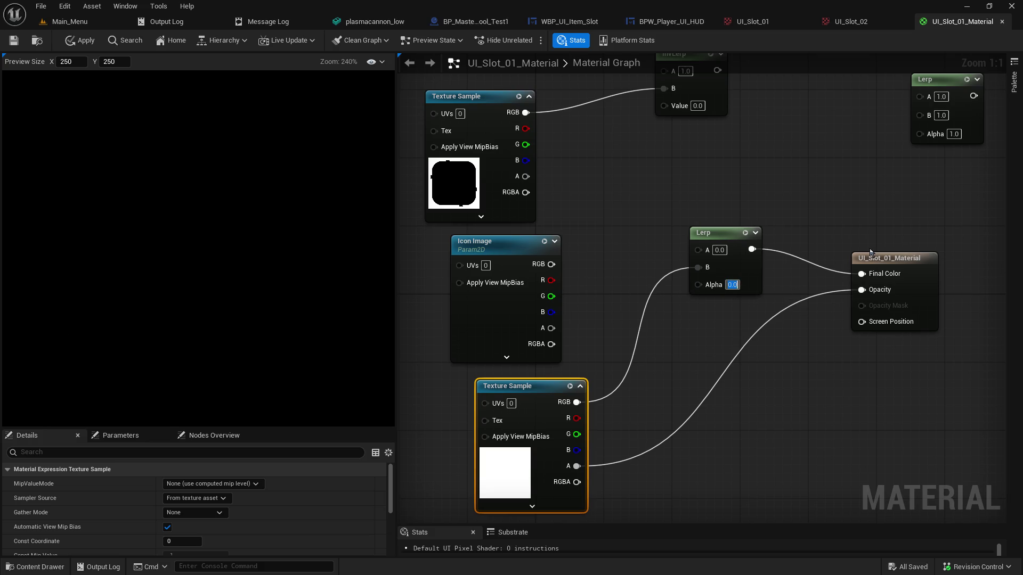
type("1")
key("Return")
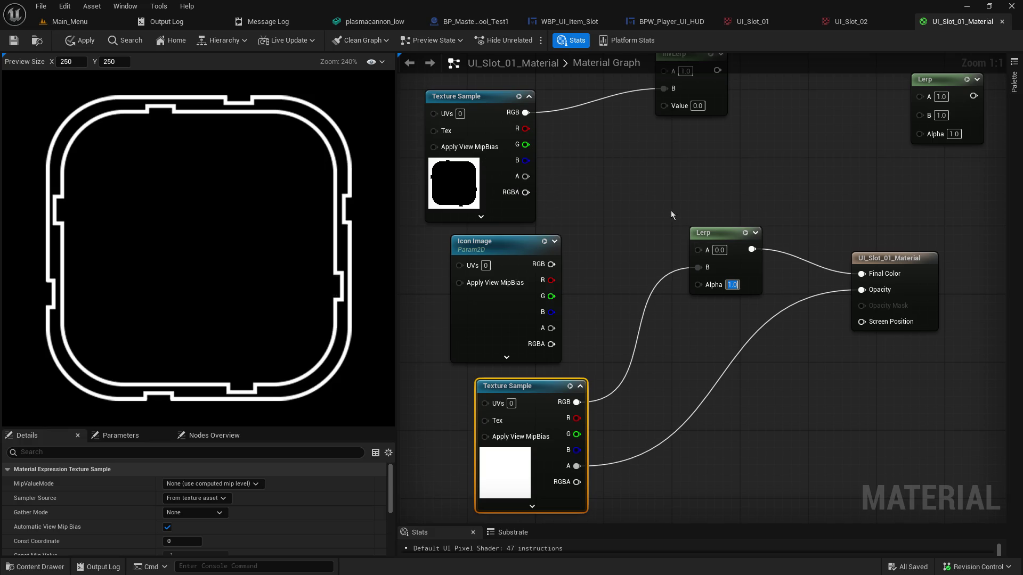
Connect the frame texture's RGB to Lerp A and leave the Lerp Alpha at 0.0
mouse_move(525, 112)
left_mouse_down()
mouse_move(698, 268)
mouse_move(704, 254)
left_mouse_up()
left_click(732, 284)
type("0")
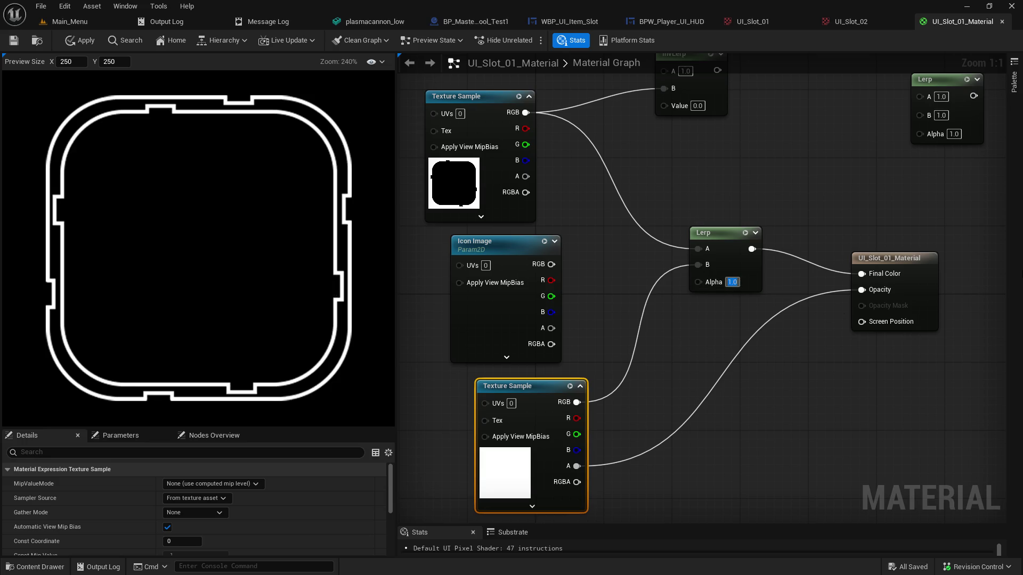
key("Return")
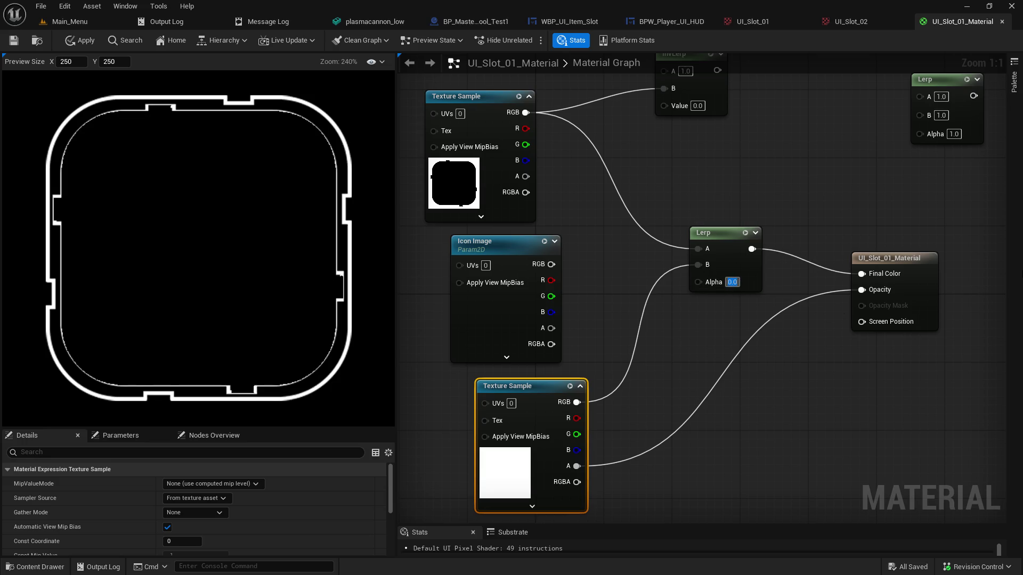
left_click(732, 281)
type("1.0")
scroll(609, 290, "down", 3)
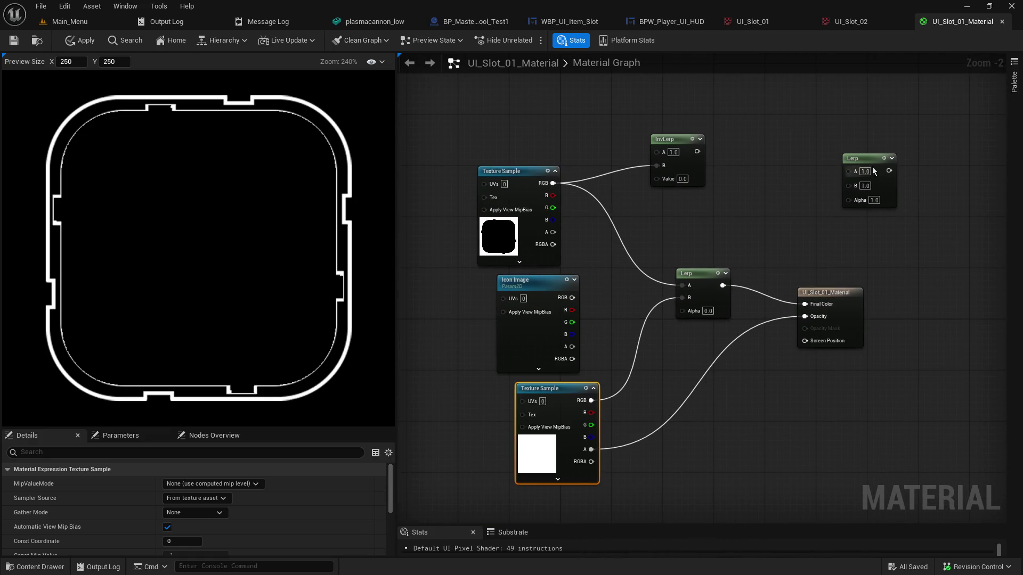
Delete the unused Lerp and shift the working nodes up and to the left
left_click(862, 158)
key("Delete")
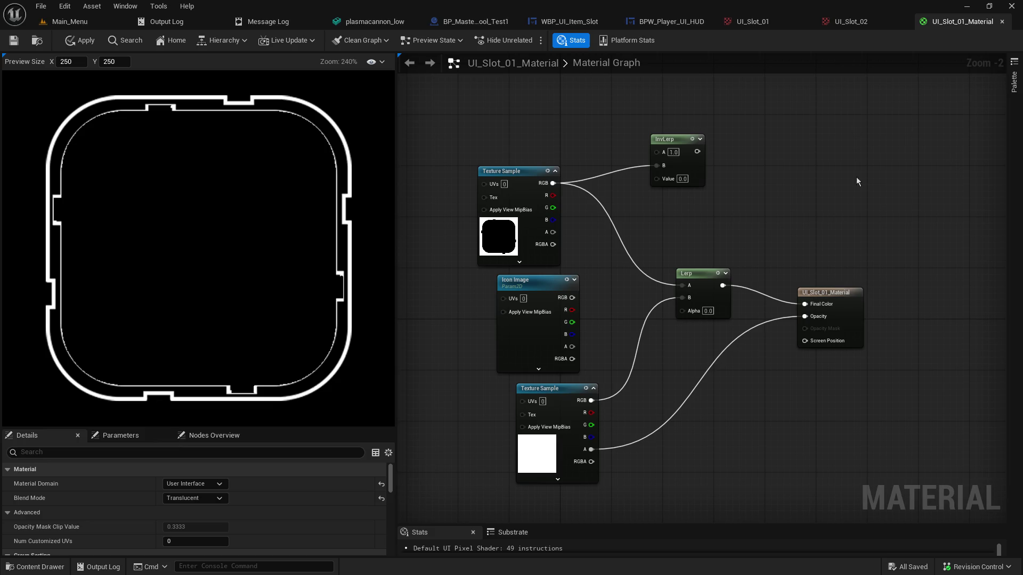
mouse_move(486, 140)
left_mouse_down()
mouse_move(760, 465)
mouse_move(755, 481)
left_mouse_up()
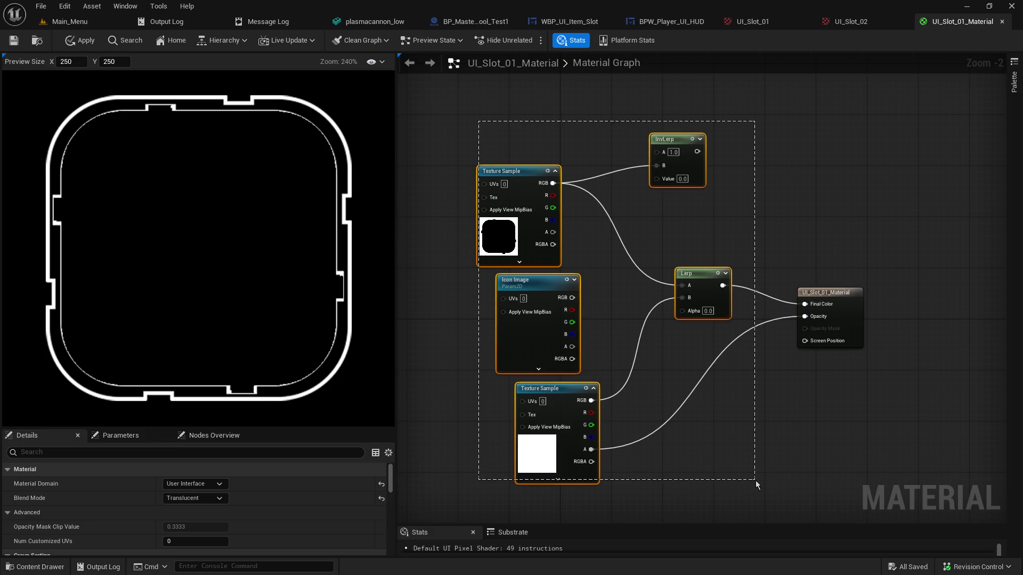
mouse_move(707, 274)
left_mouse_down()
mouse_move(673, 145)
mouse_move(634, 69)
mouse_move(641, 273)
mouse_move(609, 259)
left_mouse_up()
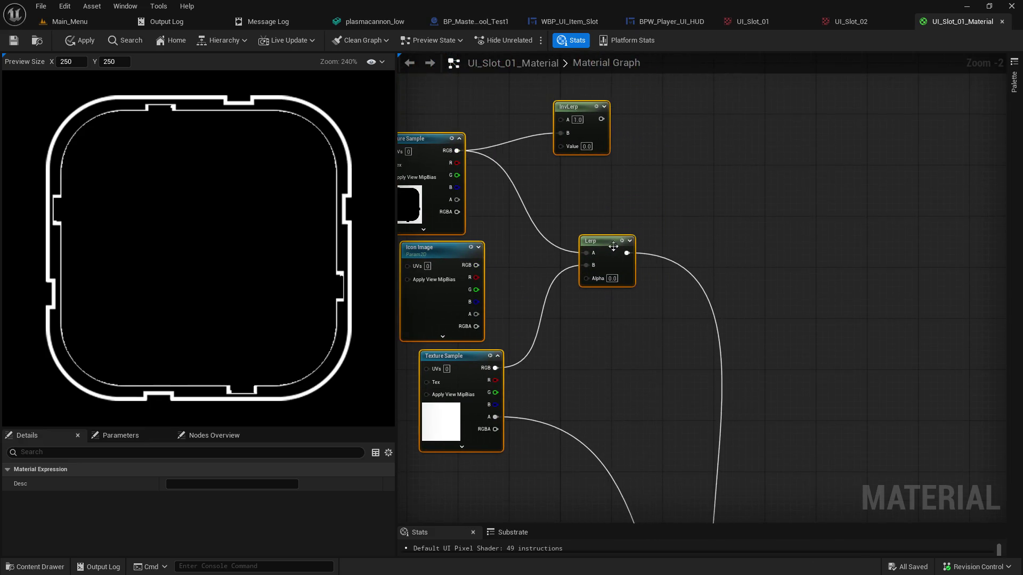
Route the texture alpha and Lerp result into two new Reflection Vector nodes, unplugging the output
mouse_move(495, 417)
left_mouse_down()
mouse_move(684, 365)
mouse_move(688, 329)
left_mouse_up()
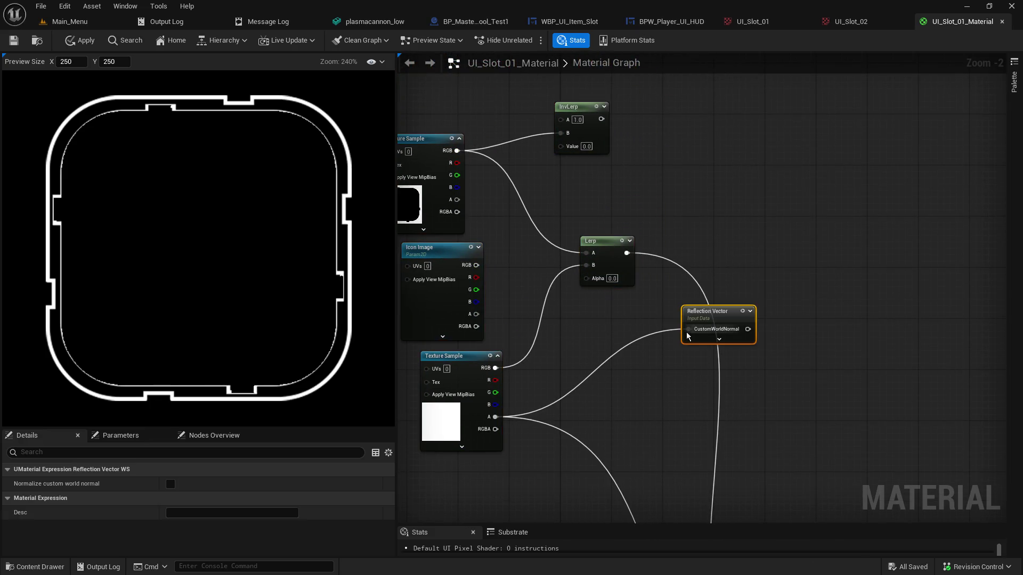
mouse_move(626, 252)
left_mouse_down()
mouse_move(731, 200)
mouse_move(727, 189)
left_mouse_up()
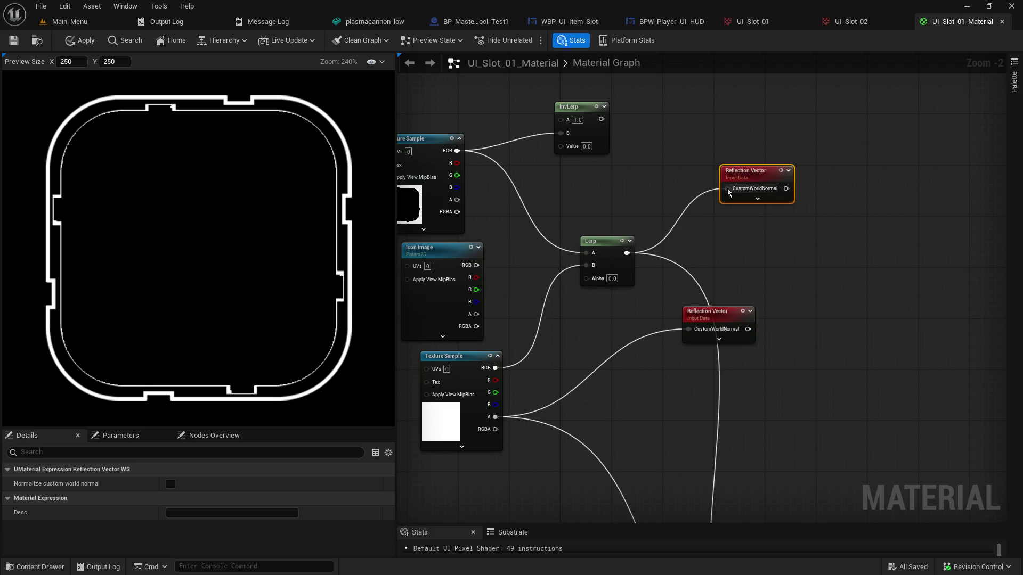
left_click(595, 467, "alt")
left_click_drag(721, 320, 765, 224)
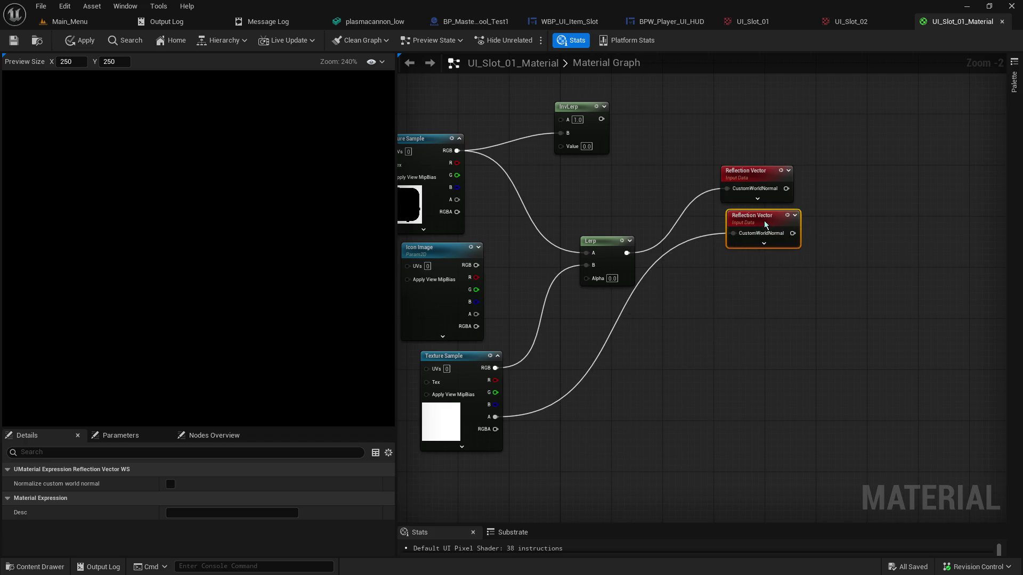
key("Home")
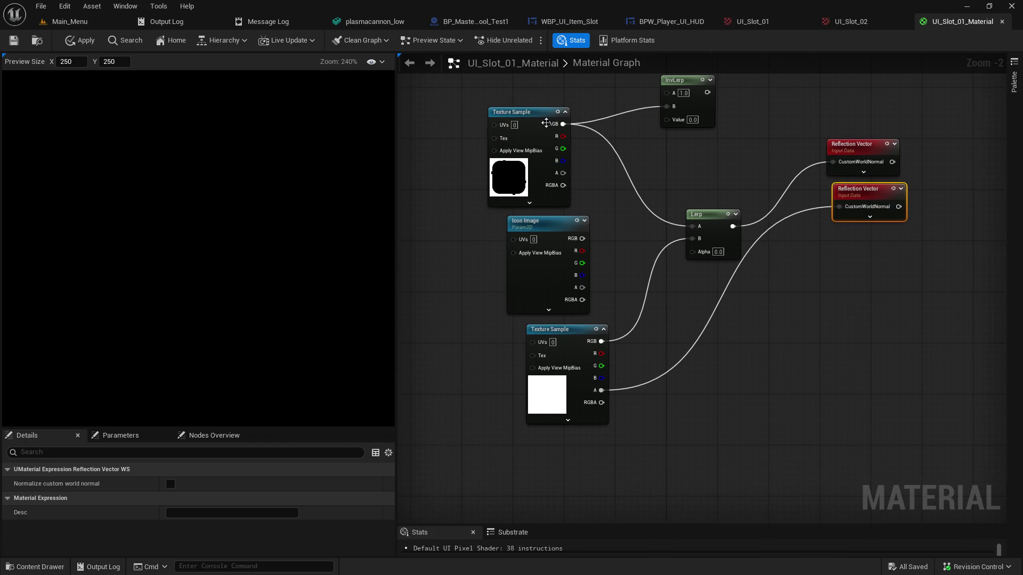
left_click(546, 123)
left_click_drag(701, 343, 664, 133)
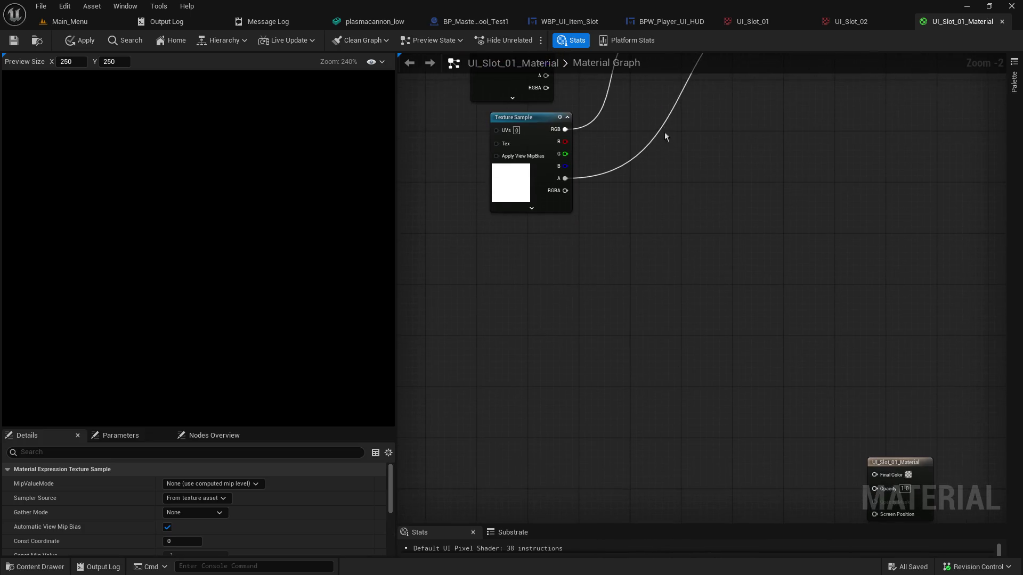
key("Home")
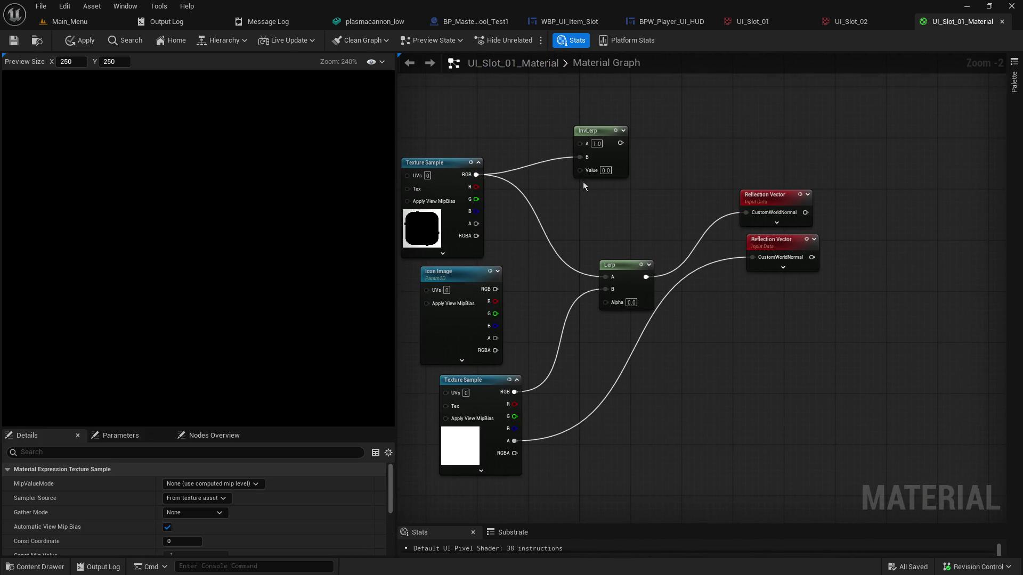
left_click(596, 133)
left_click_drag(792, 450, 701, 165)
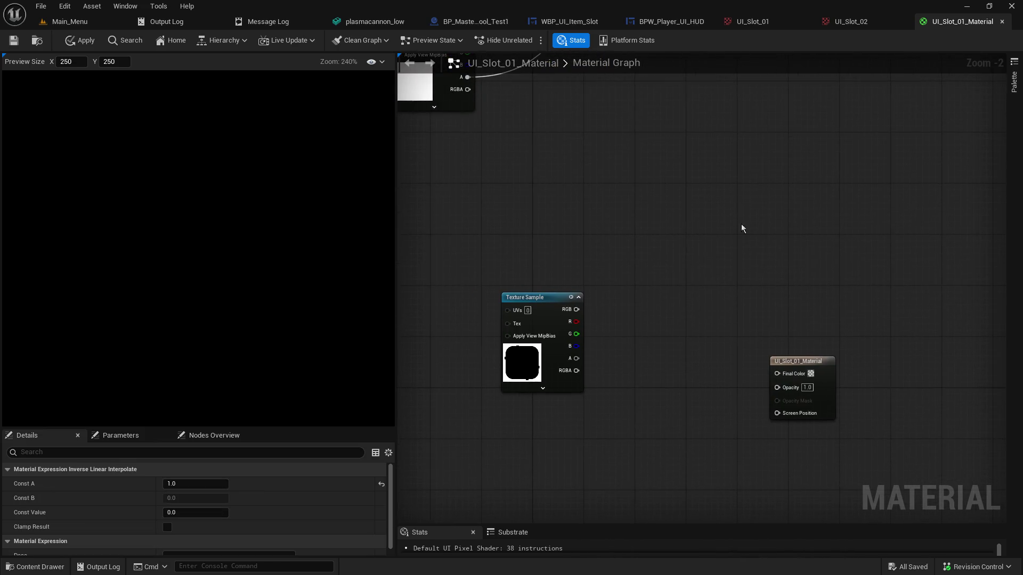
Undo the last two changes and paste a copy of Icon Image below Texture Sample
key("ctrl+z")
key("ctrl+z")
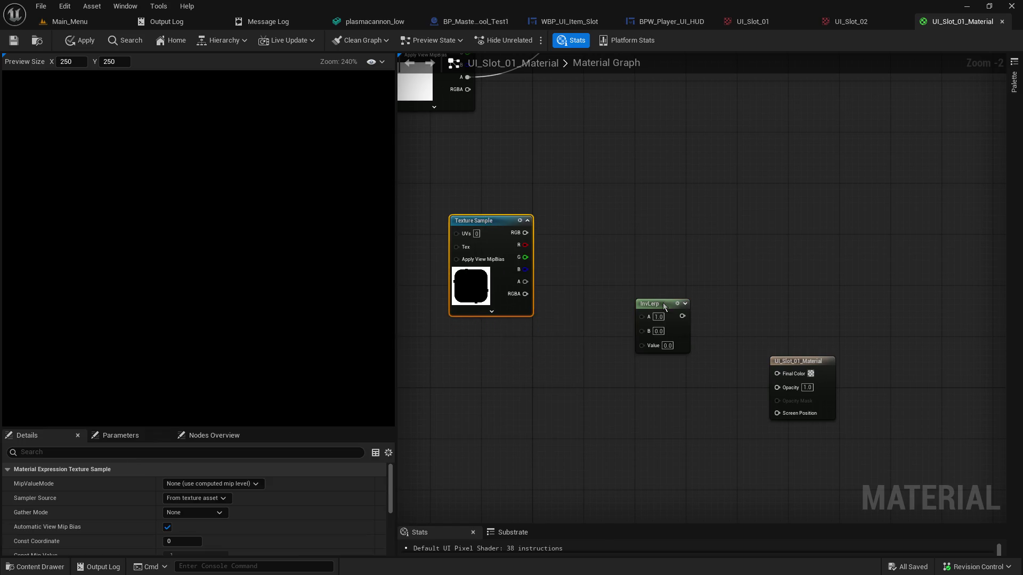
key("ctrl+z")
left_click(574, 91)
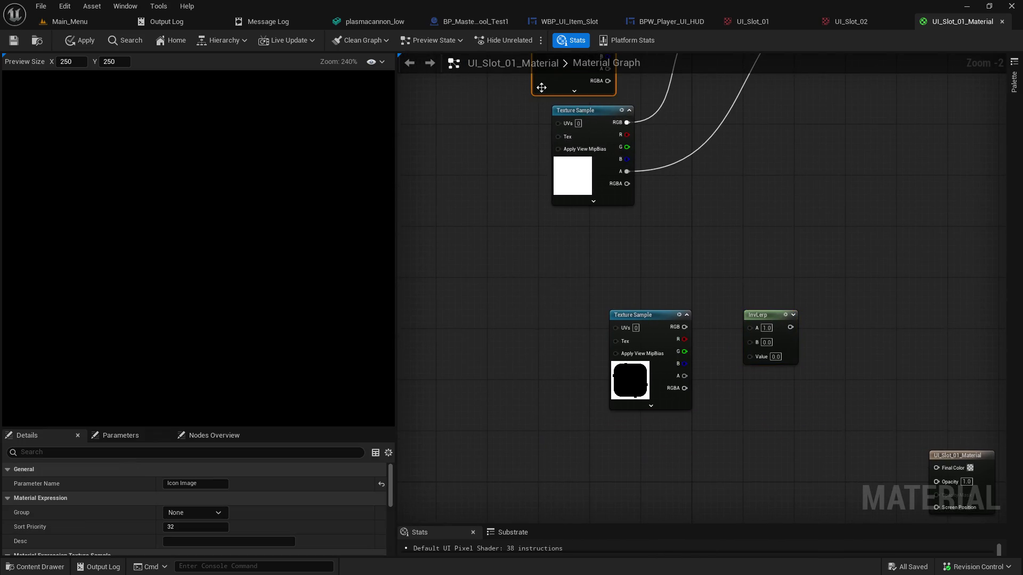
key("ctrl+c")
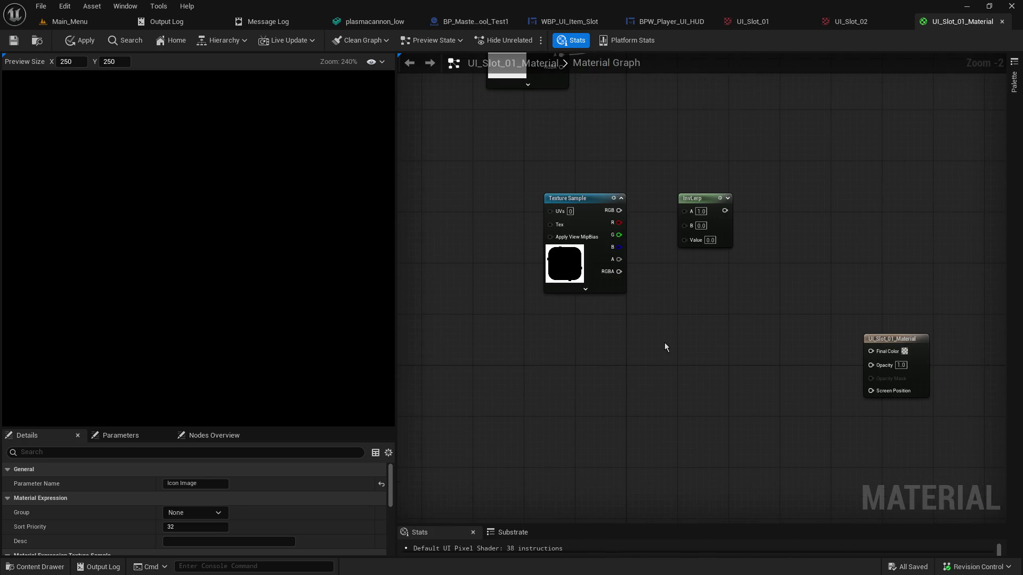
key("ctrl+v")
left_click_drag(695, 347, 581, 328)
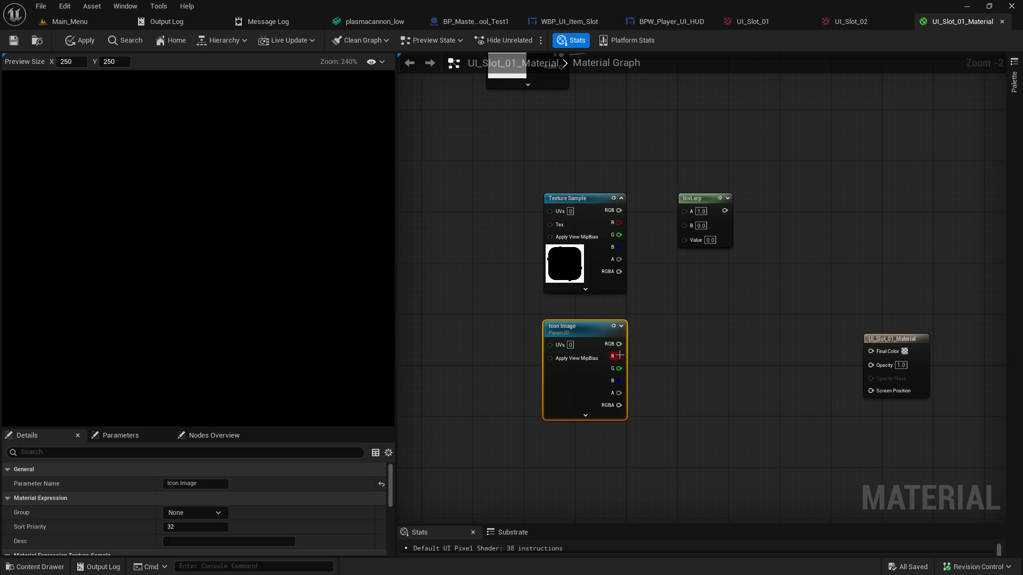
Connect the Icon Image copy's RGB to InvLerp's B and set InvLerp Value to 1.0
mouse_move(621, 344)
left_mouse_down()
mouse_move(696, 255)
mouse_move(685, 208)
mouse_move(685, 227)
mouse_move(870, 351)
left_mouse_up()
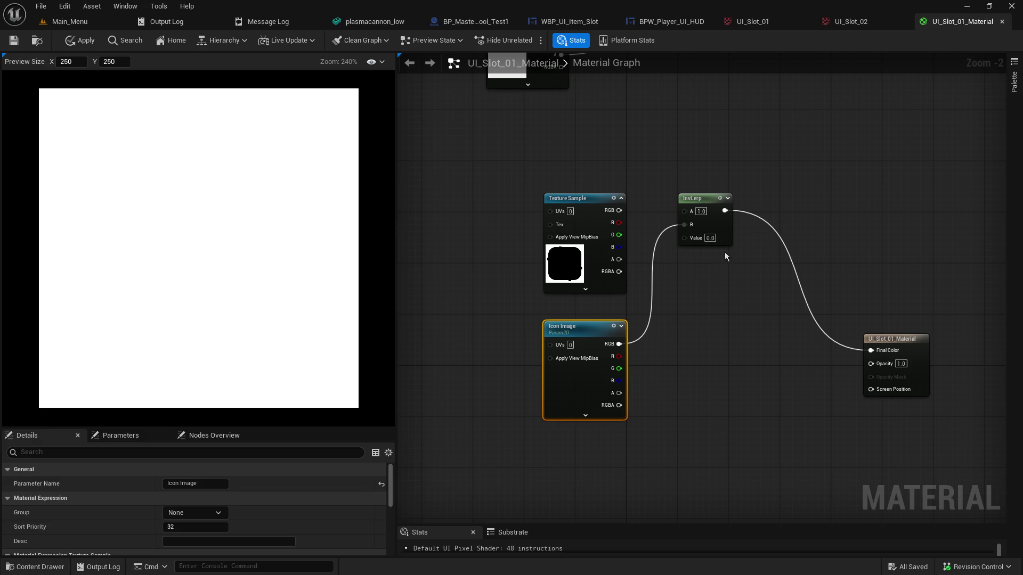
left_click(711, 238)
type("1")
key("Return")
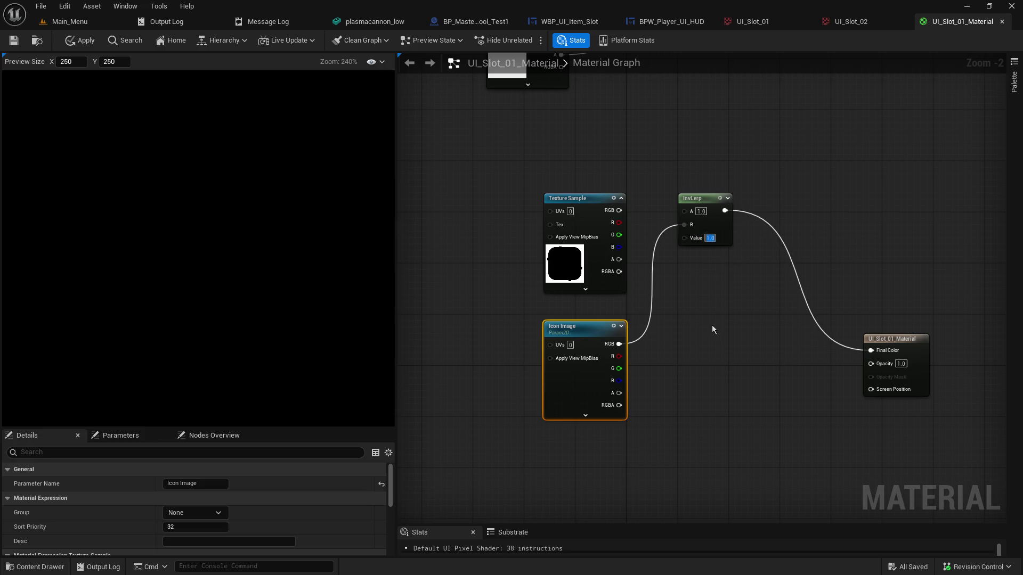
left_click(712, 327)
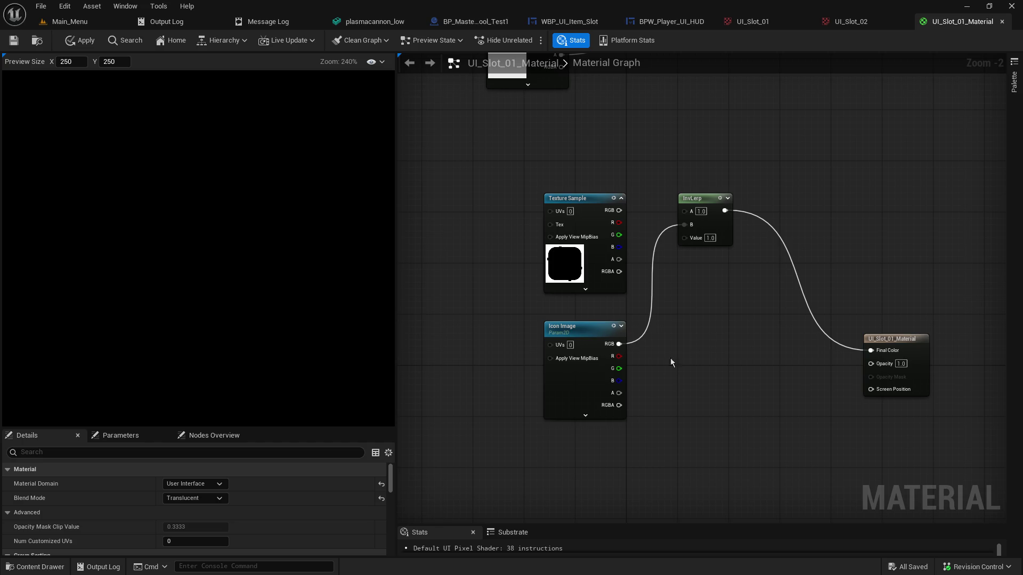
left_click(584, 388)
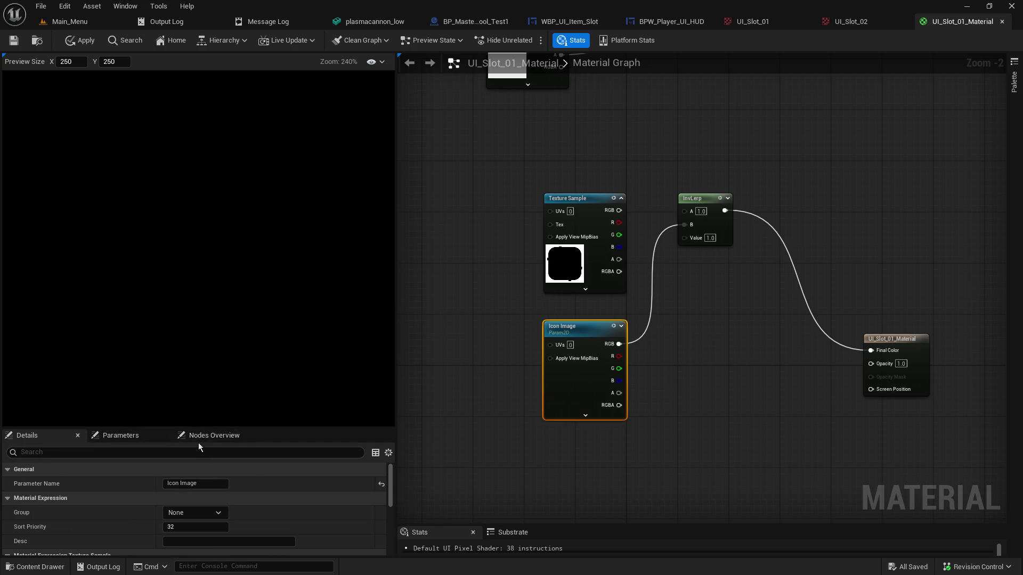
Set the material output's Opacity to 0.0
mouse_move(208, 426)
left_mouse_down()
mouse_move(249, 121)
mouse_move(253, 188)
left_mouse_up()
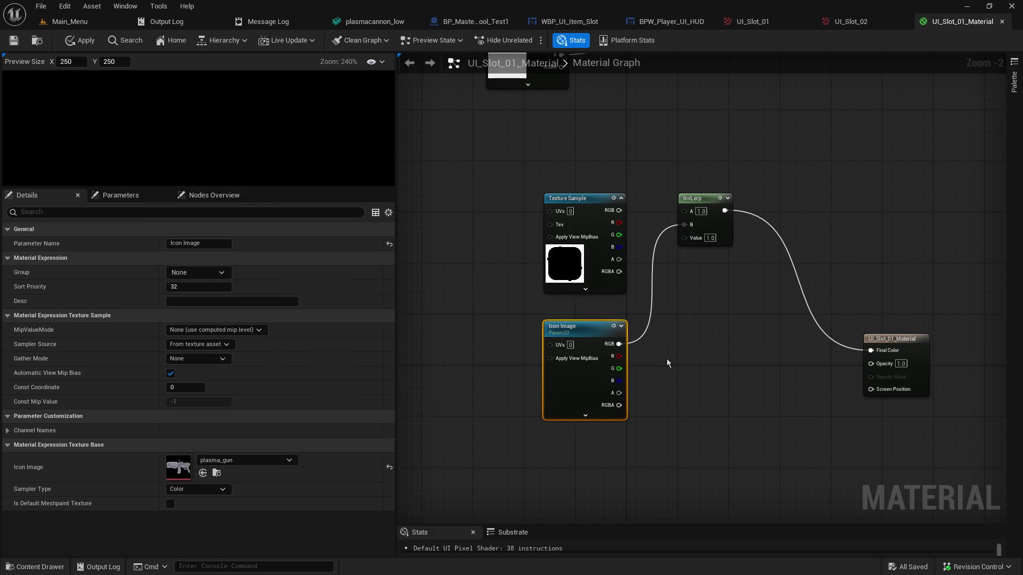
left_click(901, 363)
type("0")
key("Return")
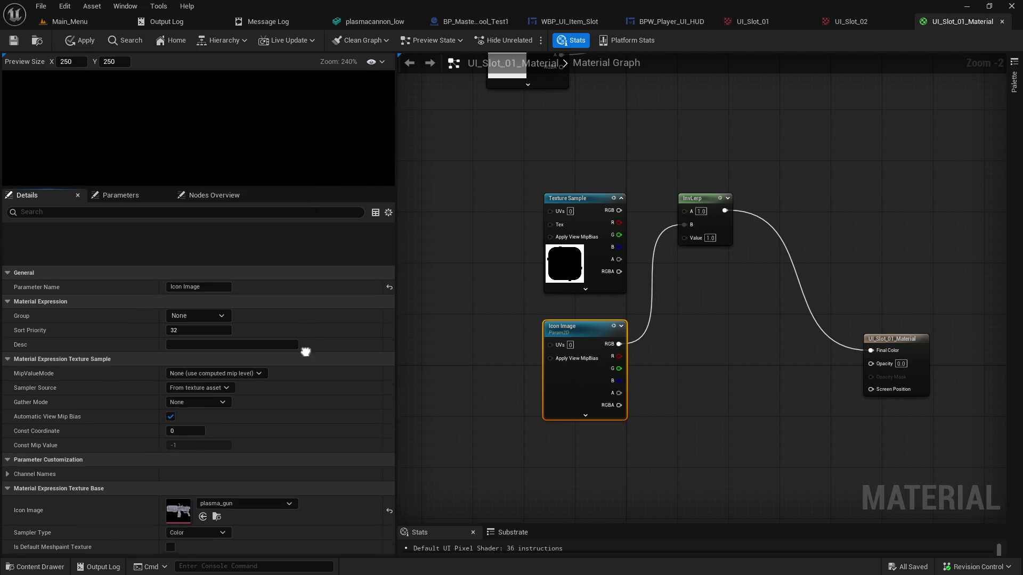
mouse_move(314, 188)
left_mouse_down()
mouse_move(315, 326)
mouse_move(320, 189)
mouse_move(314, 229)
left_mouse_up()
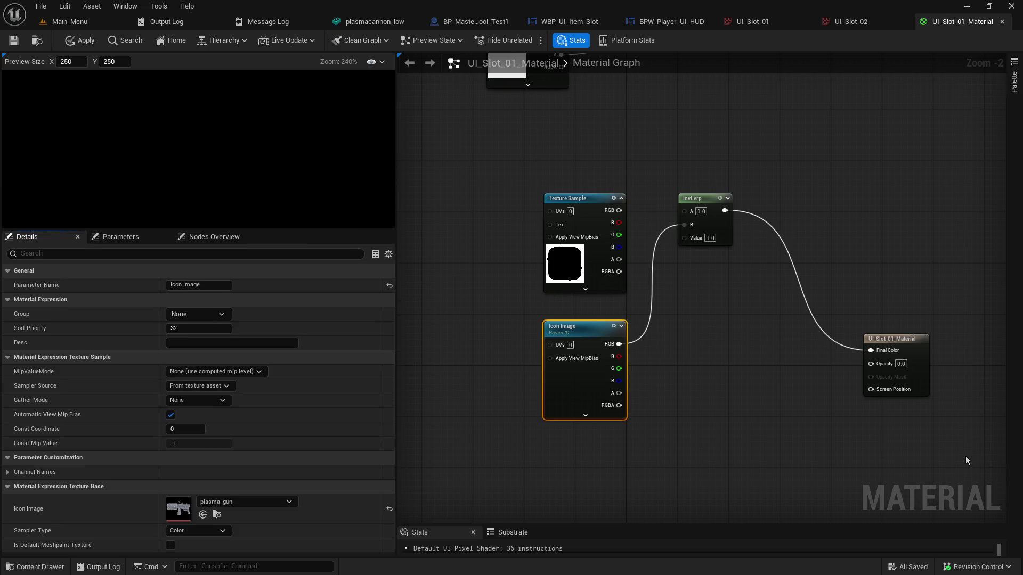
Reset InvLerp Value to 0.0 and plug Icon Image RGB directly into Final Color
left_click(687, 371)
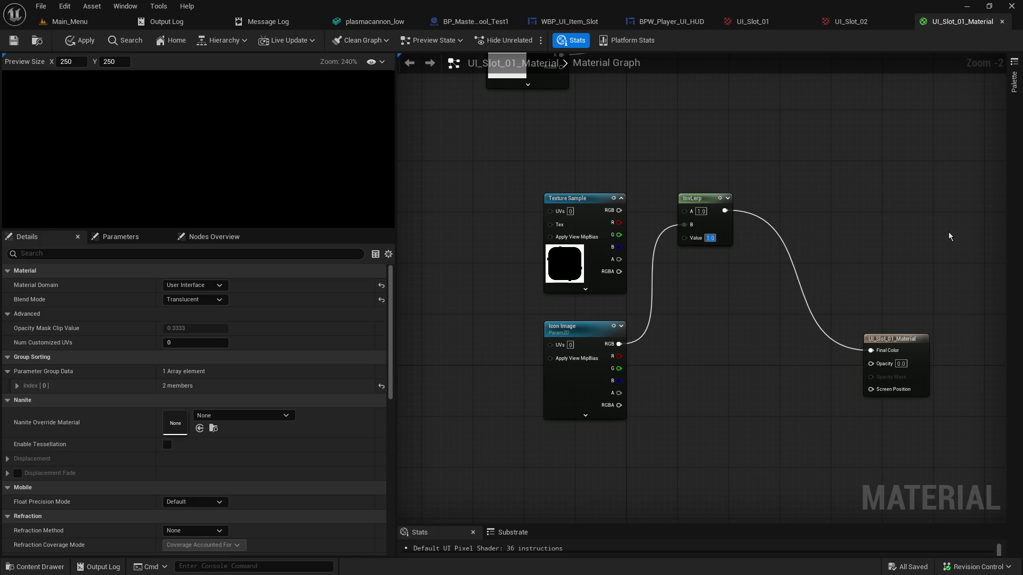
type("0")
key("Return")
left_click_drag(618, 344, 879, 355)
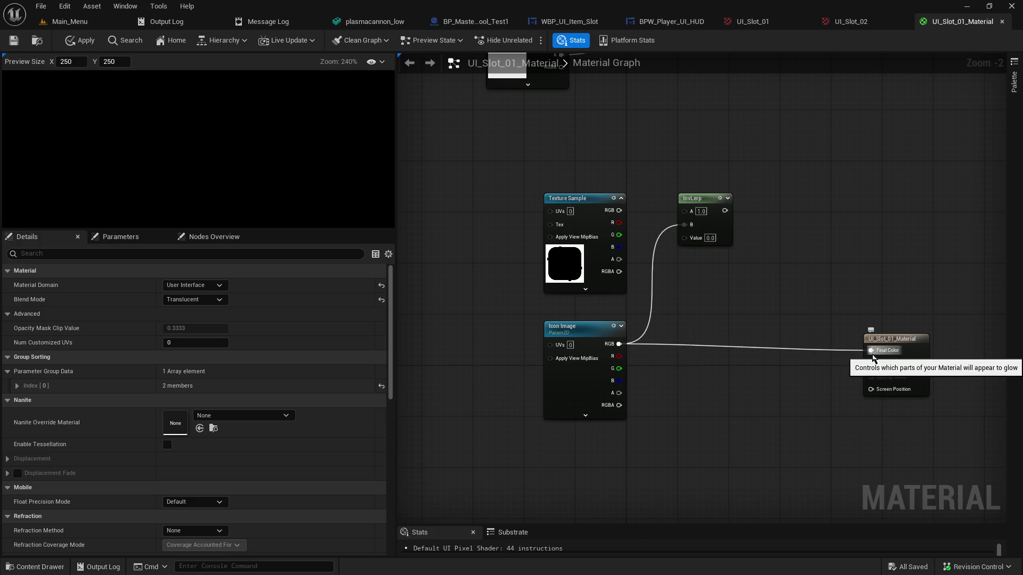
scroll(333, 178, "up", 1)
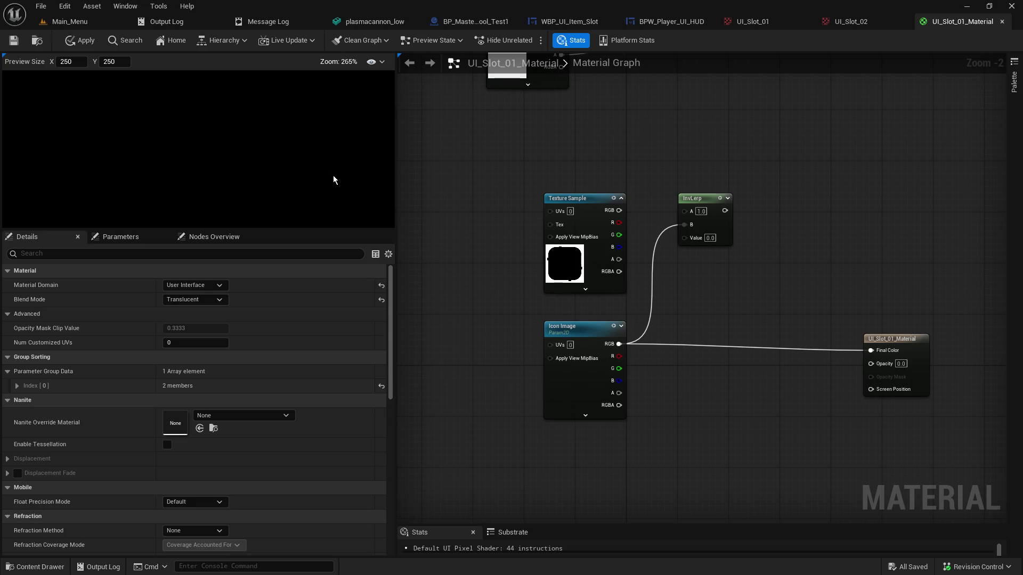
scroll(334, 176, "down", 3)
scroll(334, 180, "down", 5)
Feed Icon Image RGB to Final Color and its alpha to Opacity, and unhook InvLerp's B
mouse_move(622, 407)
left_mouse_down()
mouse_move(830, 349)
mouse_move(878, 352)
left_mouse_up()
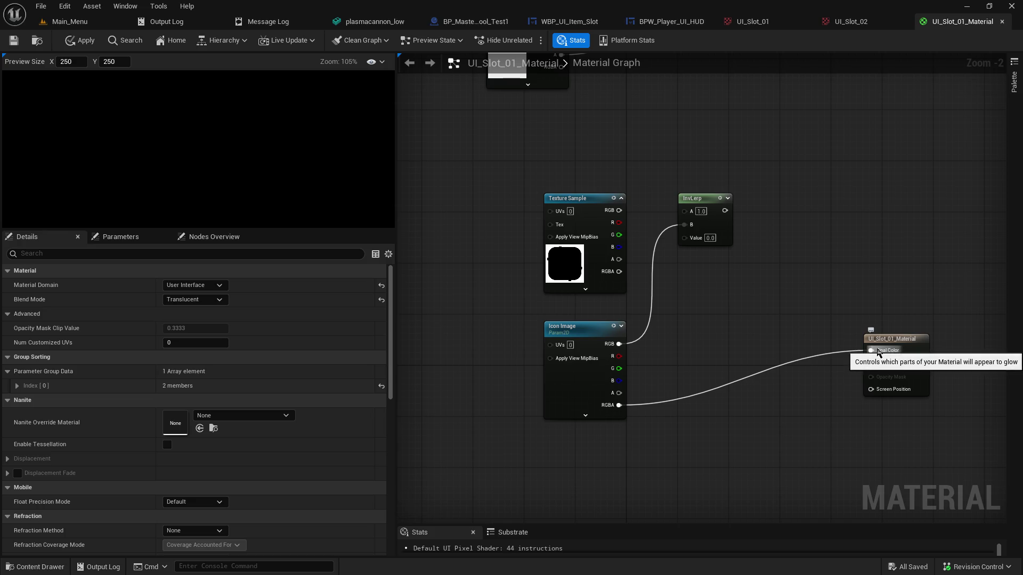
left_click(585, 393)
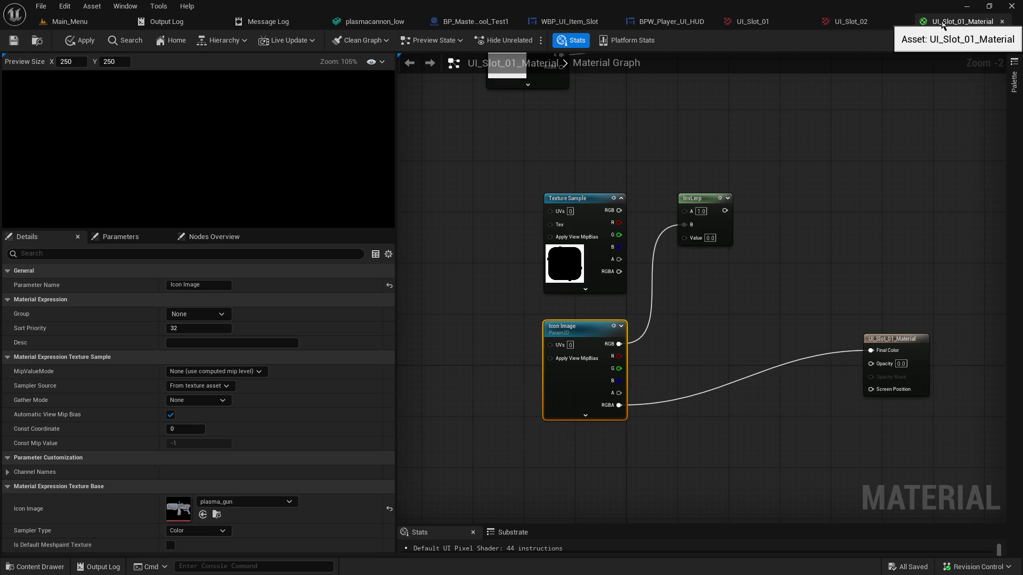
mouse_move(265, 229)
left_mouse_down()
mouse_move(258, 425)
mouse_move(281, 272)
left_mouse_up()
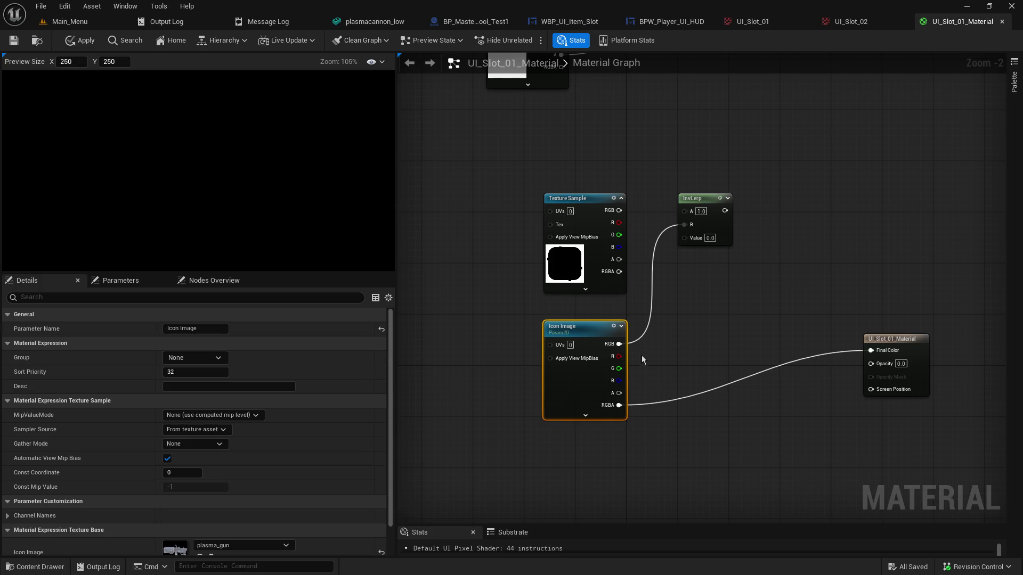
left_click_drag(619, 345, 870, 351)
mouse_move(619, 393)
left_mouse_down()
mouse_move(661, 421)
mouse_move(828, 384)
mouse_move(872, 363)
left_mouse_up()
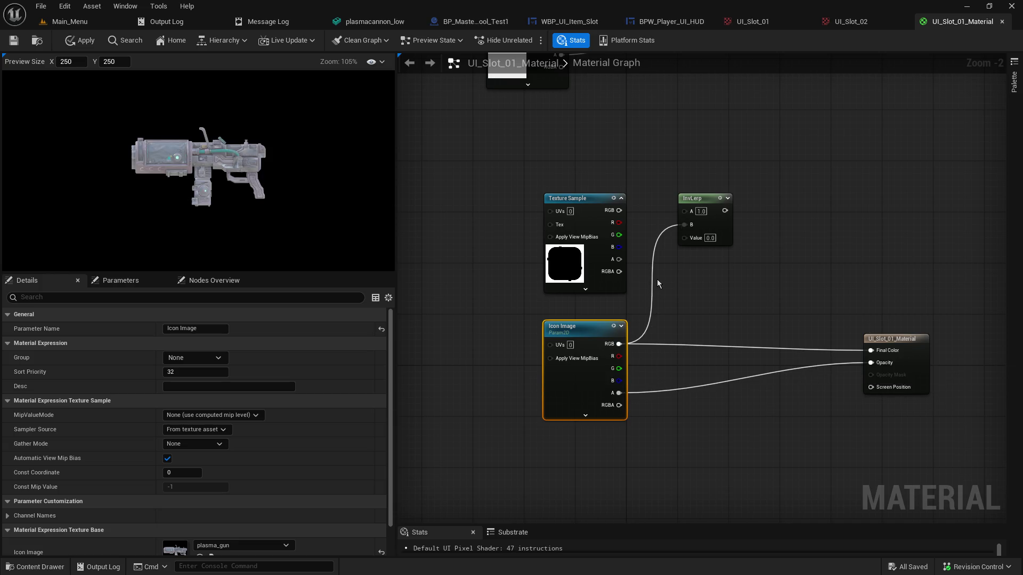
left_click(685, 225, "alt")
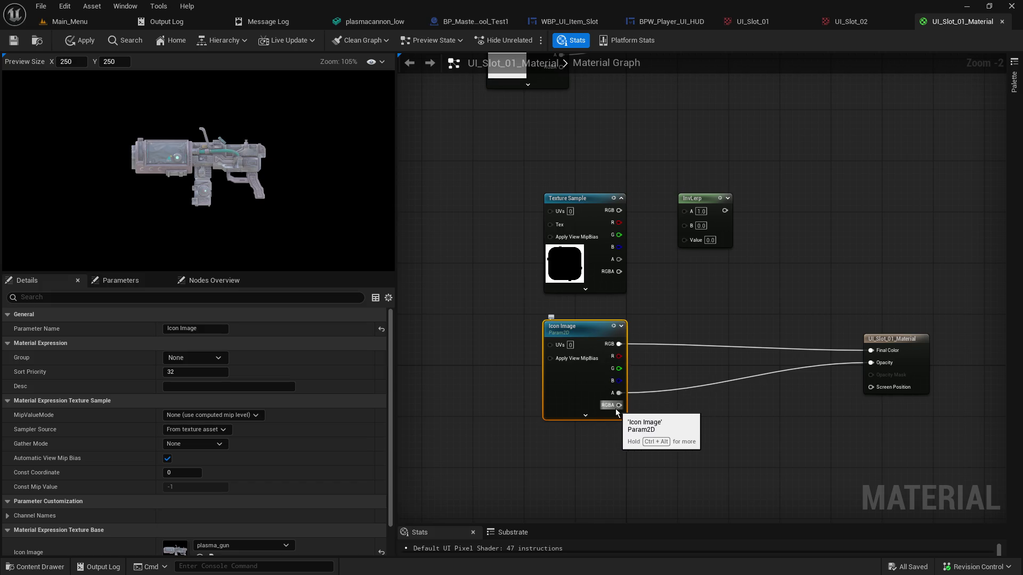
left_click_drag(705, 205, 743, 211)
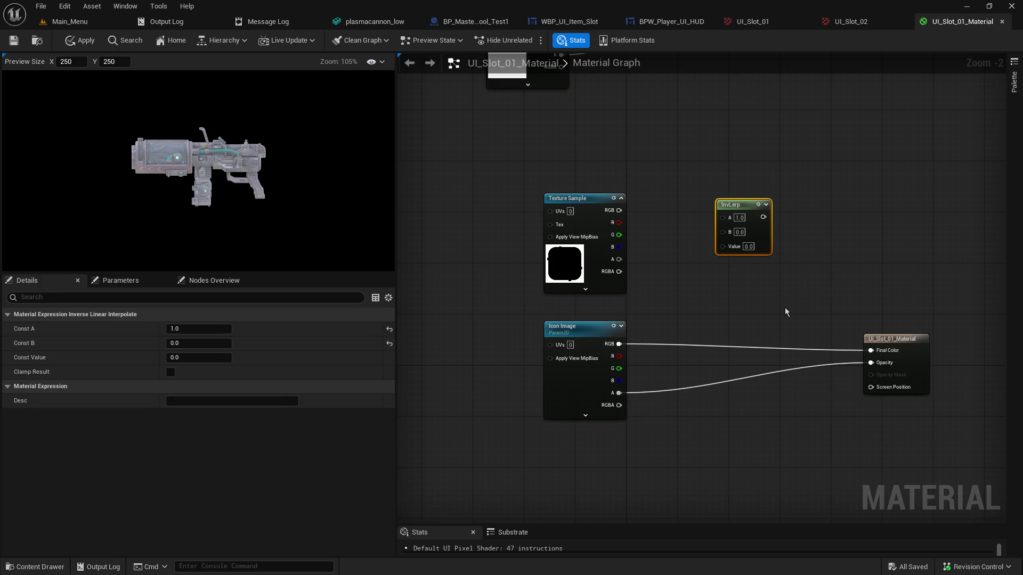
Duplicate InvLerp below and wire Icon Image and Texture Sample RGB into the upper InvLerp
key("ctrl+c")
key("ctrl+v")
mouse_move(794, 313)
left_mouse_down()
mouse_move(737, 308)
mouse_move(750, 275)
mouse_move(762, 412)
left_mouse_up()
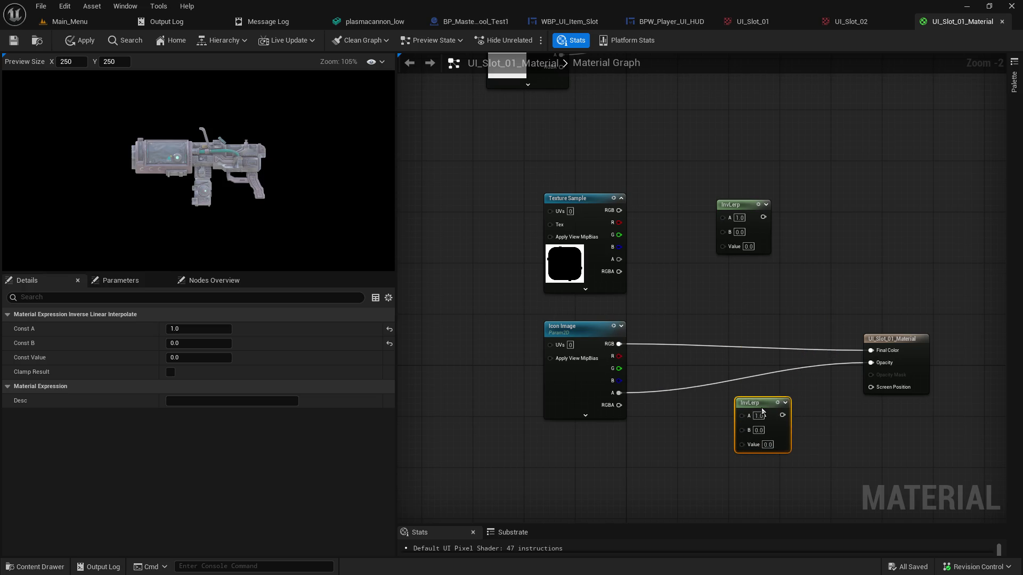
left_click_drag(619, 344, 728, 237)
mouse_move(620, 211)
left_mouse_down()
mouse_move(723, 215)
mouse_move(855, 315)
mouse_move(872, 350)
left_mouse_up()
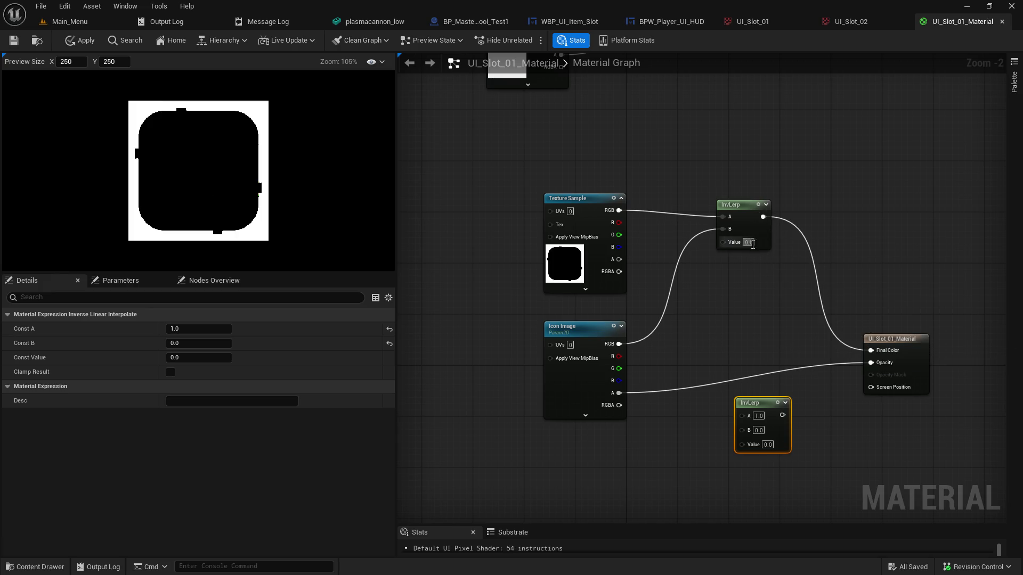
Set InvLerp Value to 1.0, break its B link, and move it beside Texture Sample
type("1")
key("Return")
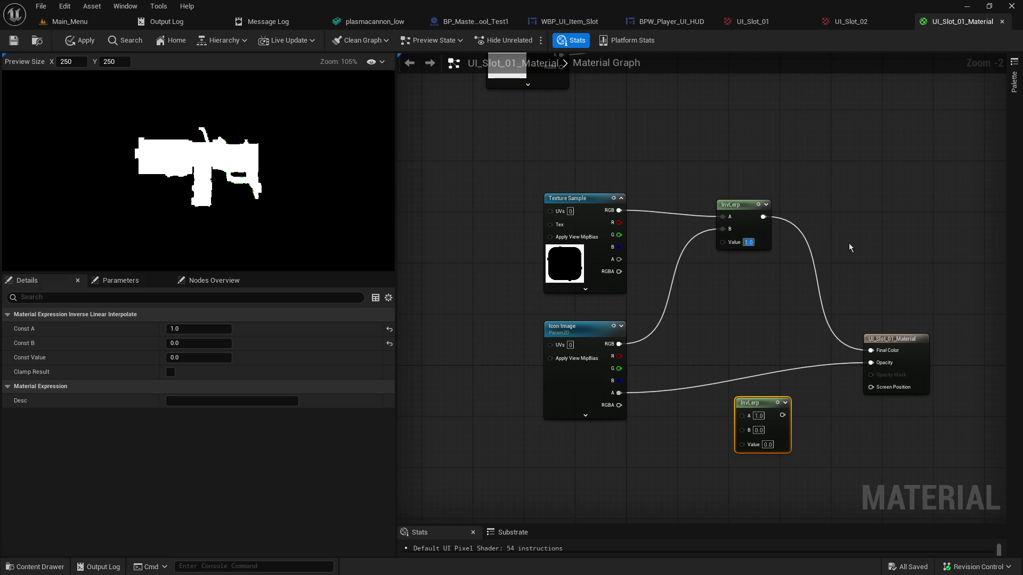
left_click(772, 307)
left_click(752, 205)
left_click(837, 214)
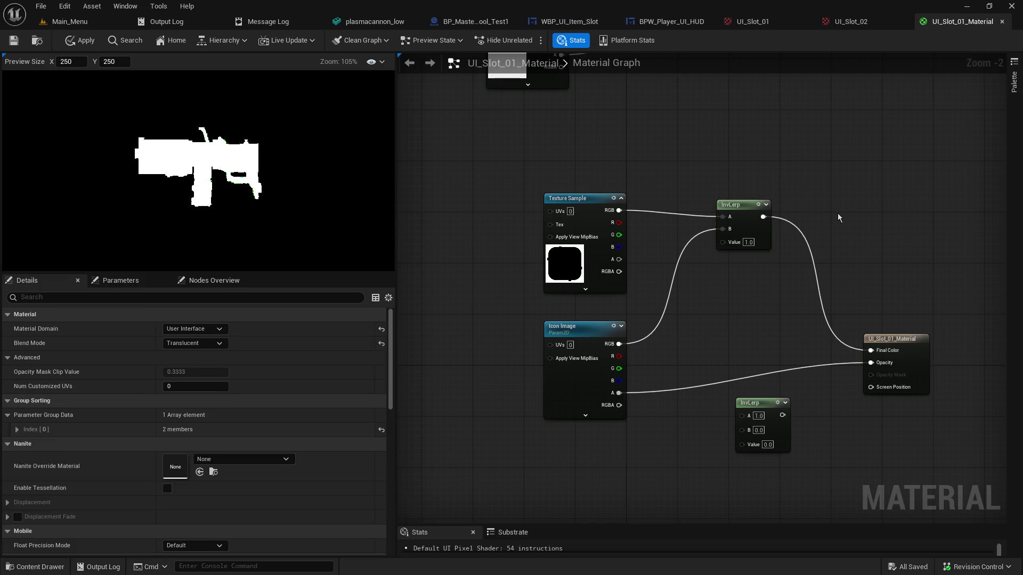
left_click(723, 248)
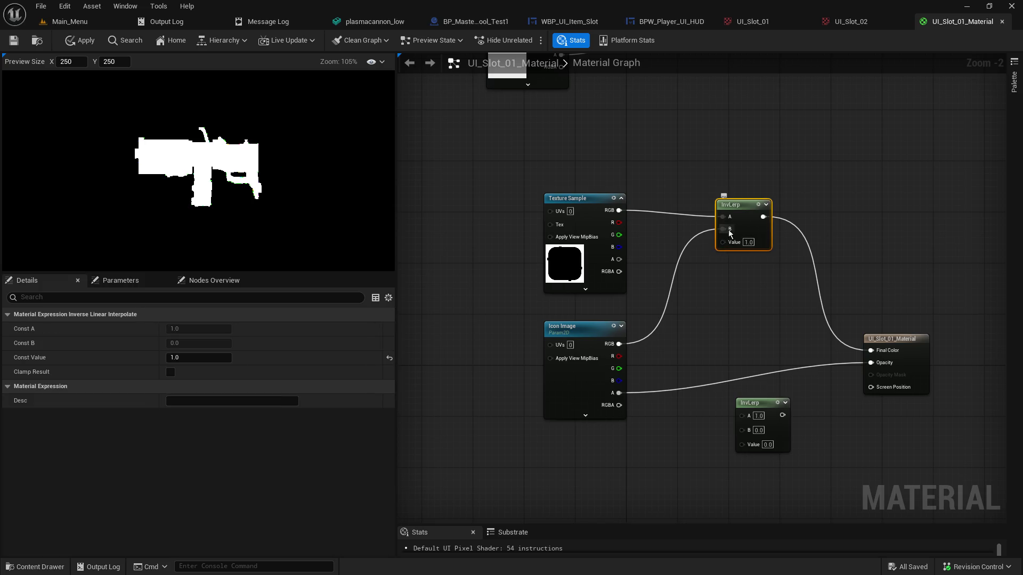
left_click(721, 230, "alt")
left_click_drag(751, 205, 674, 199)
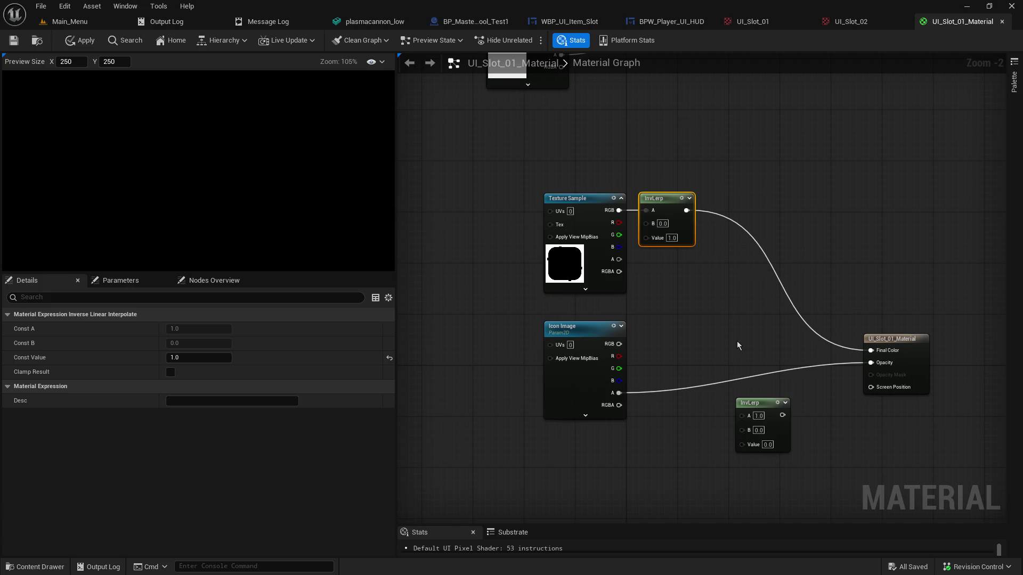
right_click(736, 299)
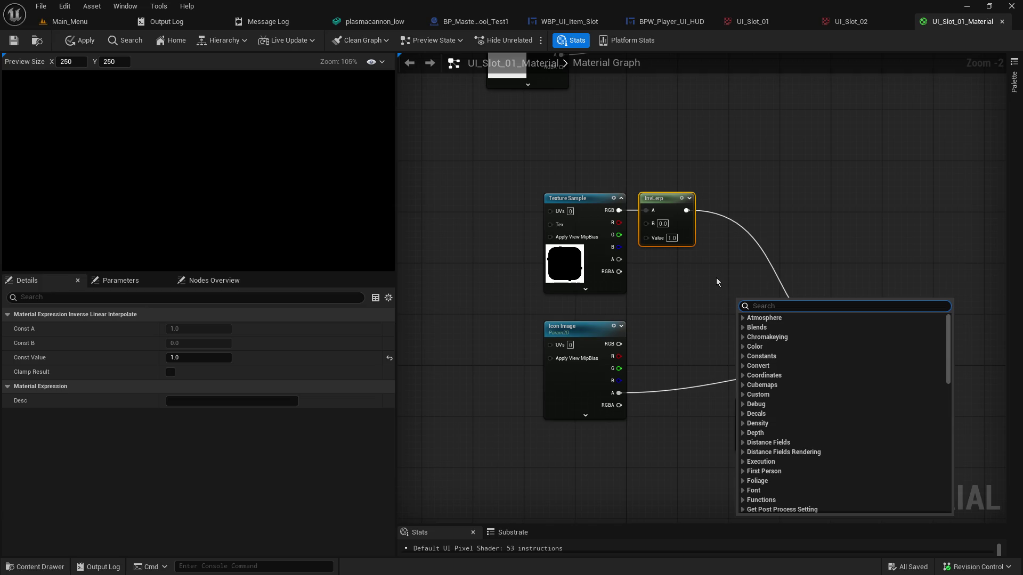
Copy the existing Lerp and place the duplicate beside InvLerp
left_click(702, 300)
mouse_move(714, 174)
left_mouse_down()
mouse_move(769, 304)
mouse_move(711, 351)
left_mouse_up()
left_click(661, 153)
key("ctrl+c")
key("ctrl+v")
mouse_move(804, 290)
left_mouse_down()
mouse_move(792, 149)
mouse_move(781, 131)
left_mouse_up()
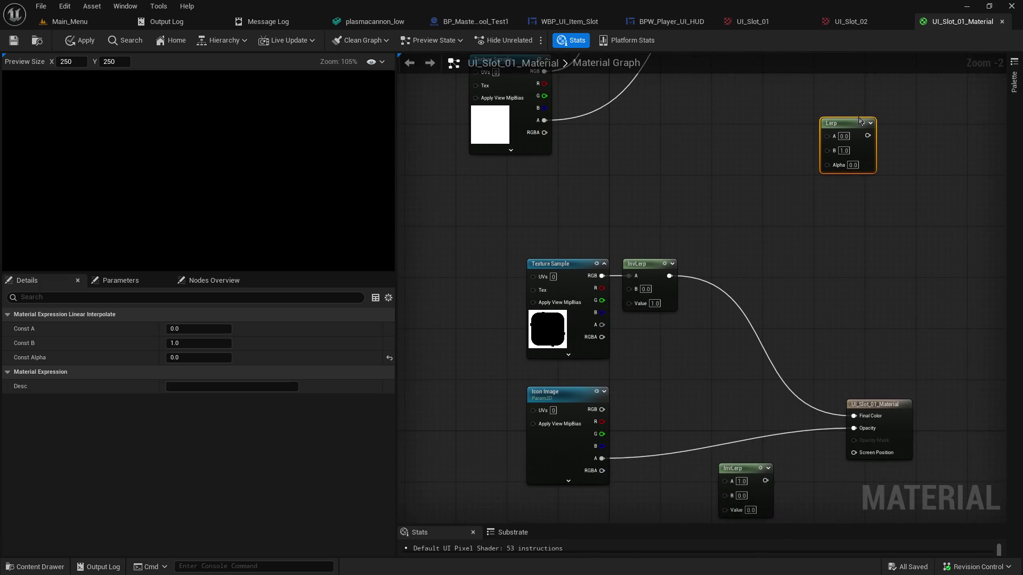
mouse_move(851, 123)
left_mouse_down()
mouse_move(715, 314)
mouse_move(712, 350)
mouse_move(737, 333)
left_mouse_up()
Wire InvLerp to Lerp A, Icon Image RGB to B, and Icon Image alpha to Alpha
left_click_drag(670, 276, 731, 347)
mouse_move(602, 409)
left_mouse_down()
mouse_move(732, 359)
mouse_move(854, 415)
left_mouse_up()
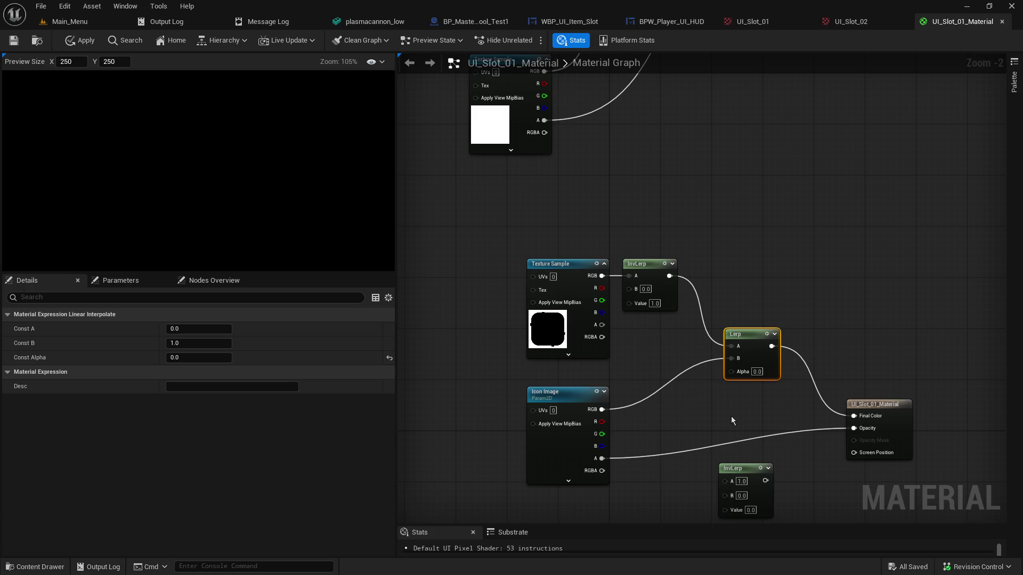
left_click_drag(602, 325, 730, 370)
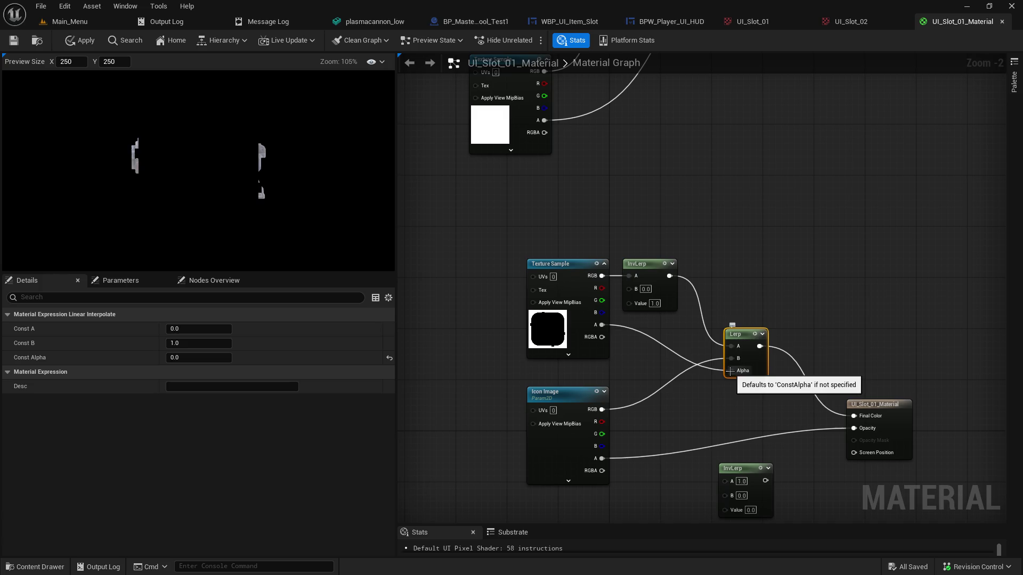
left_click(654, 303)
type("0")
key("Return")
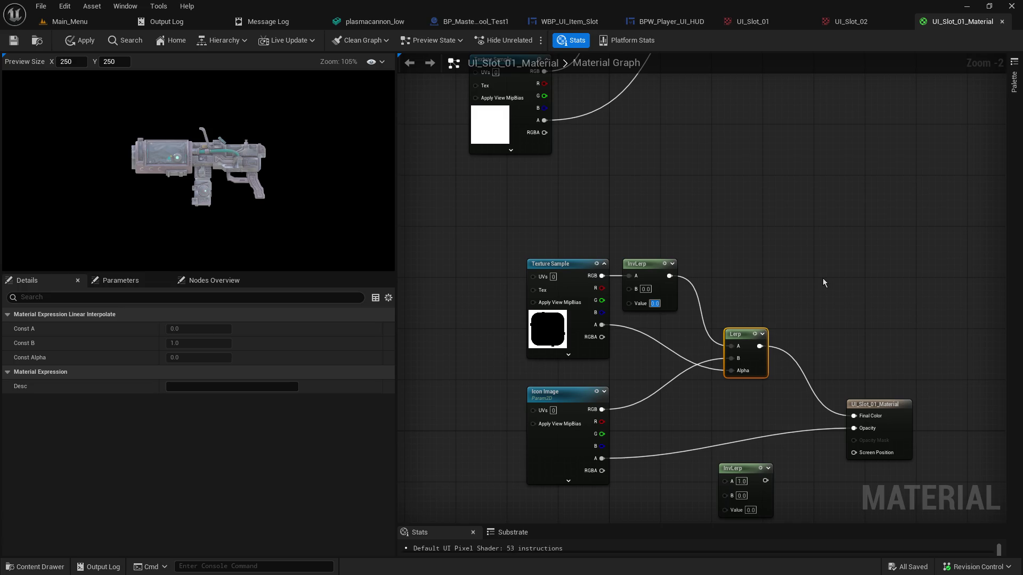
type("1")
key("Return")
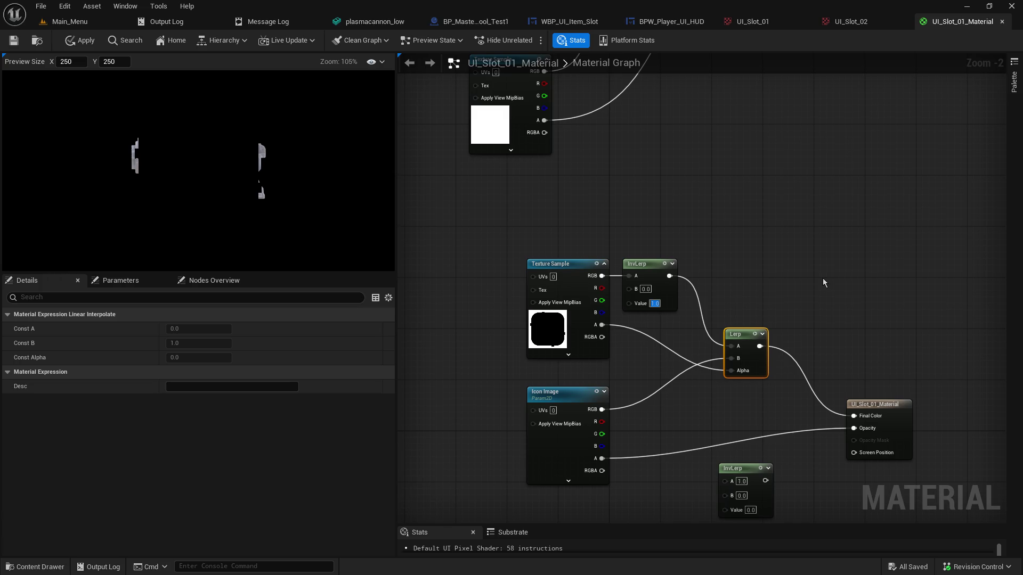
left_click(733, 370, "alt")
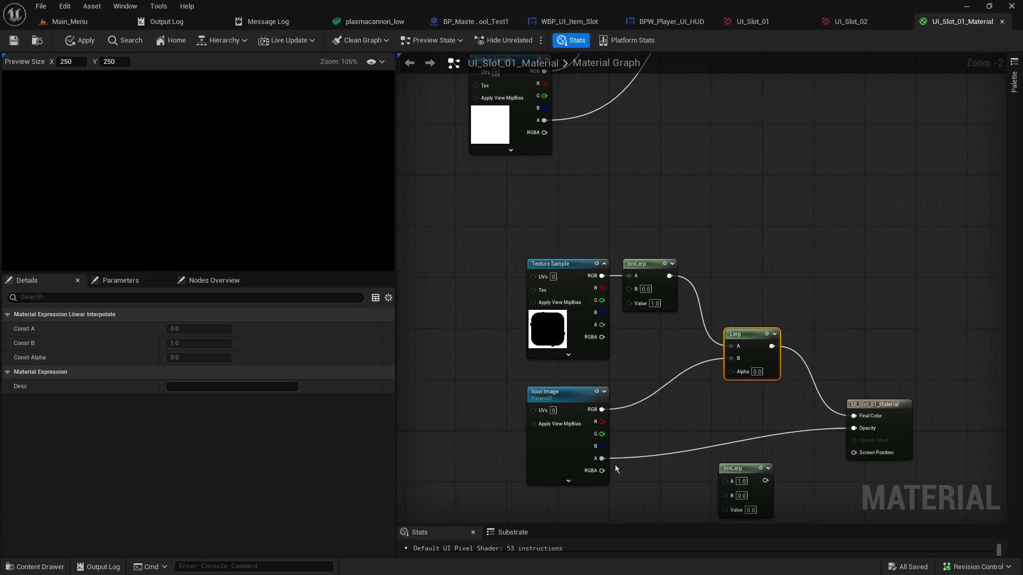
mouse_move(600, 462)
left_mouse_down()
mouse_move(692, 380)
mouse_move(744, 372)
left_mouse_up()
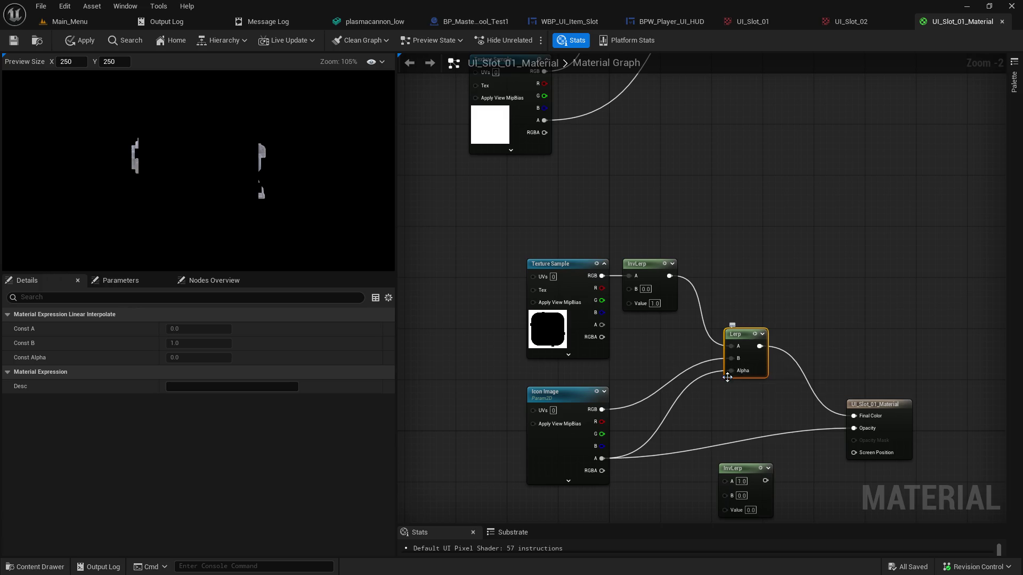
Unplug the Lerp Alpha and try constant values 1, 0.5, 0.2, 0.9 and 1
left_click(731, 370, "alt")
type("1")
key("Return")
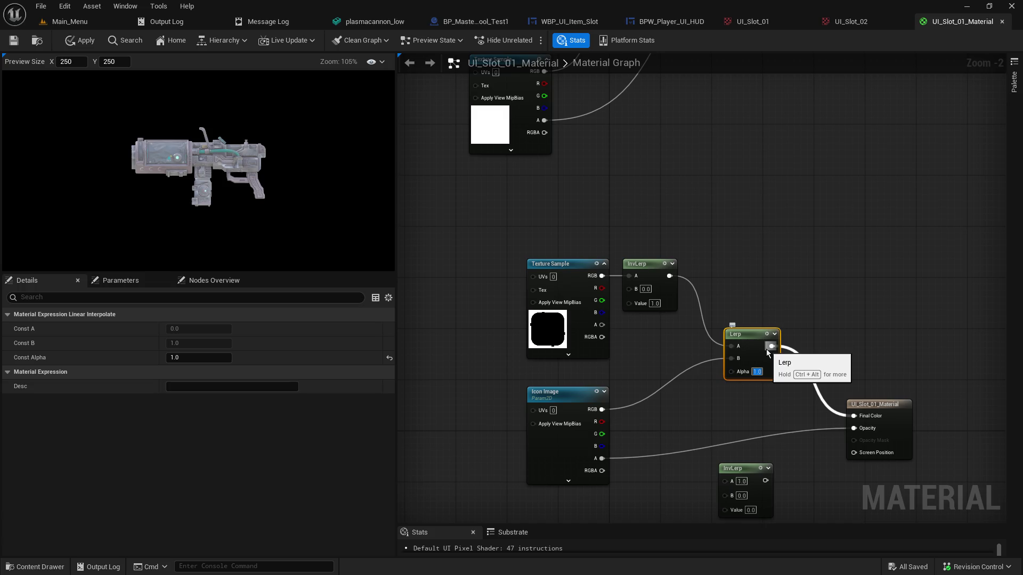
type("0.5")
key("Return")
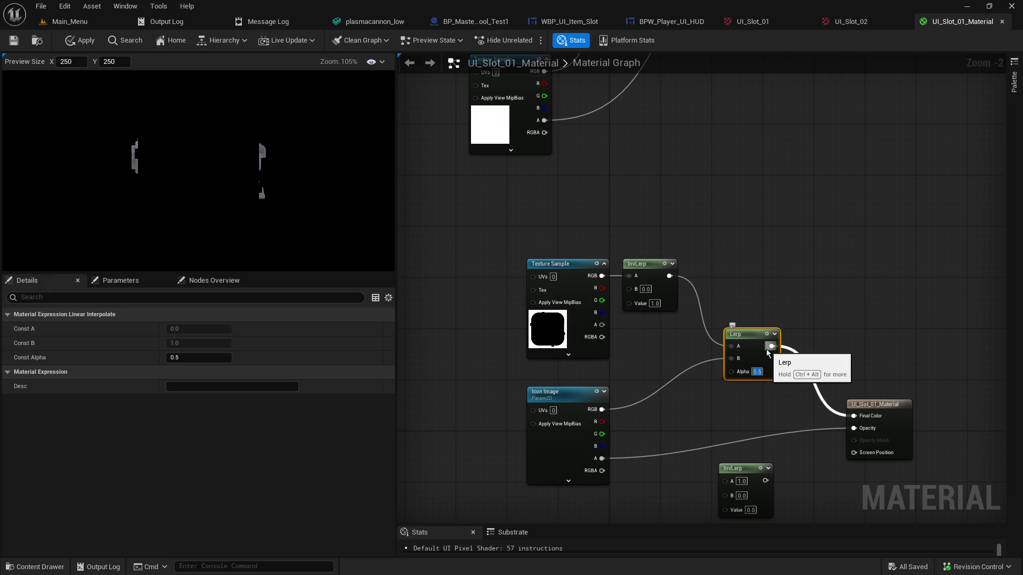
type("0.2")
key("Return")
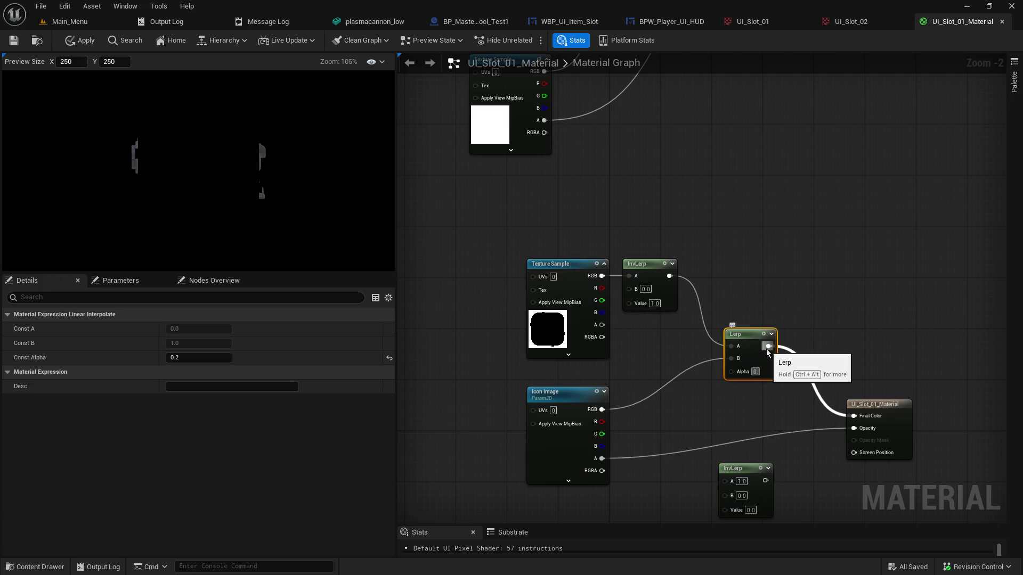
type("0.9")
key("Return")
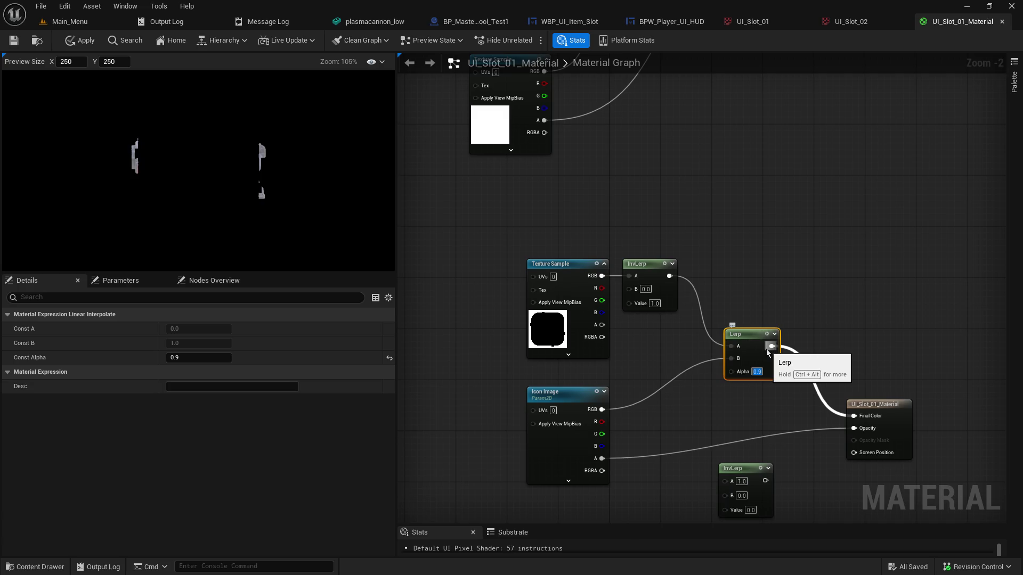
type("1")
key("Return")
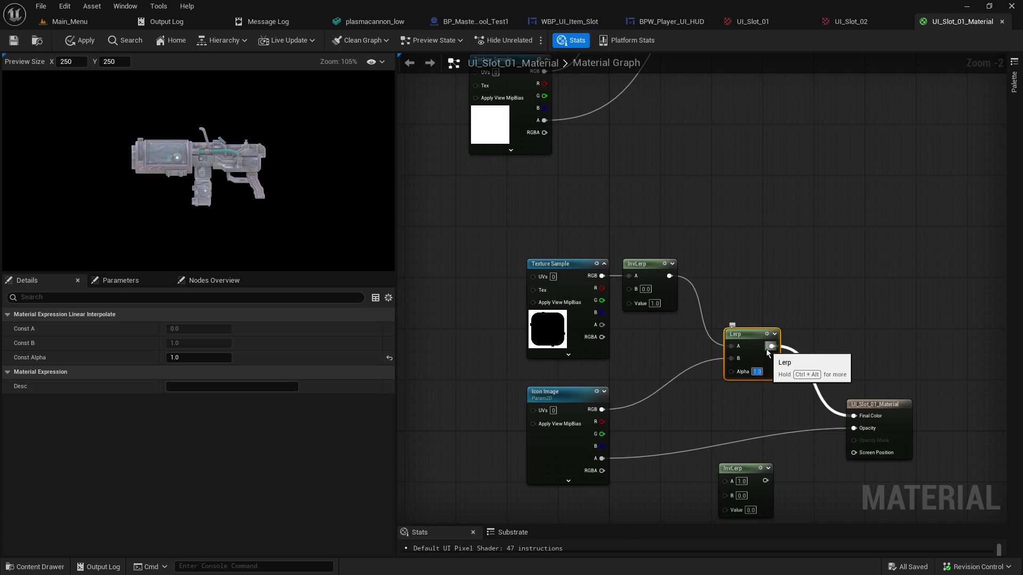
Test Lerp Alpha at 0, 0.1, 1 and 0.6, finally settling on 0.0
type("0")
key("Return")
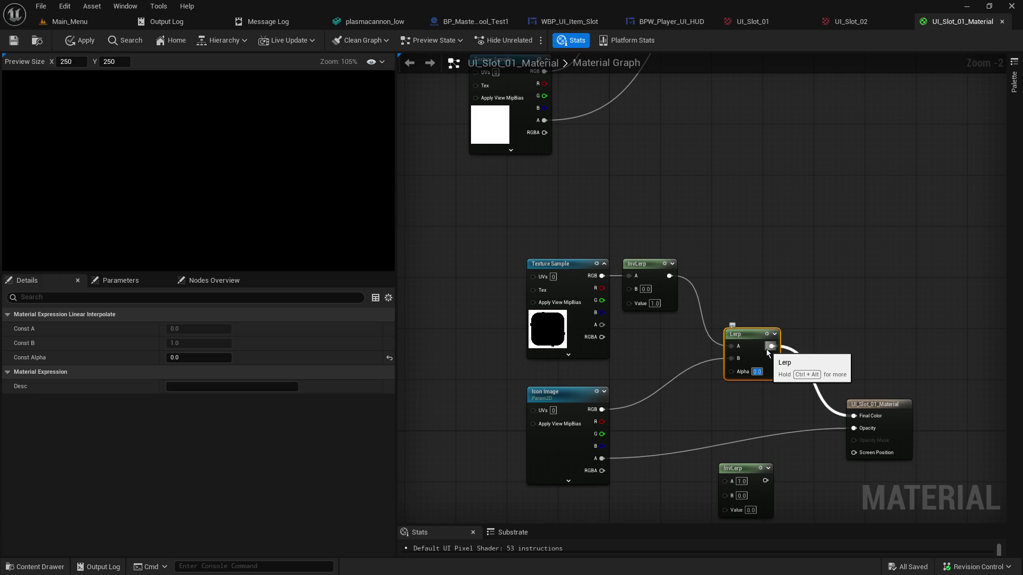
type("0.1")
key("Return")
type("0")
key("BackSpace")
type("1")
key("Return")
type("0.6")
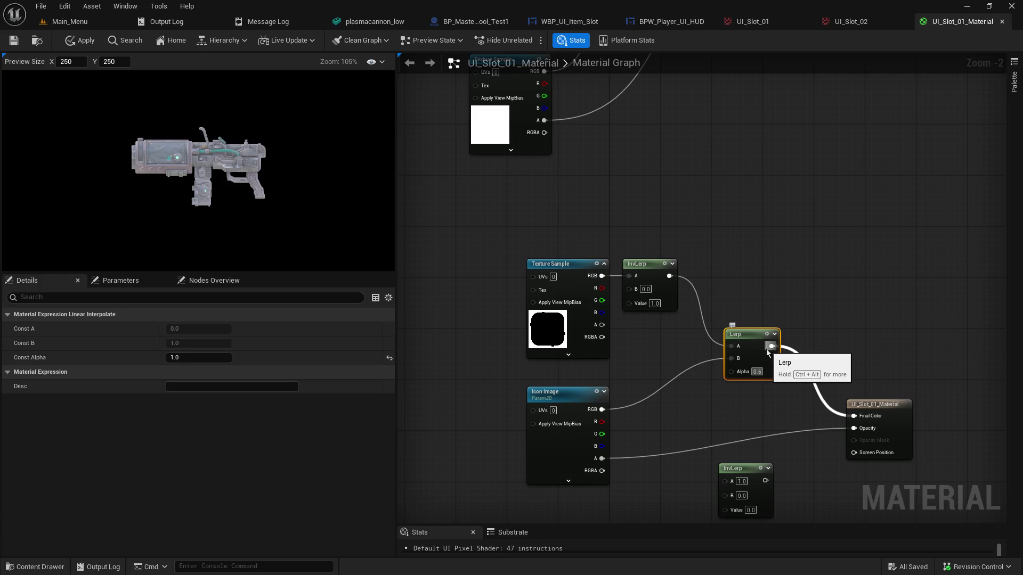
key("Return")
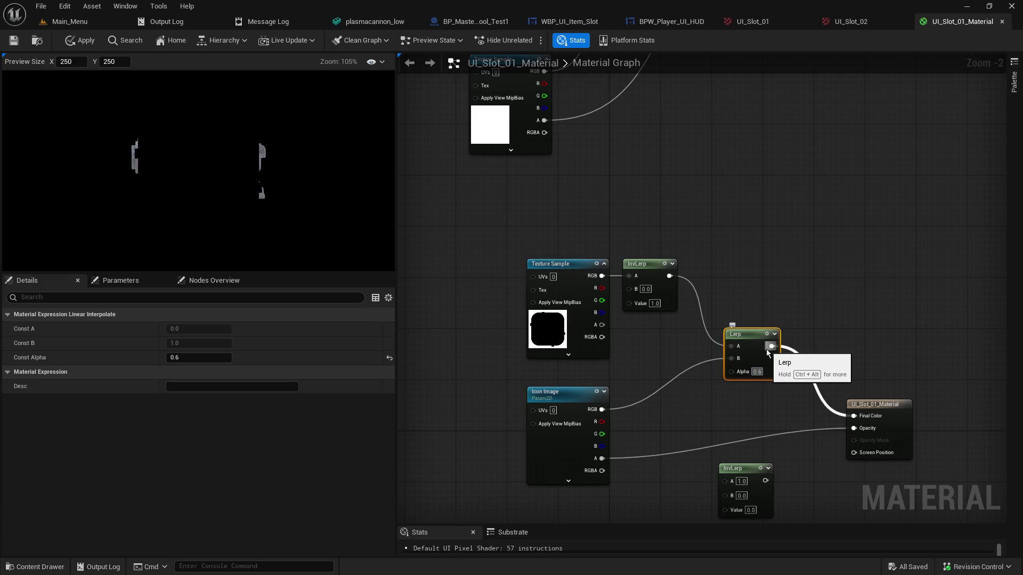
type("0")
key("Return")
Wire the Icon Image colour to Lerp A and the InvLerp to Lerp B, trying Alpha 1 and 0.9
left_click_drag(731, 358, 732, 343)
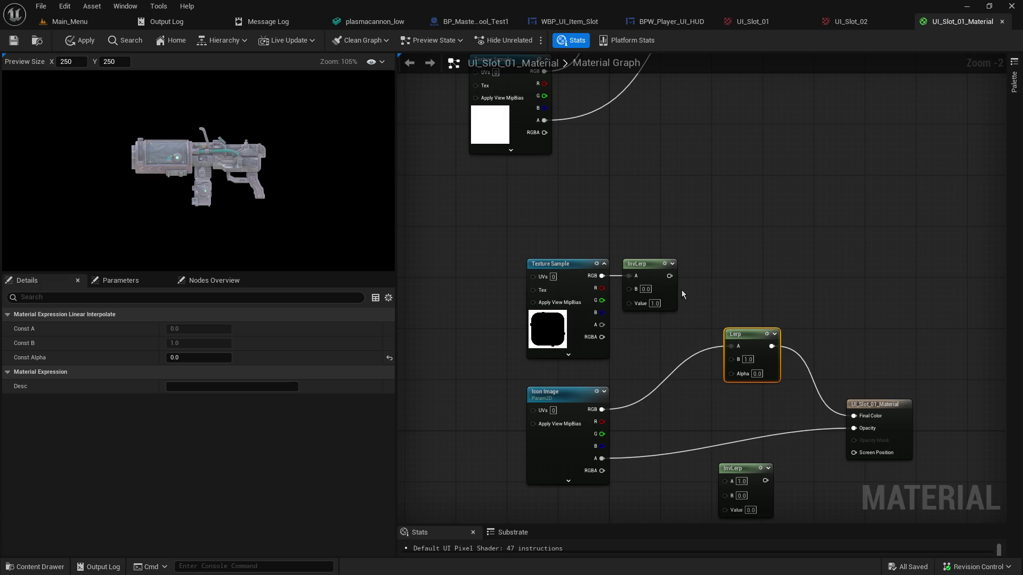
left_click_drag(670, 276, 730, 359)
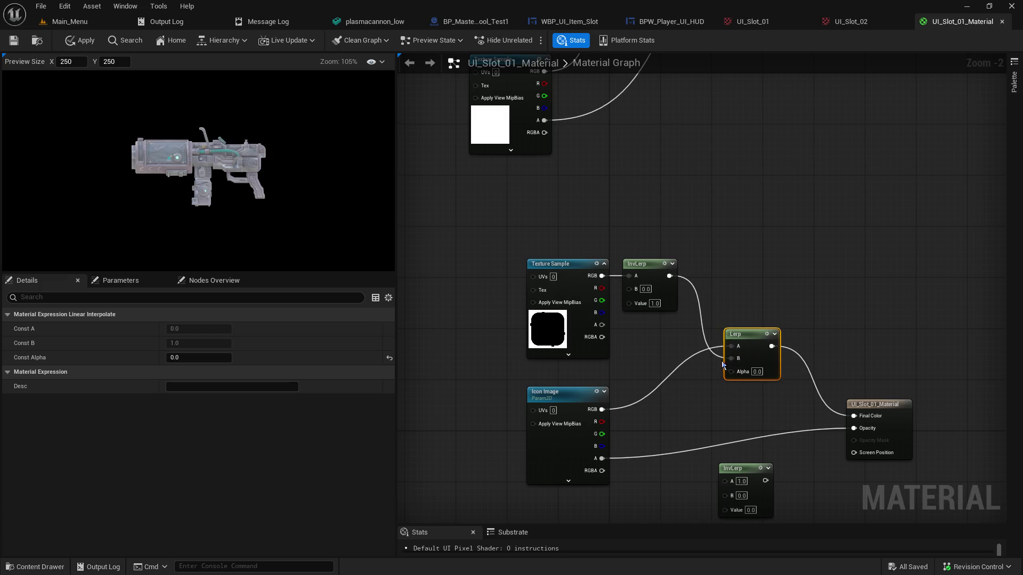
left_click(757, 371)
type("1")
key("Return")
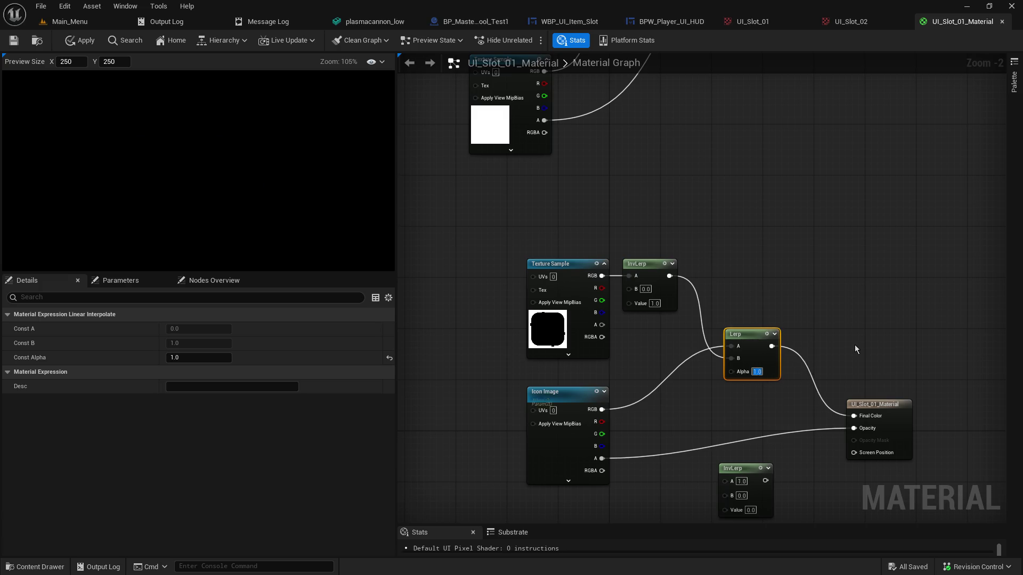
type("0.9")
key("Return")
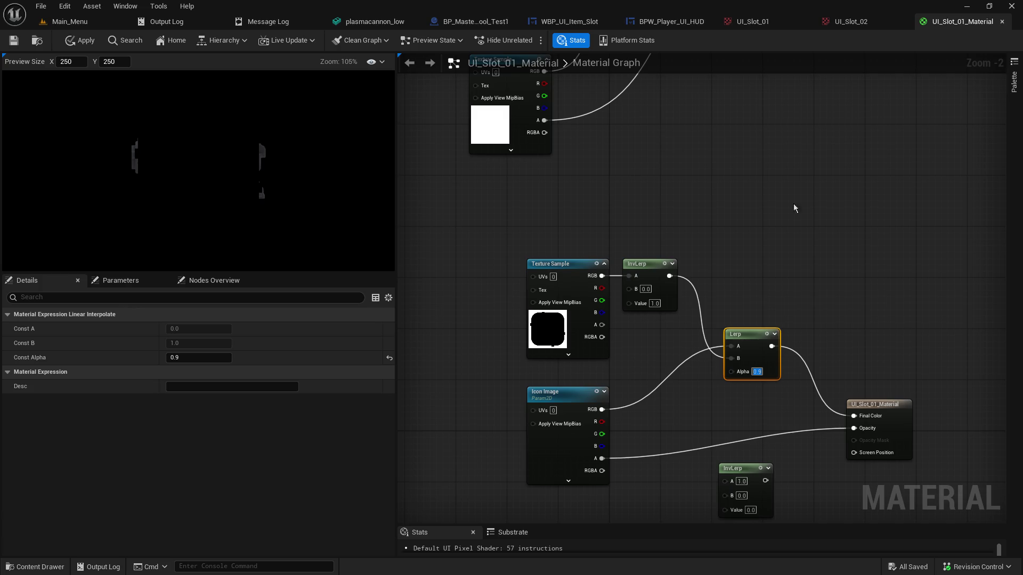
Move the InvLerp up, rewire the Lerp colour inputs to frame and icon, and test alpha wires into Lerp Alpha
mouse_move(656, 263)
left_mouse_down()
mouse_move(718, 262)
mouse_move(739, 219)
left_mouse_up()
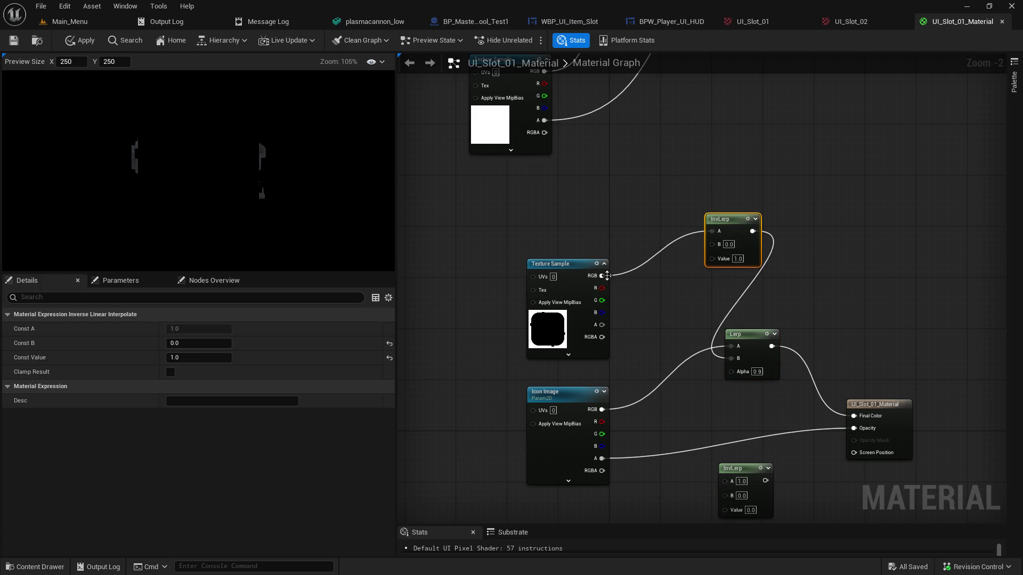
left_click_drag(609, 275, 737, 365)
mouse_move(602, 409)
left_mouse_down()
mouse_move(703, 407)
mouse_move(734, 359)
left_mouse_up()
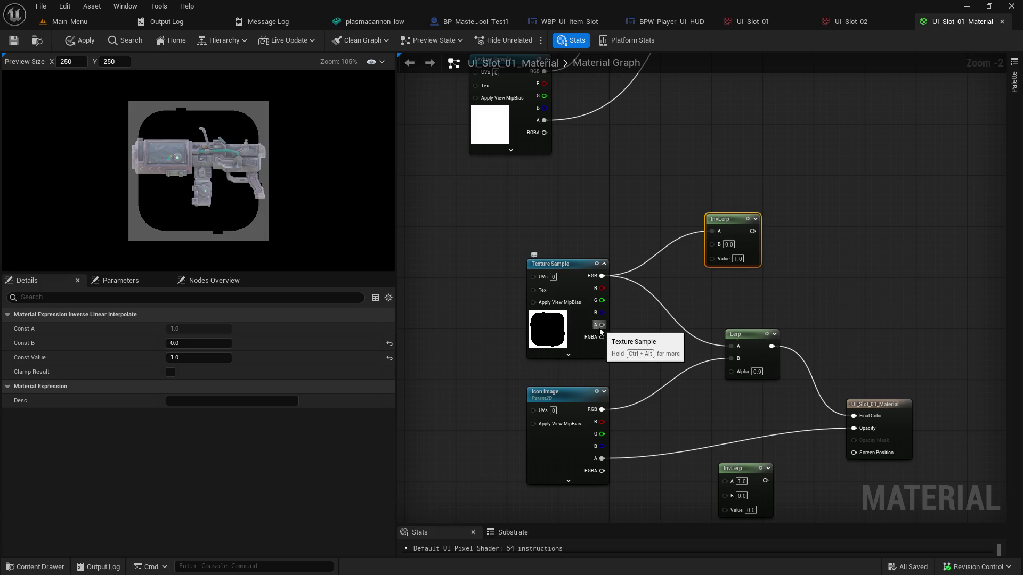
mouse_move(601, 330)
left_mouse_down()
mouse_move(646, 357)
mouse_move(732, 371)
left_mouse_up()
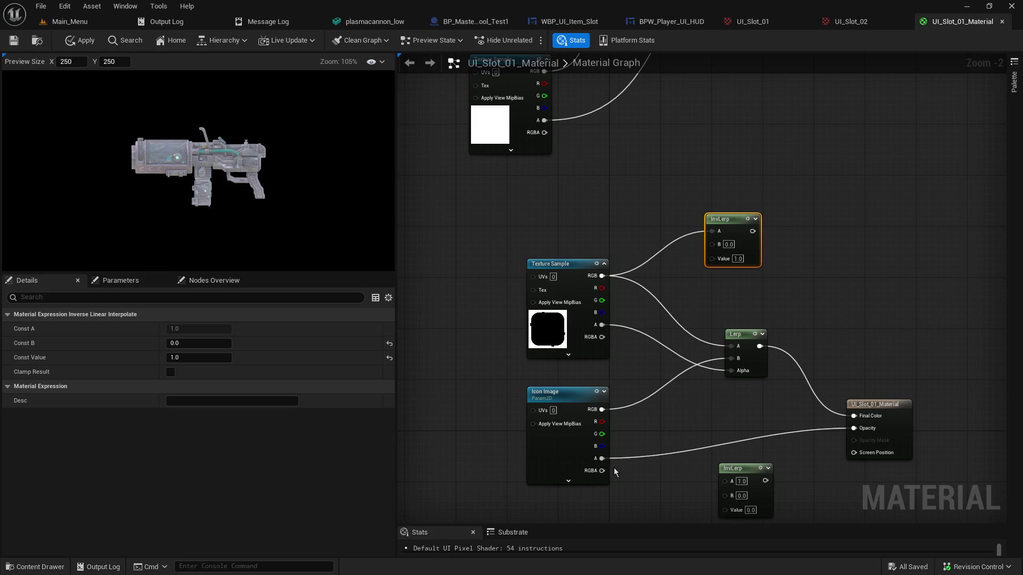
left_click_drag(601, 458, 729, 369)
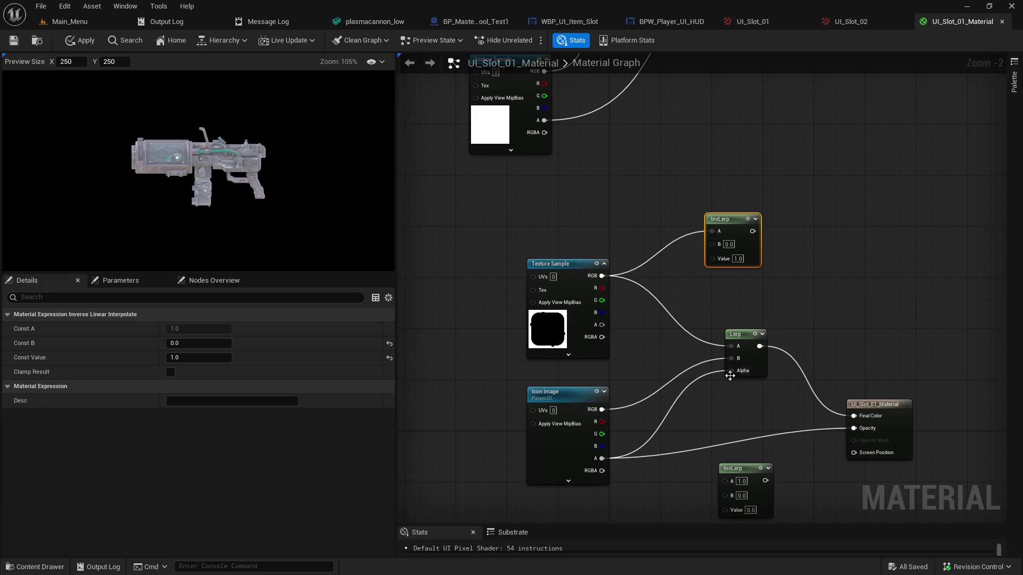
left_click(731, 371, "alt")
Try Lerp Alpha values 0.91, 1 and 0, settling on 0.5
left_click(756, 372)
type("0.91")
key("Return")
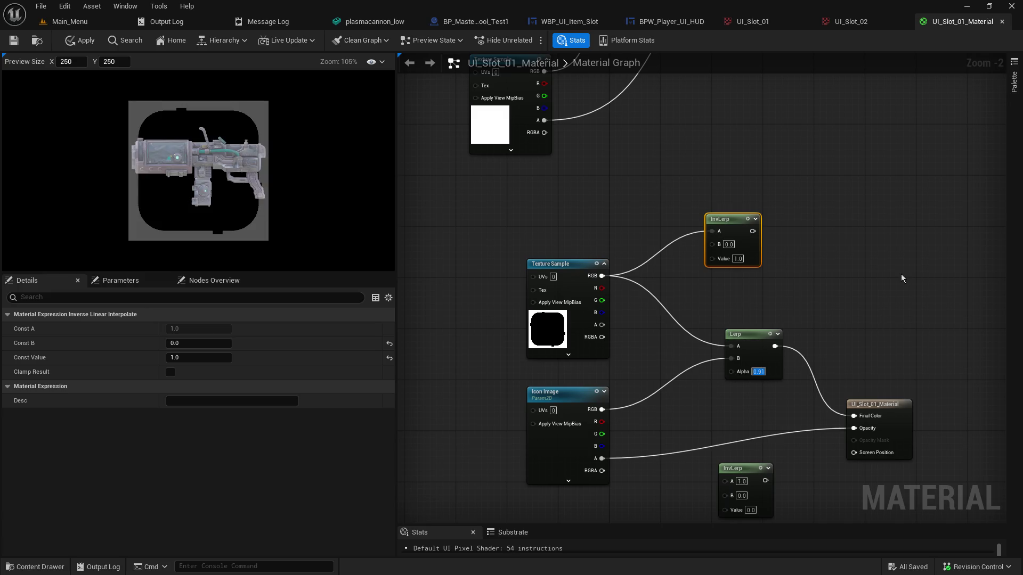
type("1")
key("Return")
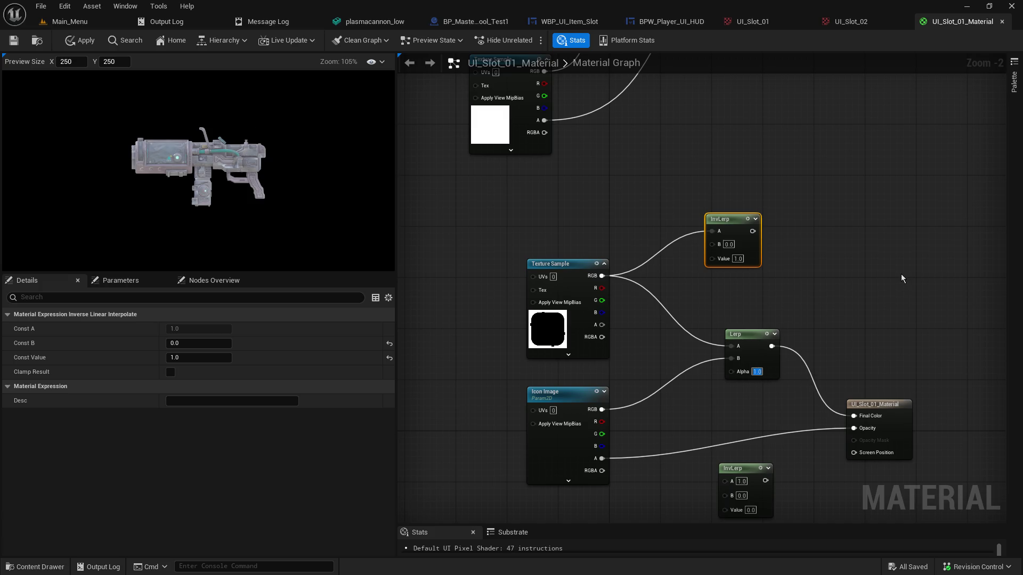
type("0")
key("Return")
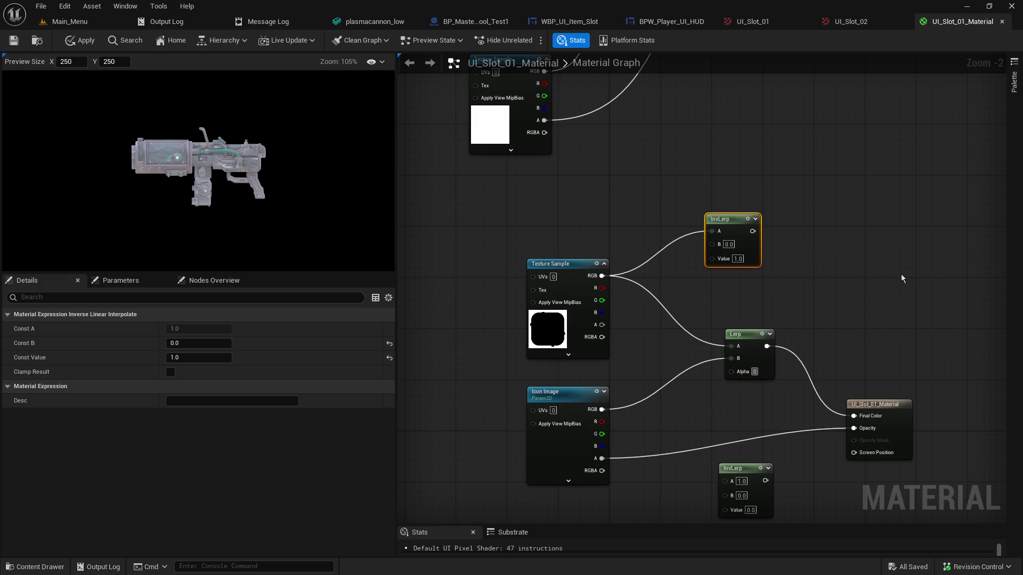
type("0.5")
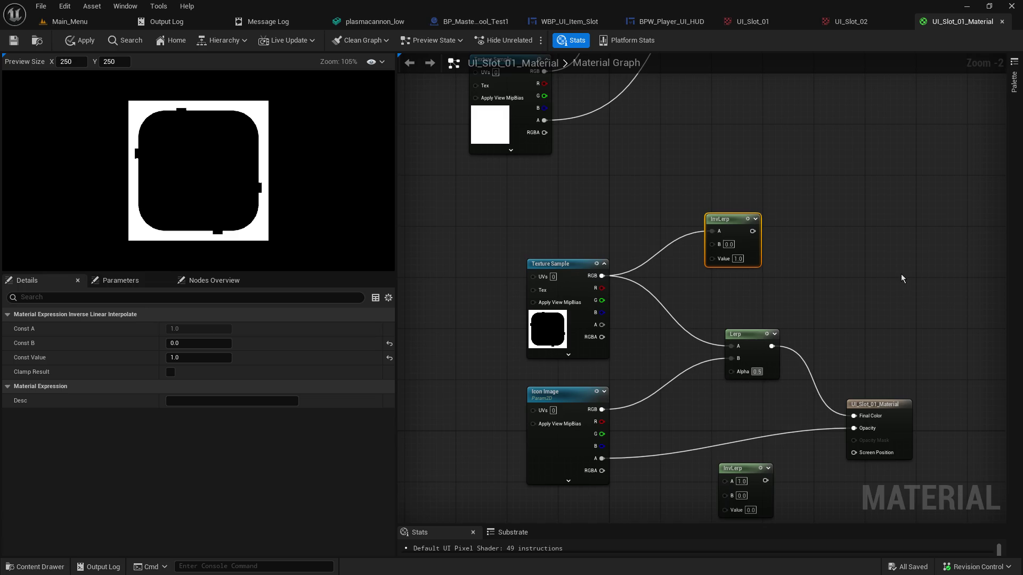
key("Return")
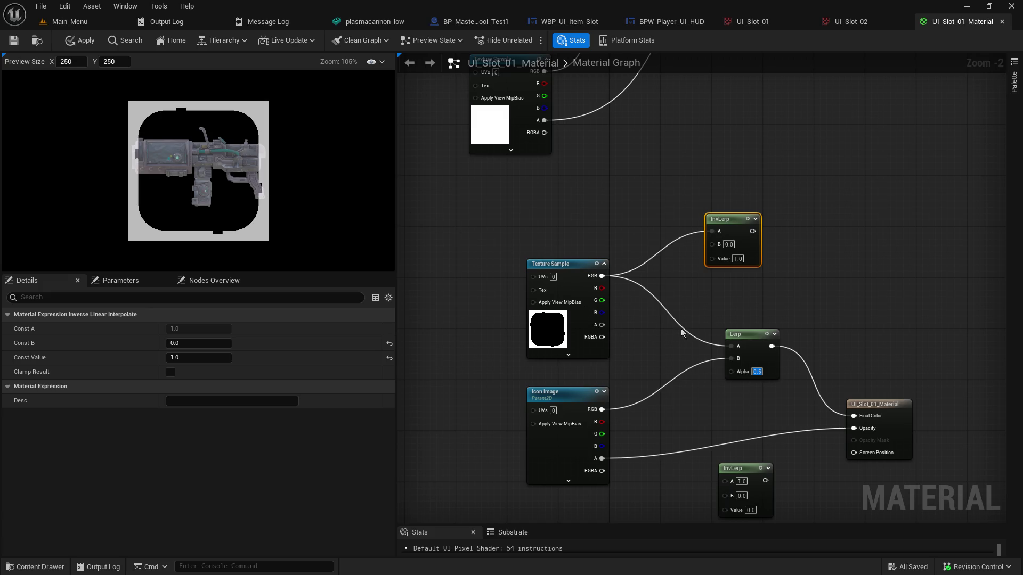
Feed the InvLerp output into Lerp A and test its Value at 0, keeping 1.0
left_click_drag(666, 353, 564, 321)
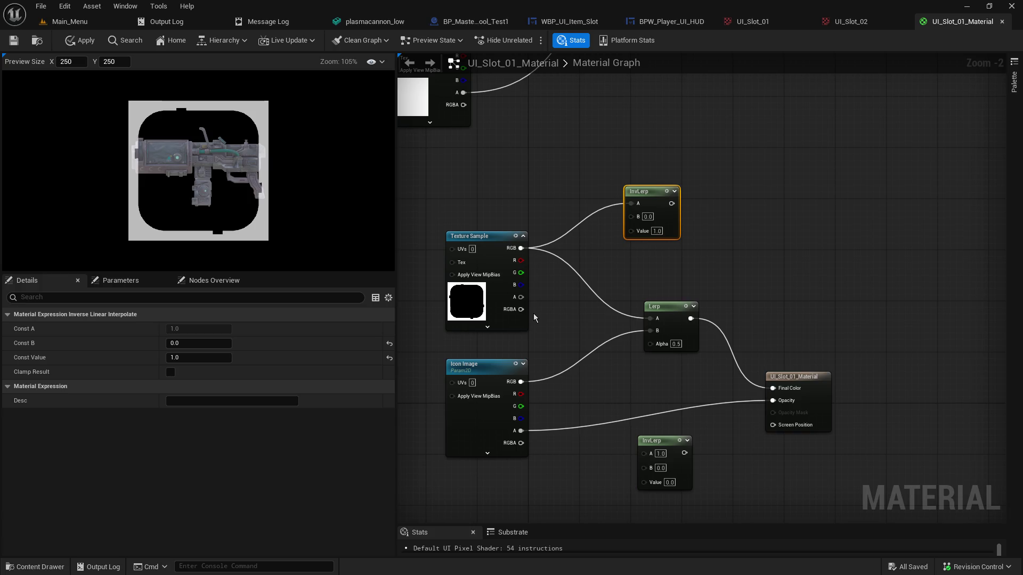
mouse_move(671, 203)
left_mouse_down()
mouse_move(647, 295)
mouse_move(651, 319)
left_mouse_up()
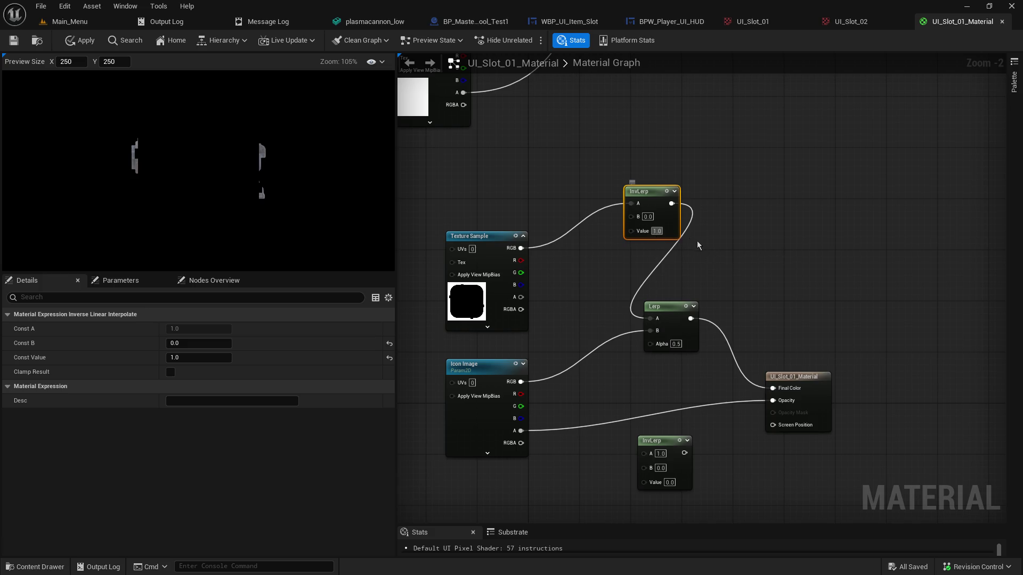
type("0")
key("Return")
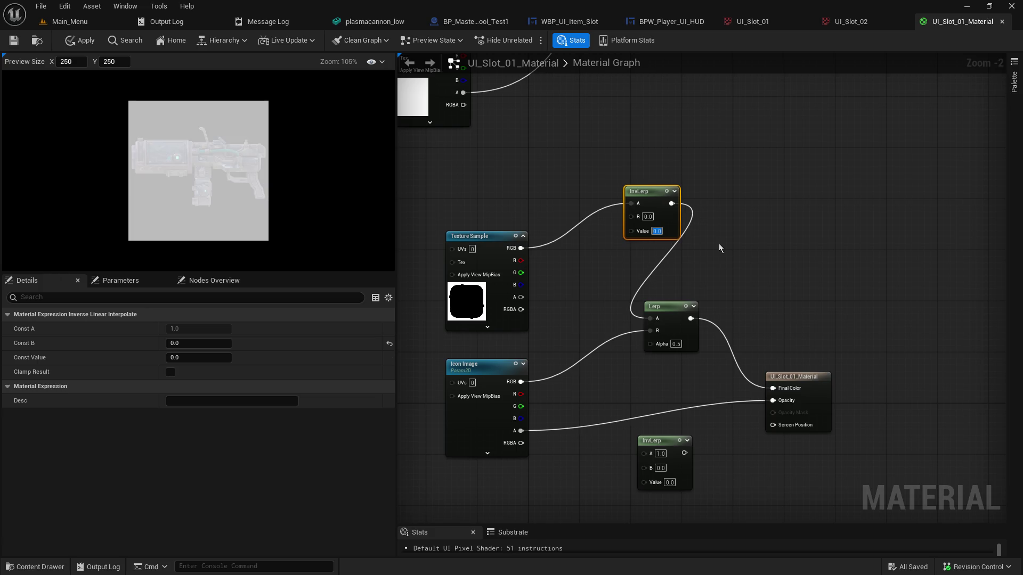
type("1")
key("Return")
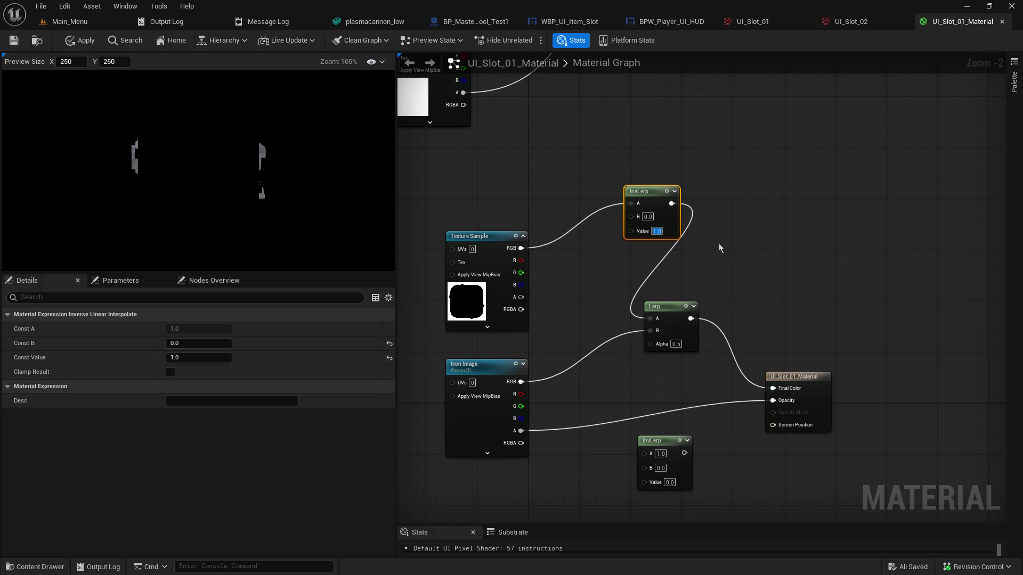
left_click(648, 217)
Experiment with InvLerp B at 10, 1, 100, 0 and 1, ending at 0.0
type("10")
key("Return")
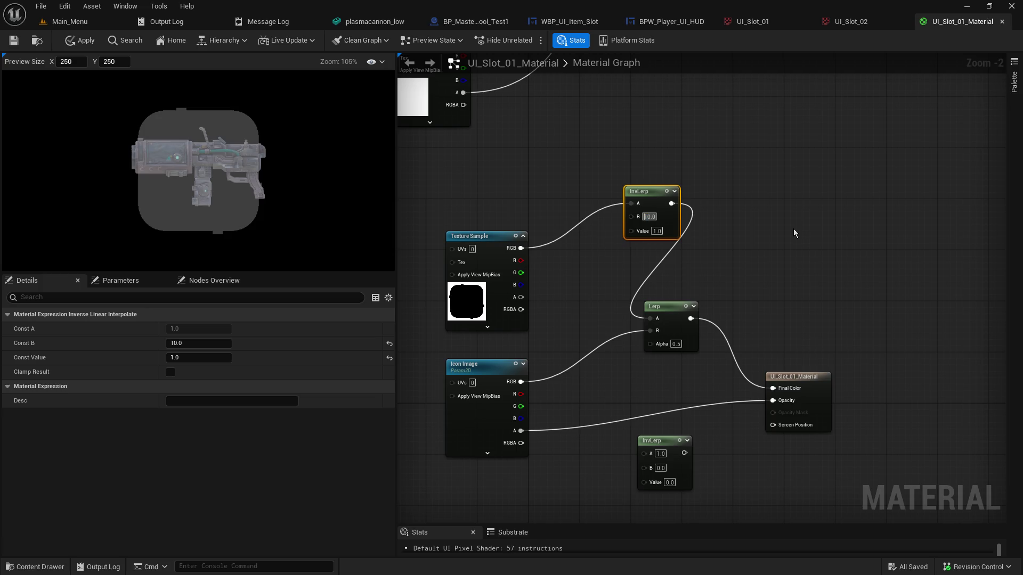
type("1")
key("Return")
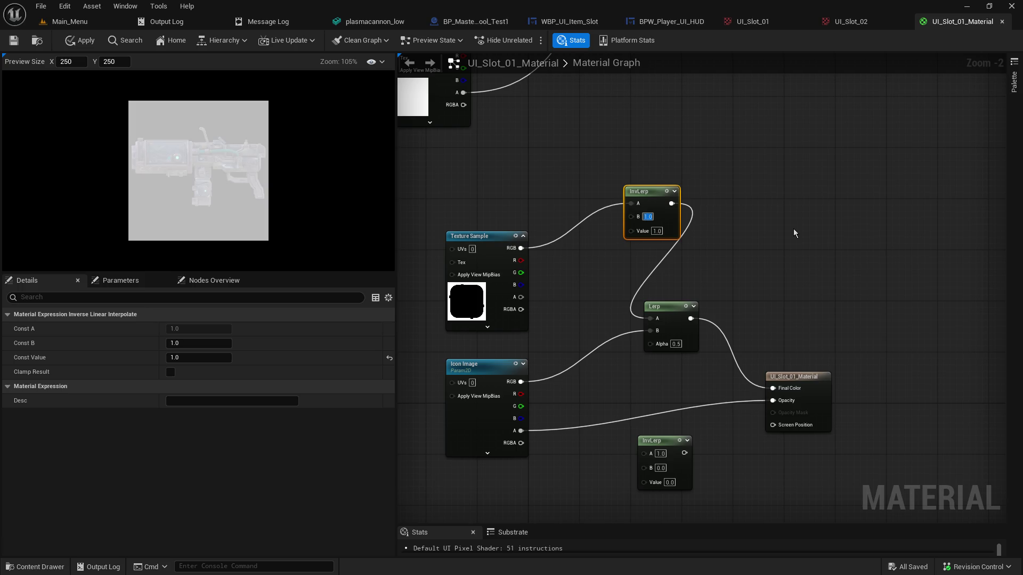
type("00")
key("Return")
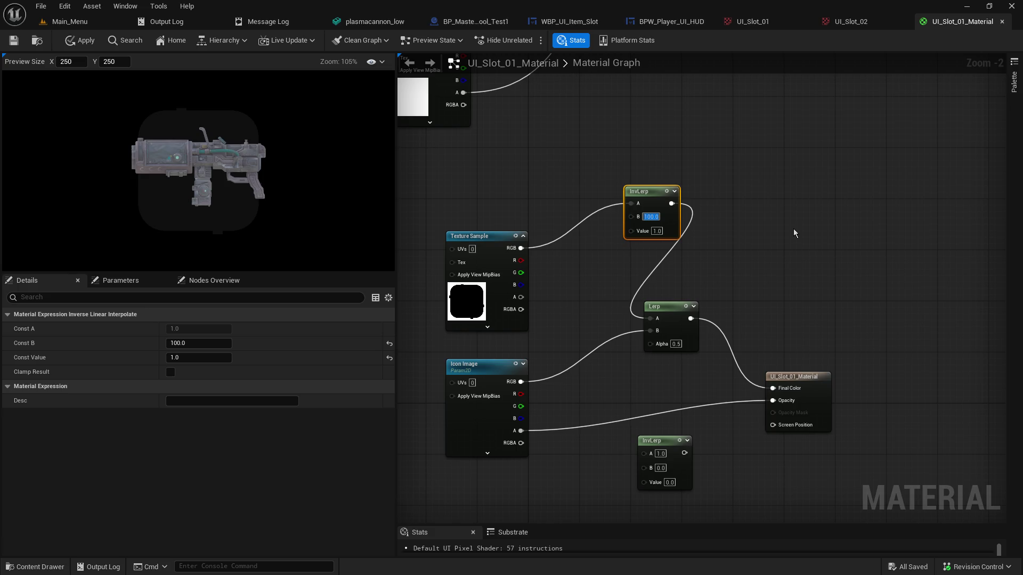
type("0")
key("Return")
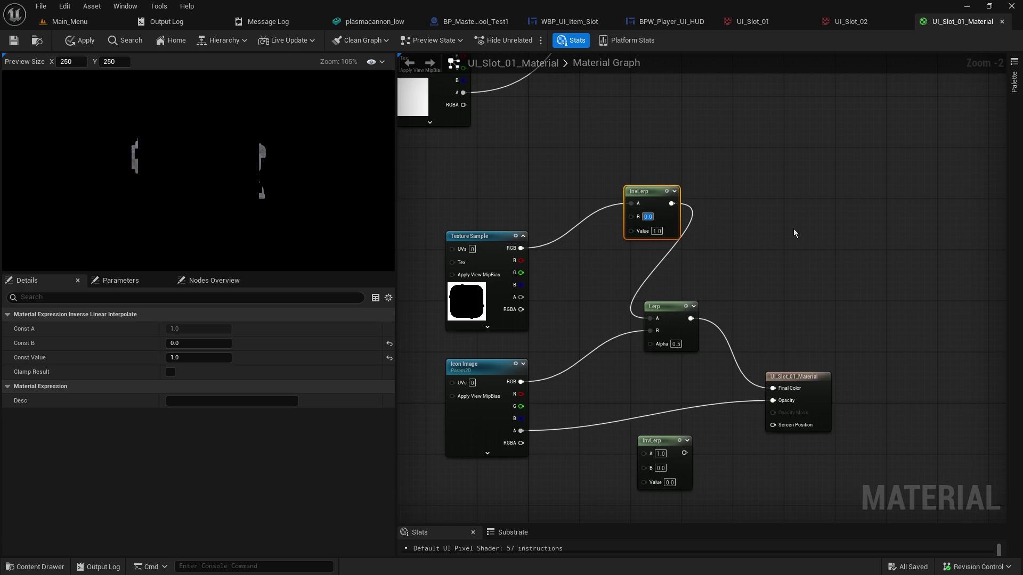
type("1")
key("Return")
type("0")
key("Return")
Chain the first InvLerp and icon colour into a second InvLerp feeding Final Color, Value 1.0
left_click_drag(646, 190, 600, 203)
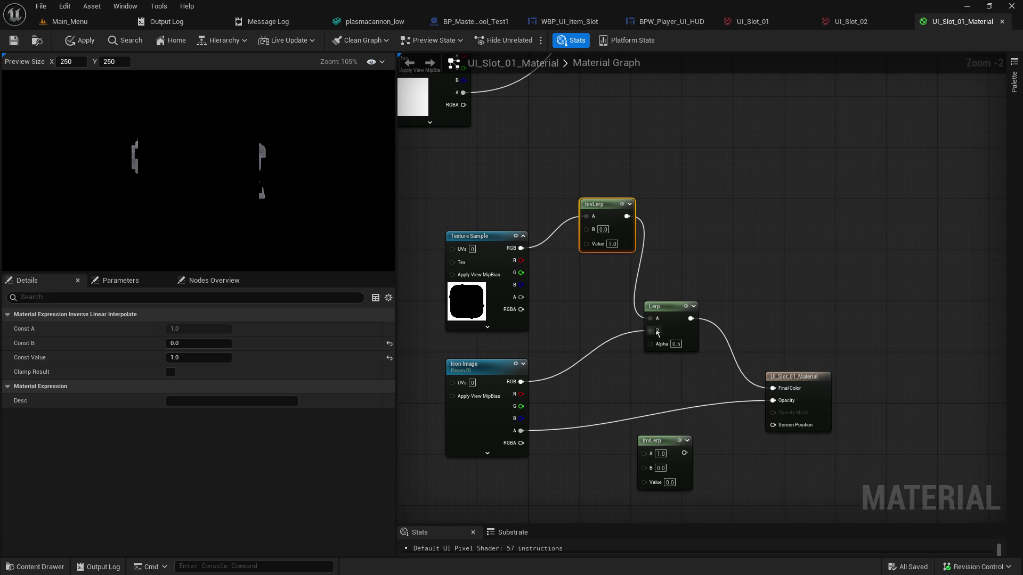
mouse_move(670, 435)
left_mouse_down()
mouse_move(699, 217)
mouse_move(727, 230)
left_mouse_up()
mouse_move(657, 322)
left_mouse_down()
mouse_move(685, 300)
mouse_move(701, 249)
left_mouse_up()
left_click_drag(650, 333, 701, 261)
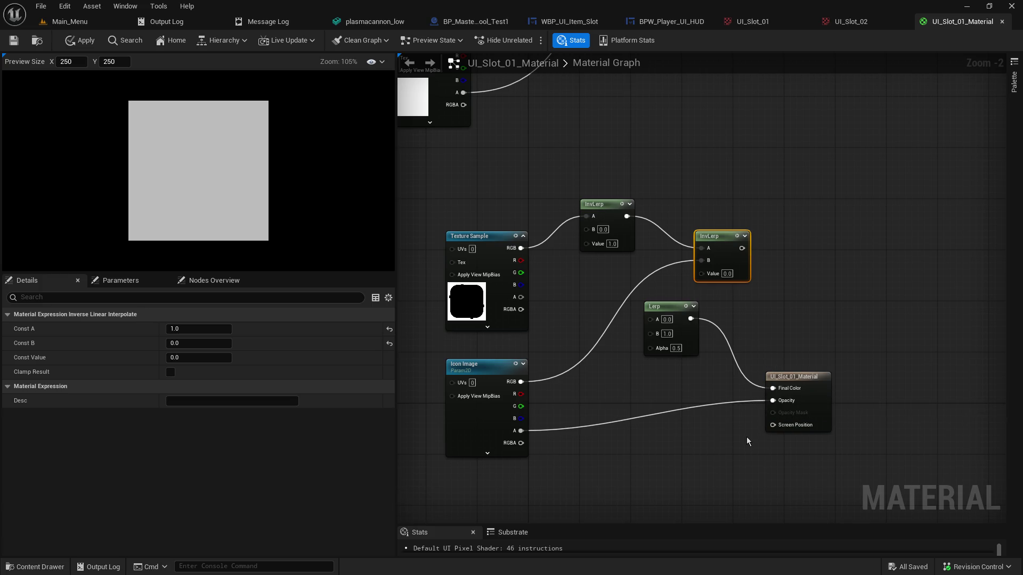
left_click_drag(741, 248, 773, 388)
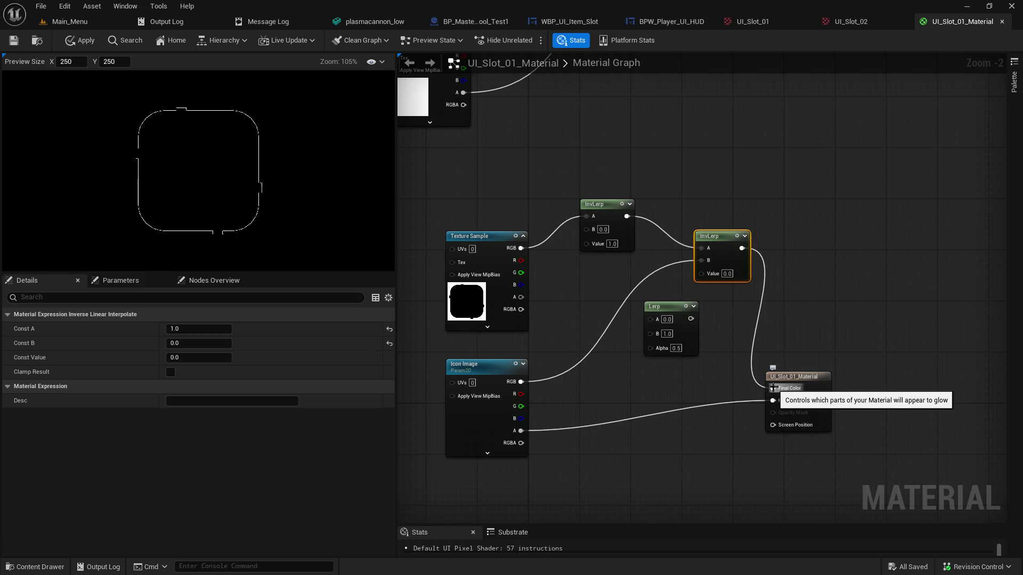
left_click(727, 273)
type("1")
key("Return")
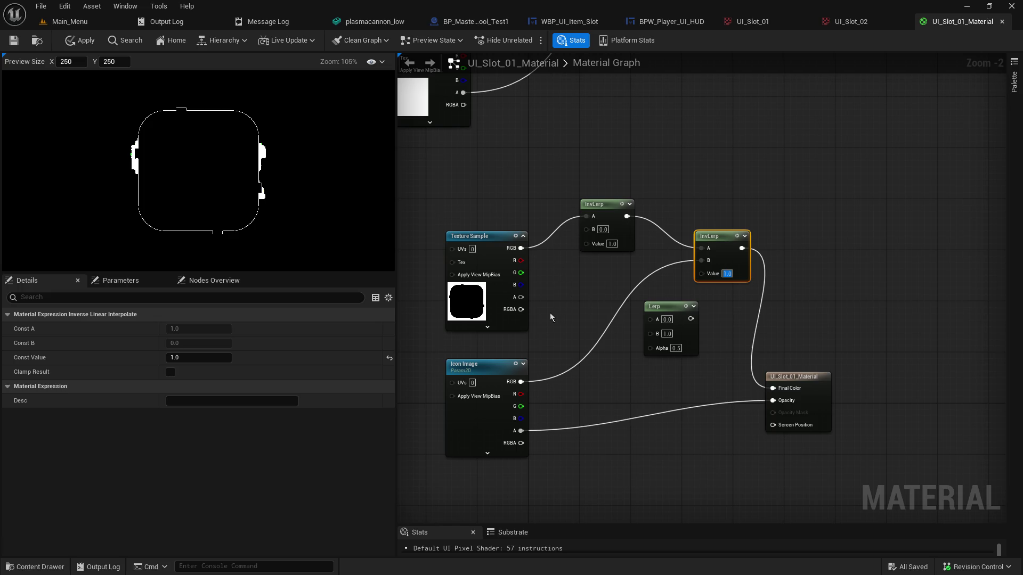
Connect the frame texture's alpha to Opacity after testing alpha links into the InvLerp Value
mouse_move(521, 296)
left_mouse_down()
mouse_move(685, 286)
mouse_move(700, 274)
left_mouse_up()
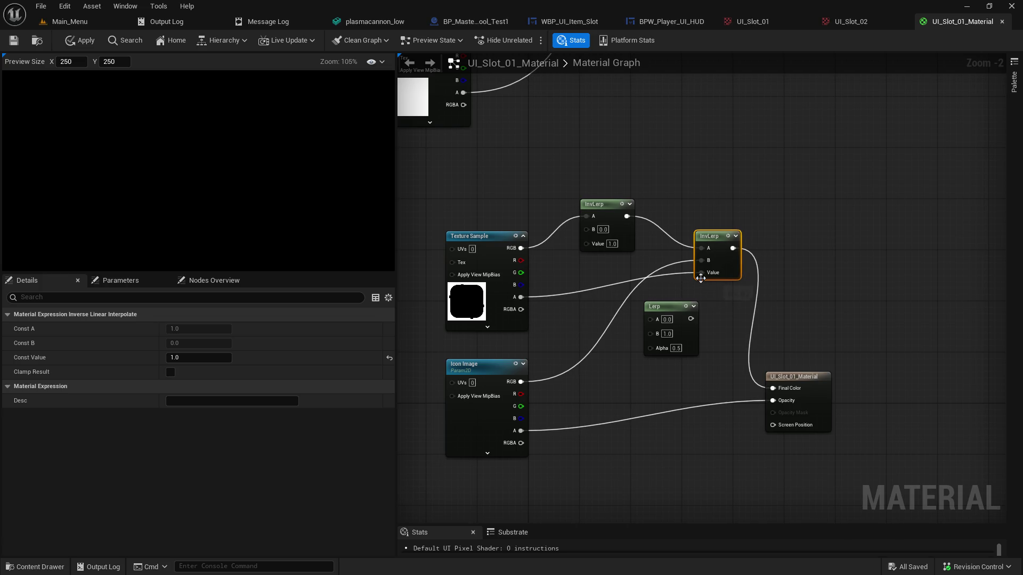
left_click_drag(521, 430, 702, 274)
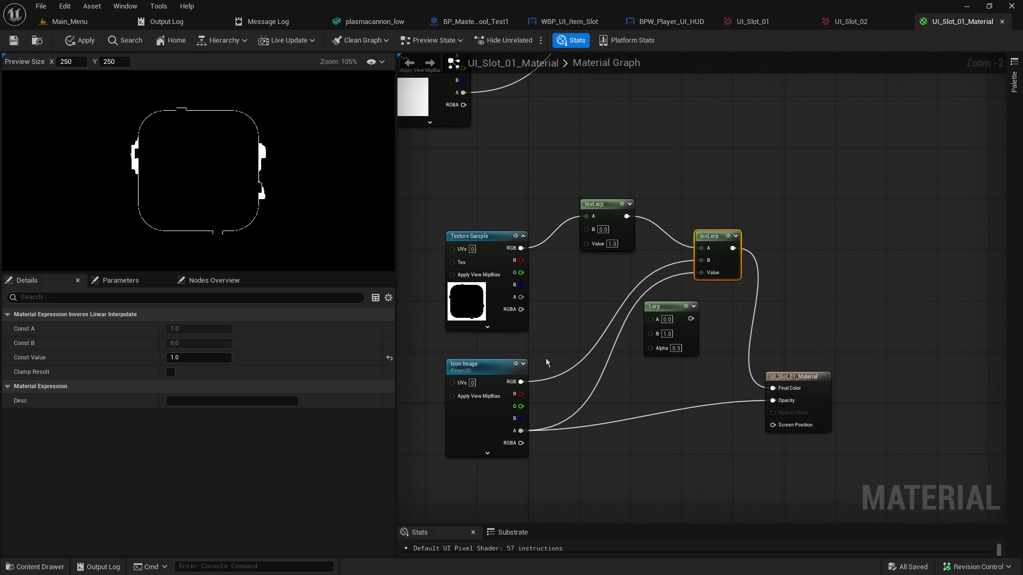
left_click(536, 311)
left_click_drag(521, 297, 772, 400)
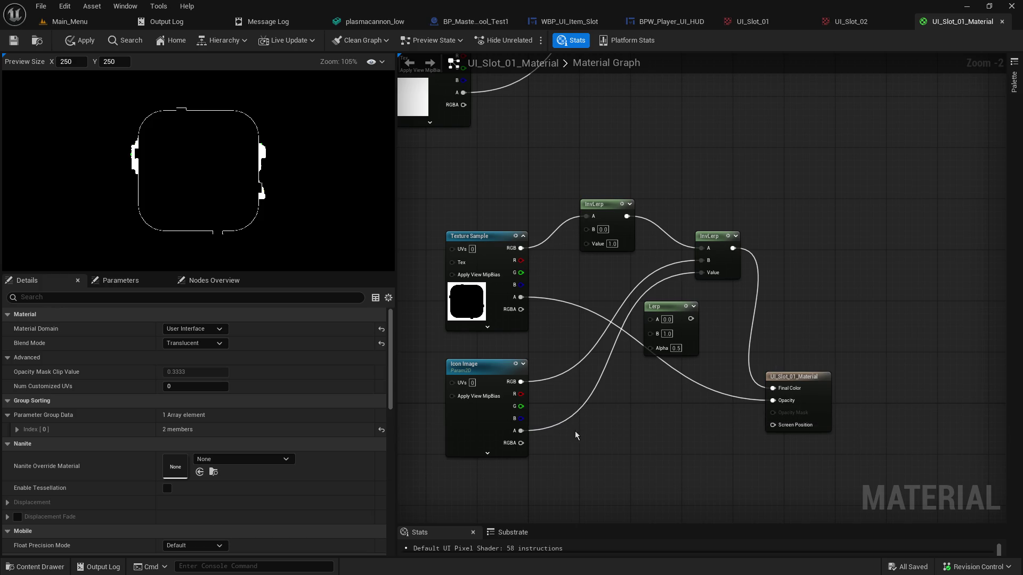
left_click(521, 430, "alt")
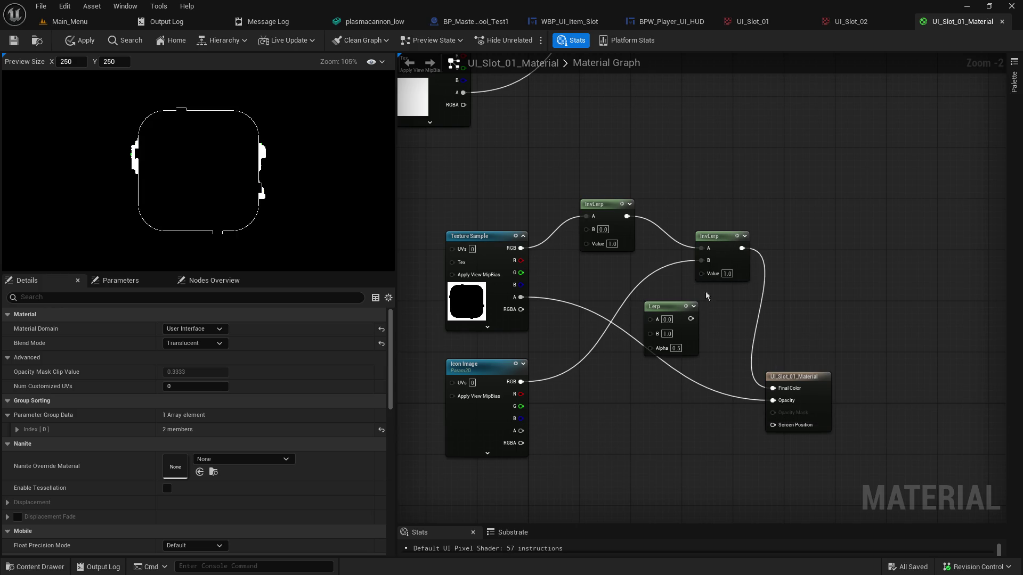
Try the second InvLerp's Value at 0.0, then return it to 1.0
left_click(726, 274)
type("0")
key("Return")
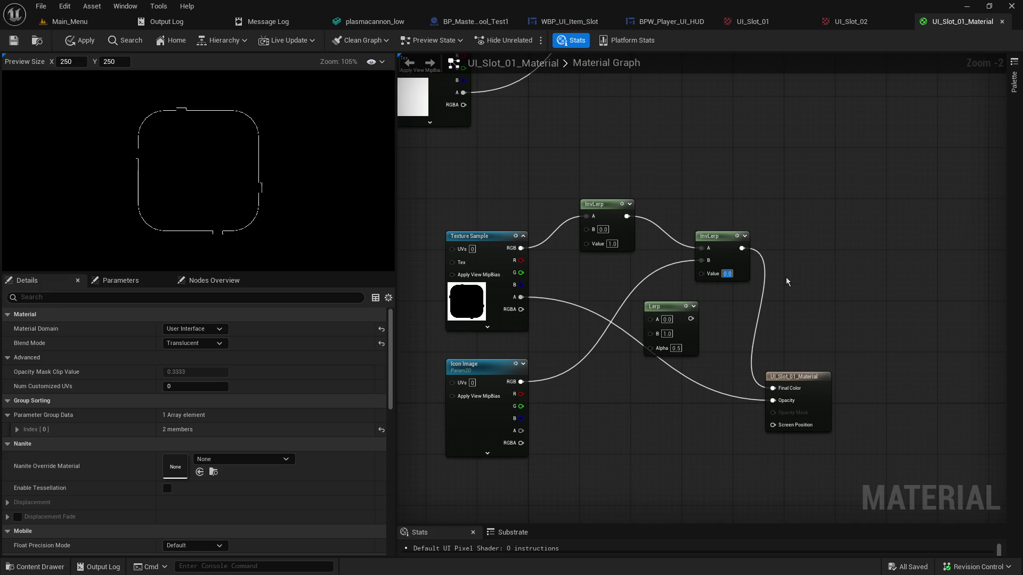
type("1")
key("Return")
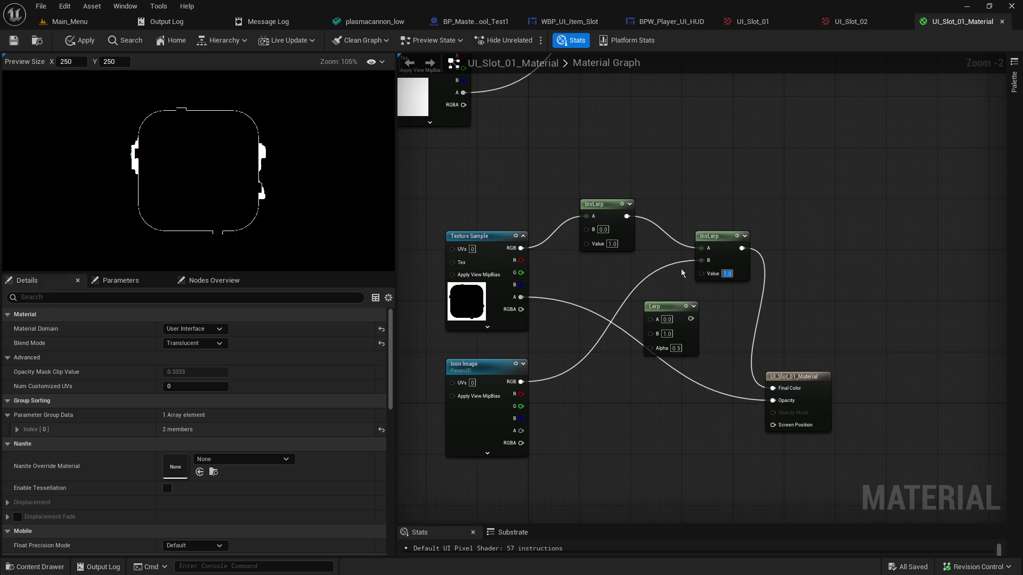
Reconnect the first InvLerp and icon colour to the Lerp, and the Lerp to Final Color
left_click_drag(701, 249, 651, 319)
left_click_drag(701, 262, 651, 331)
left_click_drag(690, 318, 777, 393)
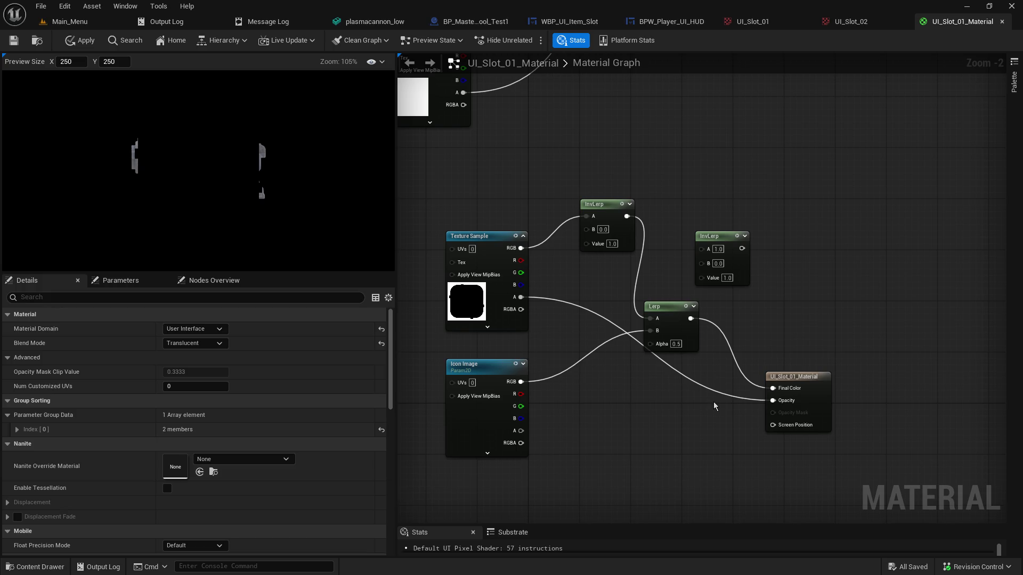
Rearrange the Lerp, spare InvLerp and Texture Sample, wiring the frame alpha into the InvLerp's A
left_click_drag(663, 307, 733, 307)
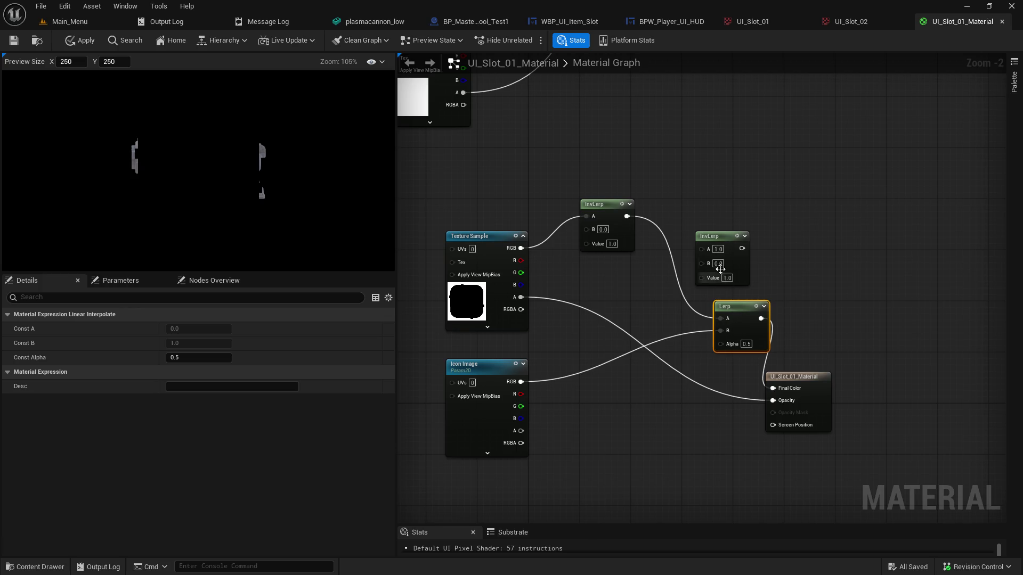
left_click_drag(714, 242, 586, 292)
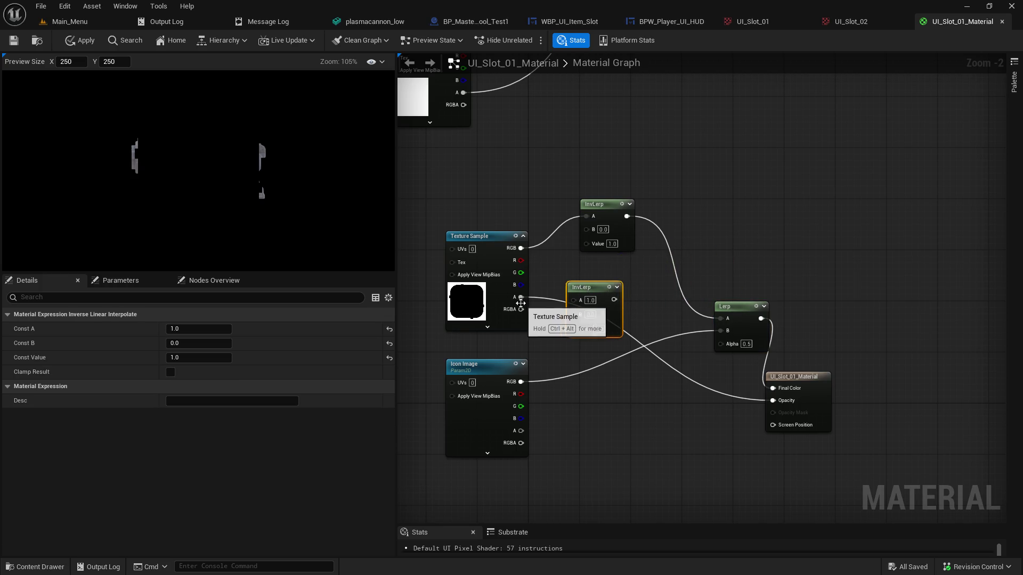
left_click_drag(479, 245, 447, 226)
mouse_move(489, 277)
left_mouse_down()
mouse_move(574, 301)
mouse_move(574, 264)
mouse_move(753, 406)
mouse_move(776, 409)
left_mouse_up()
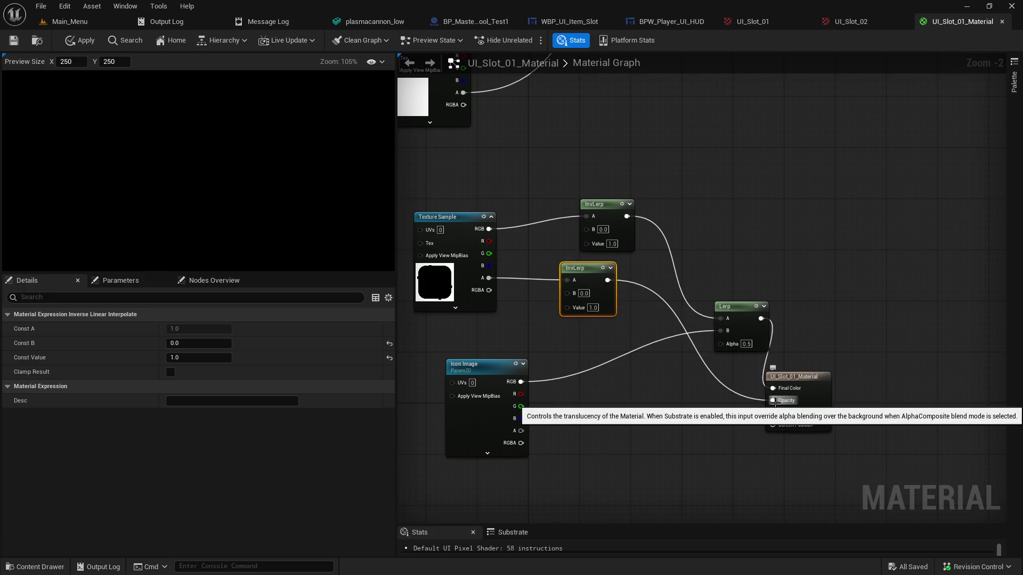
left_click_drag(593, 282, 600, 295)
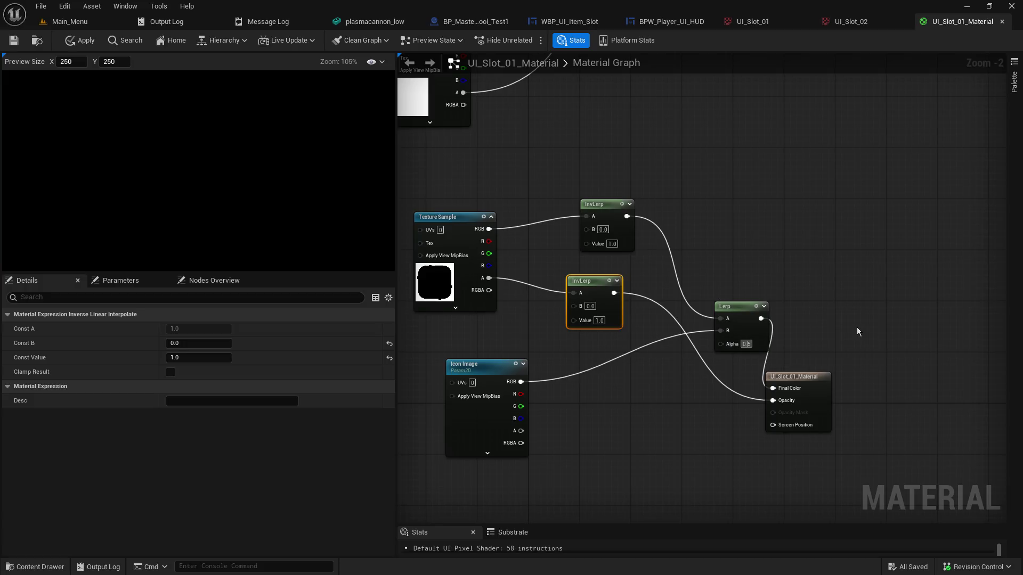
Try Lerp Alpha 1 then 0, and set the InvLerp Value to 0.0
type("1")
key("Return")
type("0")
key("Return")
left_click(588, 288)
left_click_drag(587, 288, 576, 279)
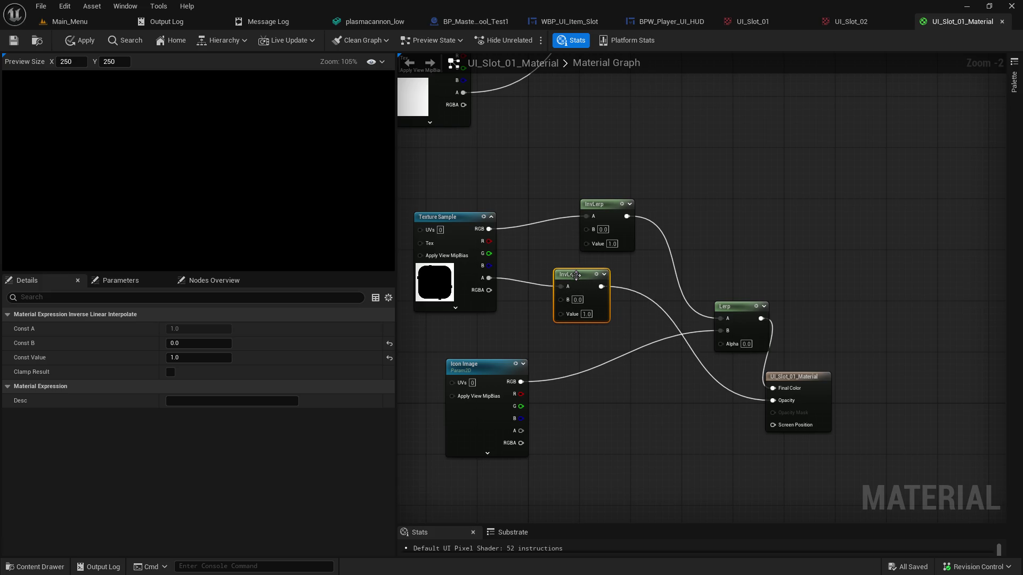
left_click(586, 313)
type("0")
key("Return")
Break the Opacity link and set the Lerp Alpha to 1.0
left_click(788, 403, "alt")
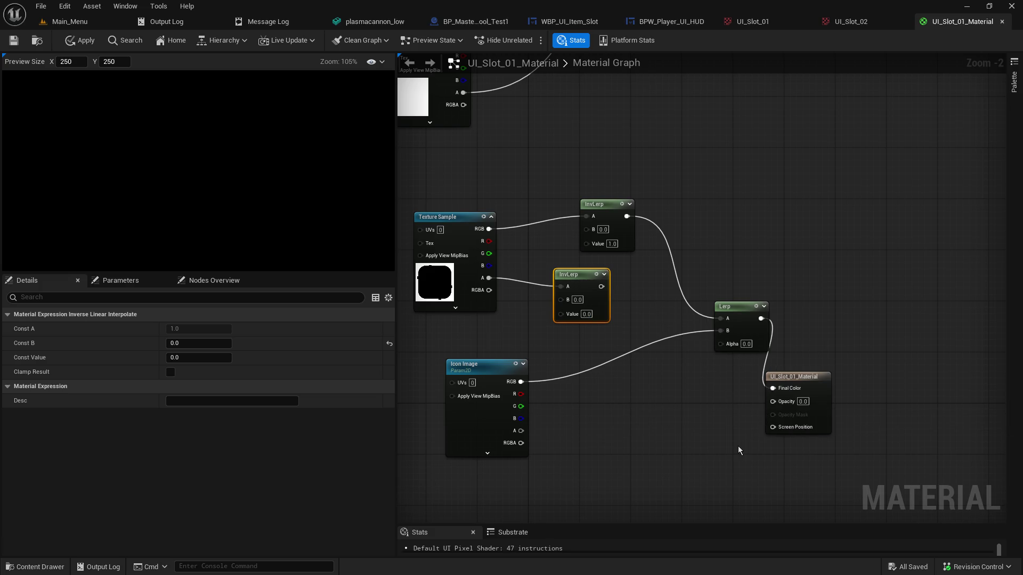
left_click(746, 344)
type("1")
key("Return")
Test icon alpha and InvLerp connections into Lerp Alpha and Opacity, then disconnect Opacity
left_click_drag(746, 310, 701, 304)
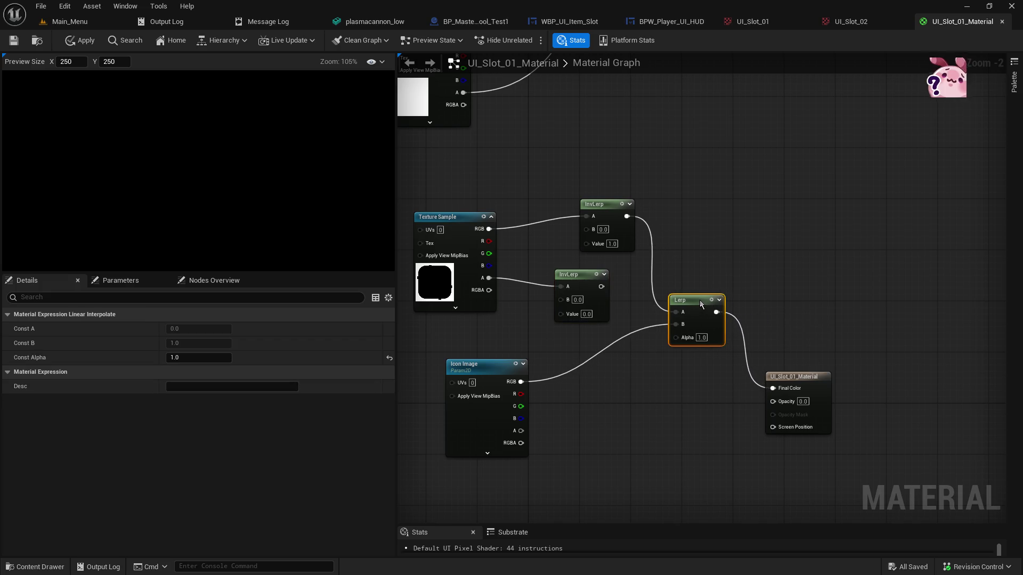
left_click_drag(521, 432, 683, 341)
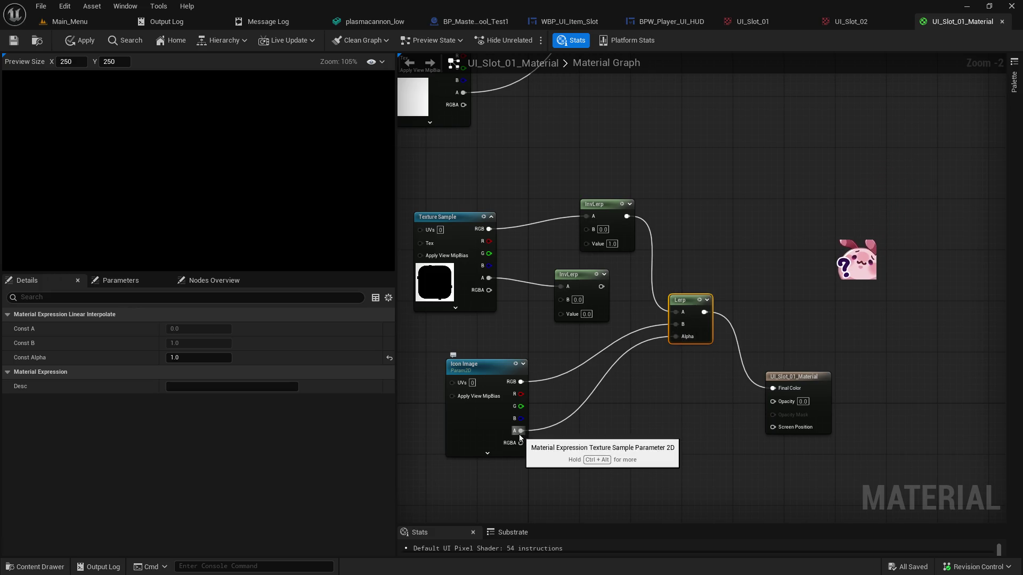
left_click_drag(521, 430, 772, 401)
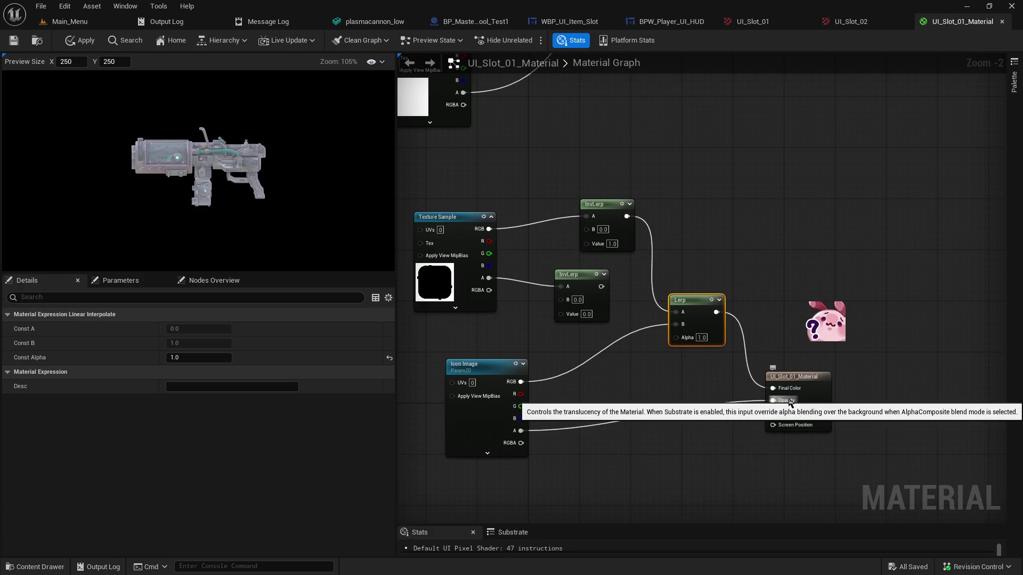
left_click(521, 430)
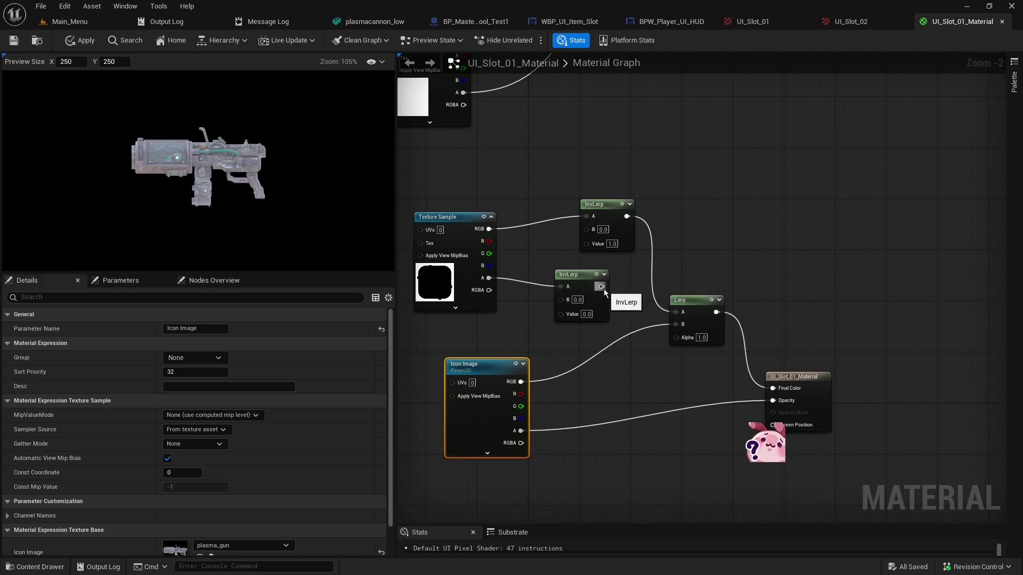
left_click(773, 400, "alt")
mouse_move(601, 287)
left_mouse_down()
mouse_move(739, 436)
mouse_move(773, 401)
left_mouse_up()
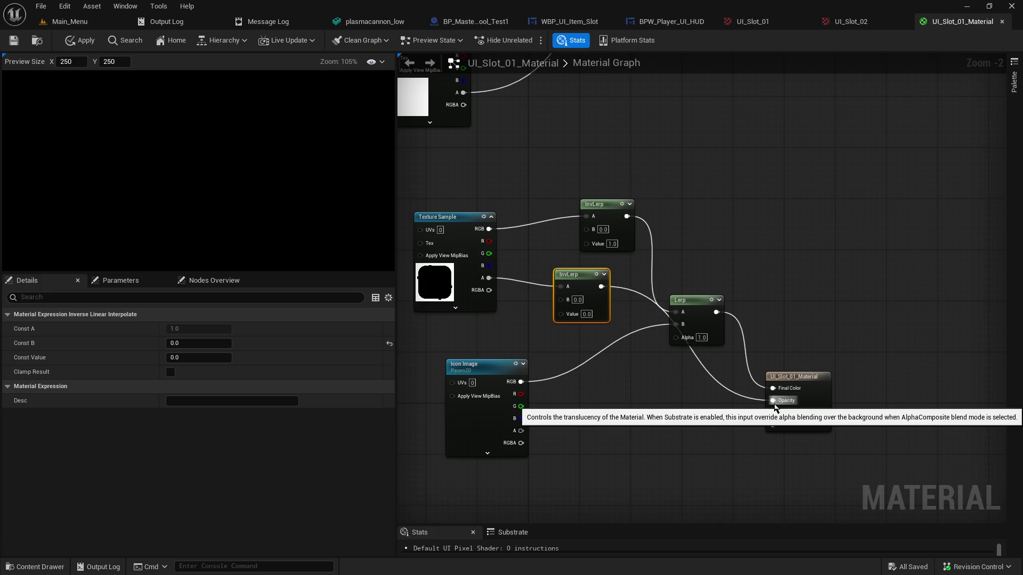
left_click(772, 402, "alt")
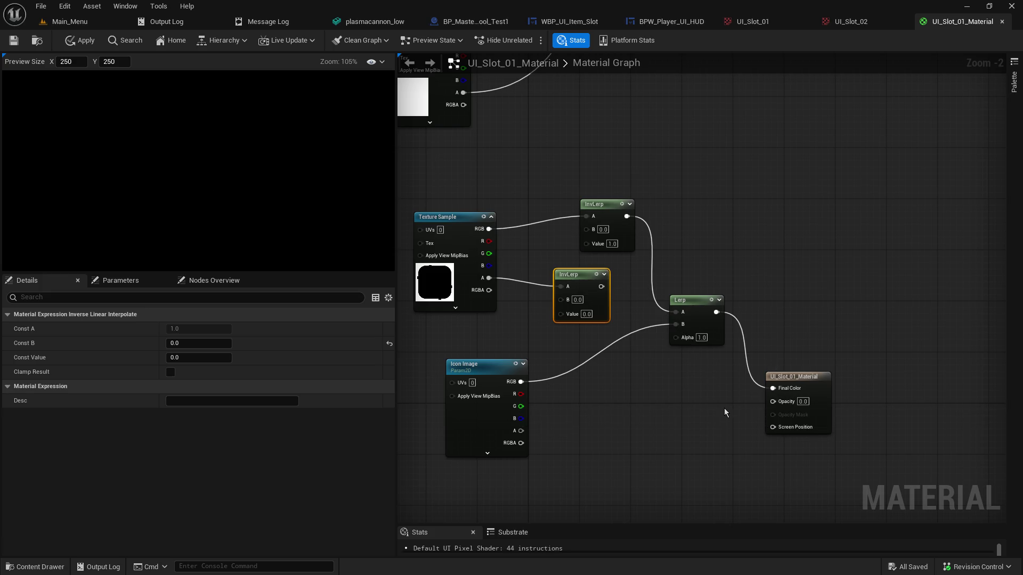
Duplicate the Lerp with Ctrl+D below the original and wire the icon's alpha into it
left_click(696, 299)
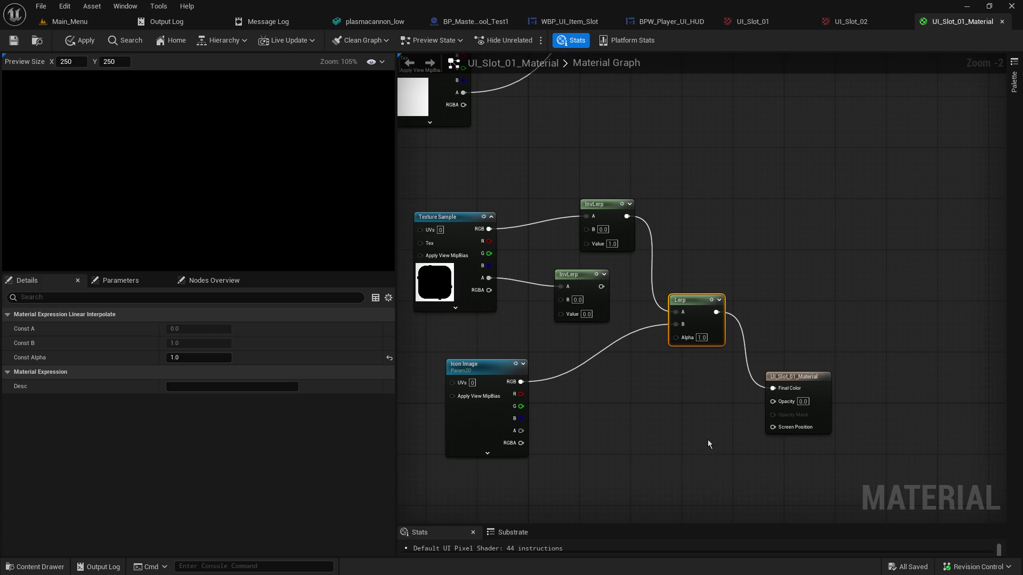
key("ctrl+d")
left_click_drag(735, 438, 659, 393)
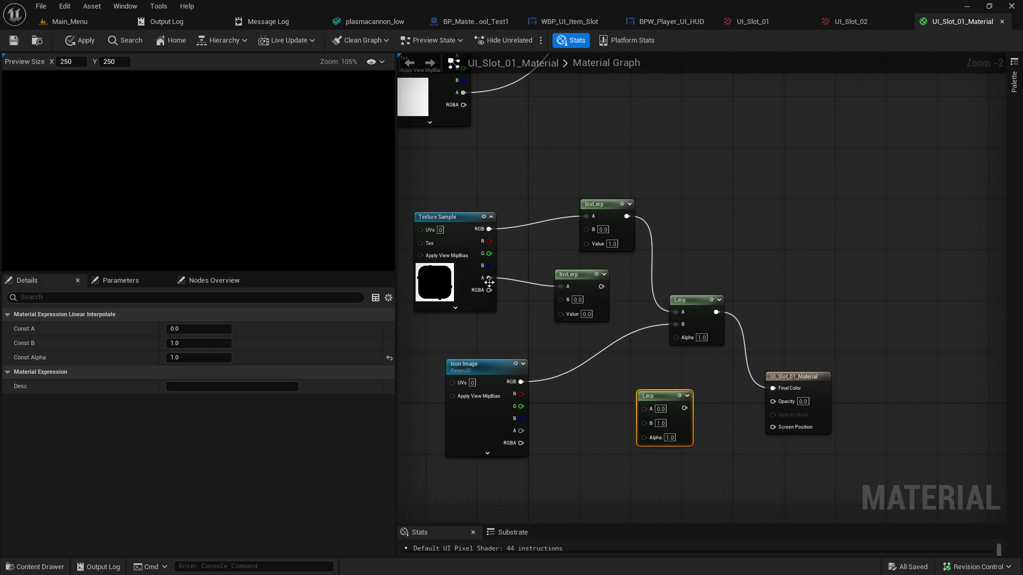
mouse_move(601, 286)
left_mouse_down()
mouse_move(574, 286)
mouse_move(573, 333)
mouse_move(607, 415)
mouse_move(645, 406)
left_mouse_up()
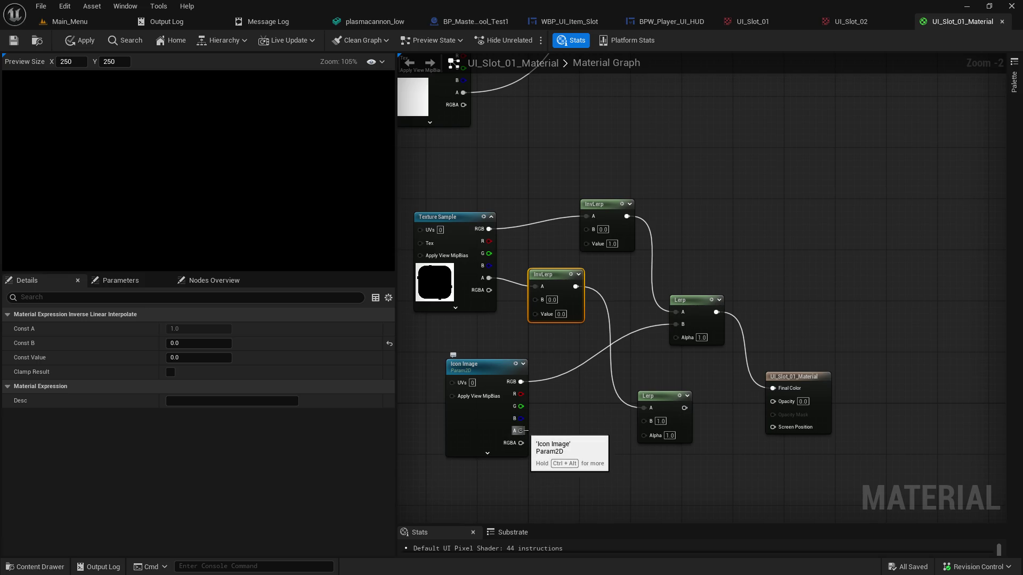
left_click_drag(522, 430, 775, 402)
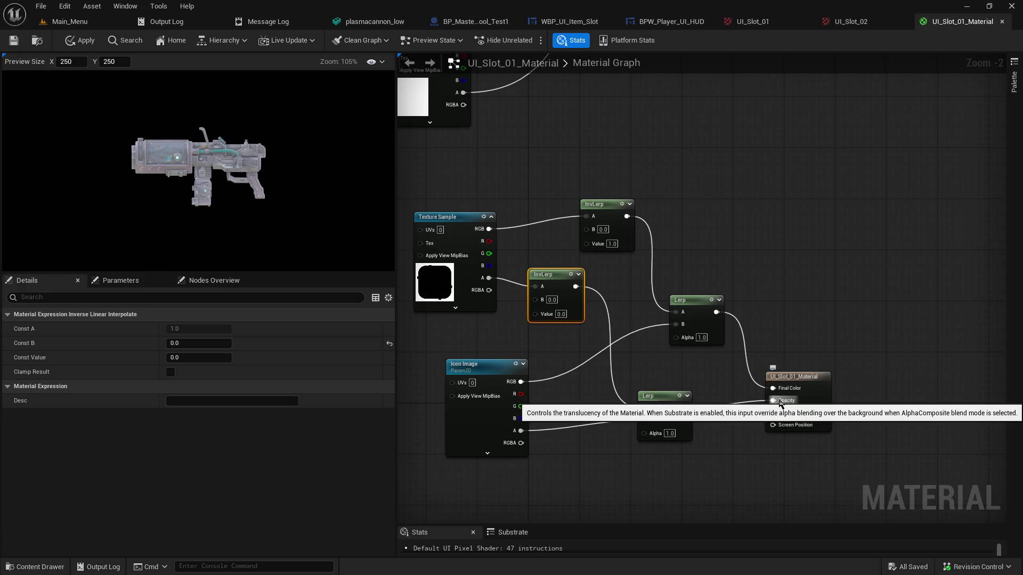
Set the lower Lerp's Alpha to 0.0 and try the InvLerp Value at 1, back to 0
left_click(669, 433)
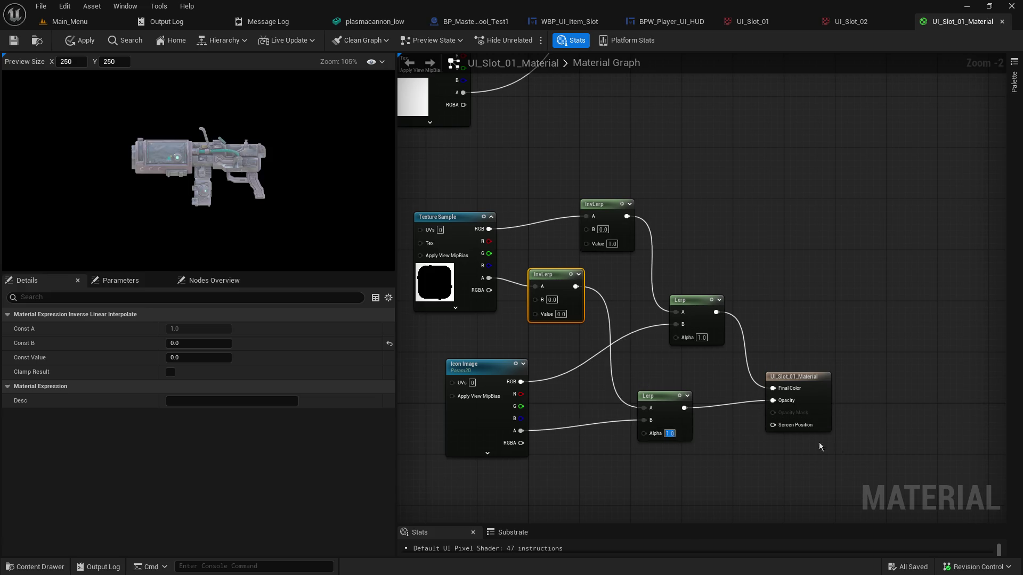
type("0")
key("Return")
left_click(561, 314)
type("1")
key("Return")
type("0")
key("Return")
Re-enter 0.0 for both the lower Lerp's Alpha and the InvLerp Value
left_click(670, 433)
type("0")
key("Return")
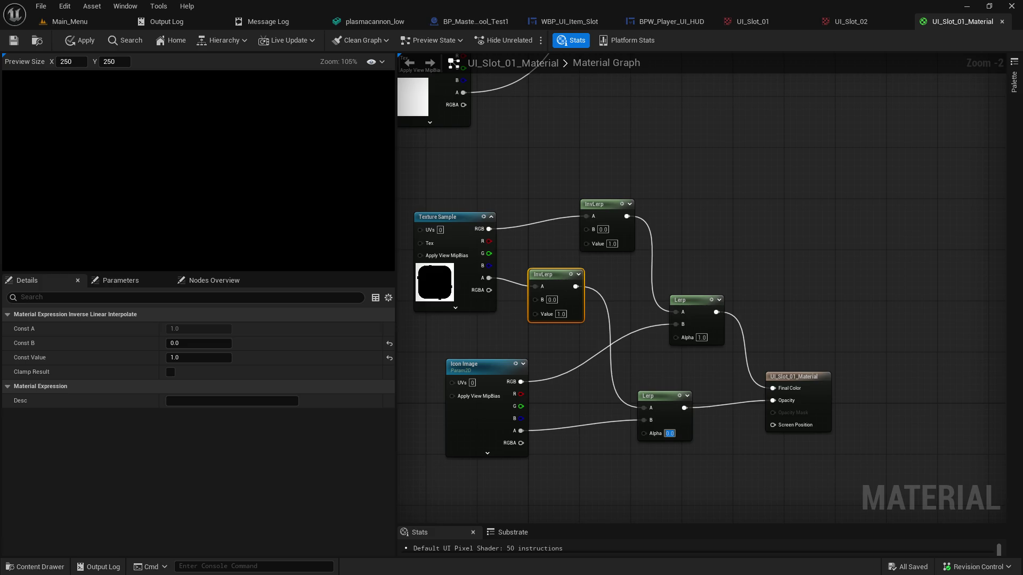
left_click(561, 313)
type("0")
key("Return")
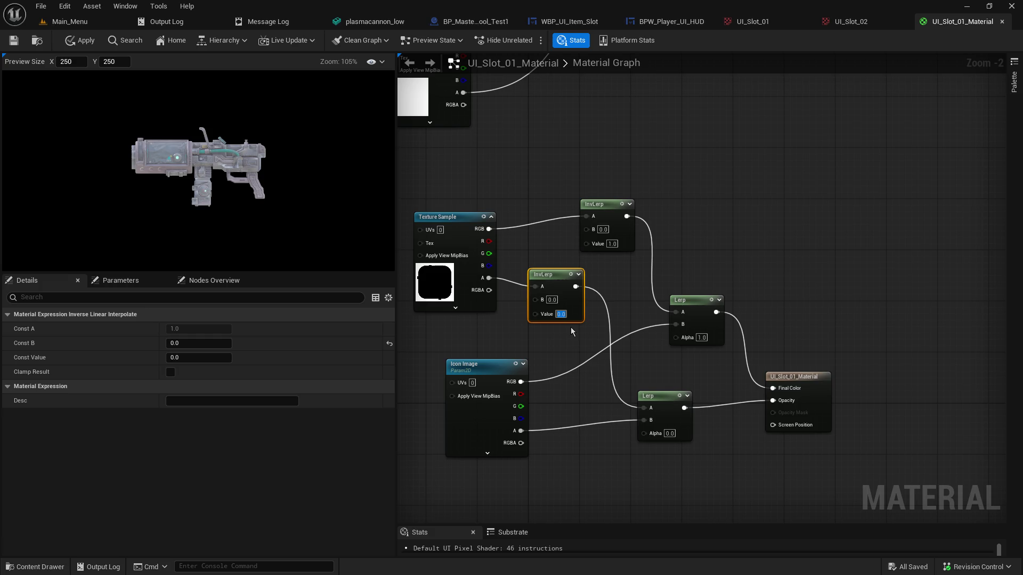
Wire Icon Image RGB straight into Final Color and its alpha into Opacity
left_click_drag(520, 254, 579, 231)
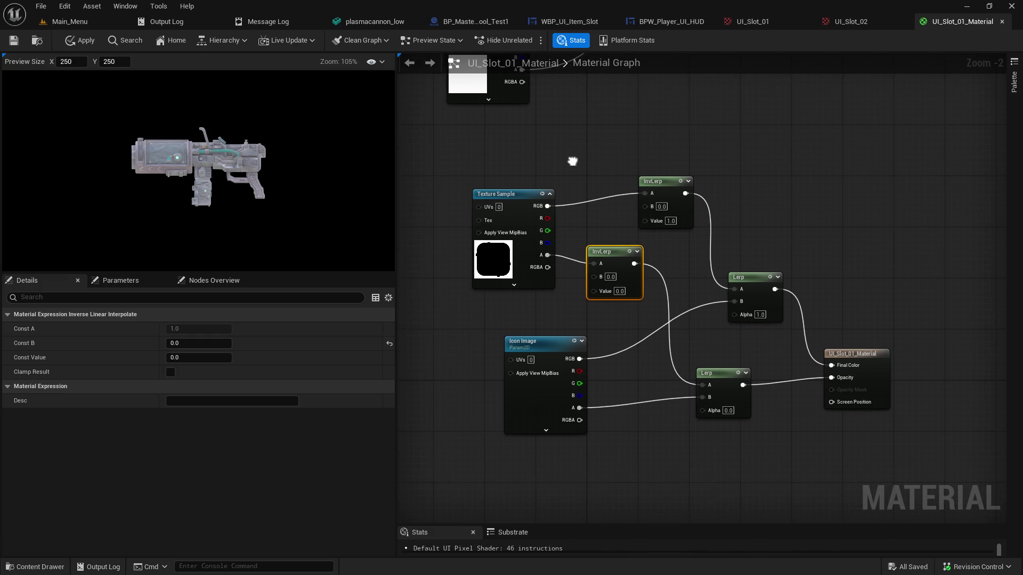
left_click(527, 397)
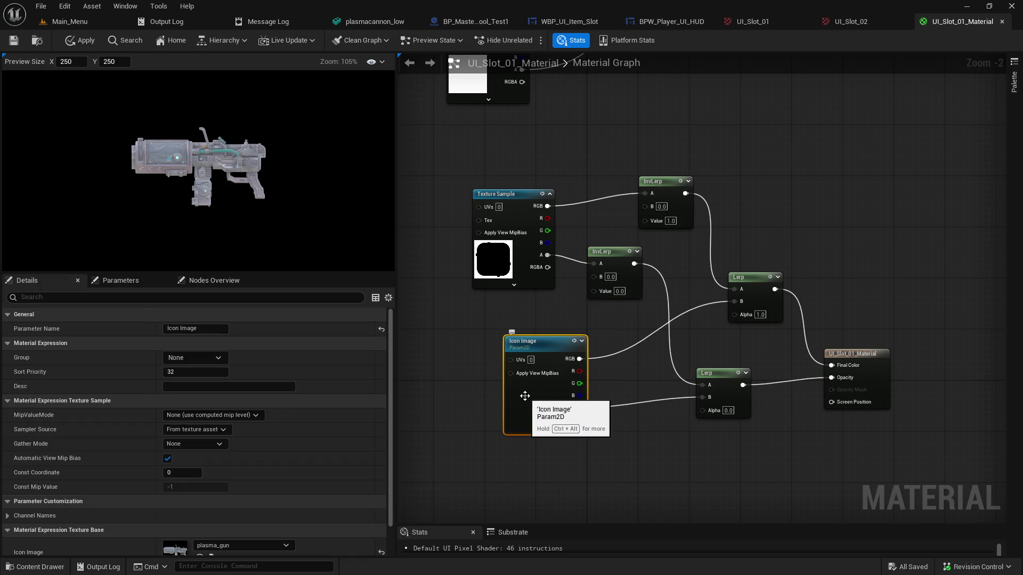
left_click(497, 215)
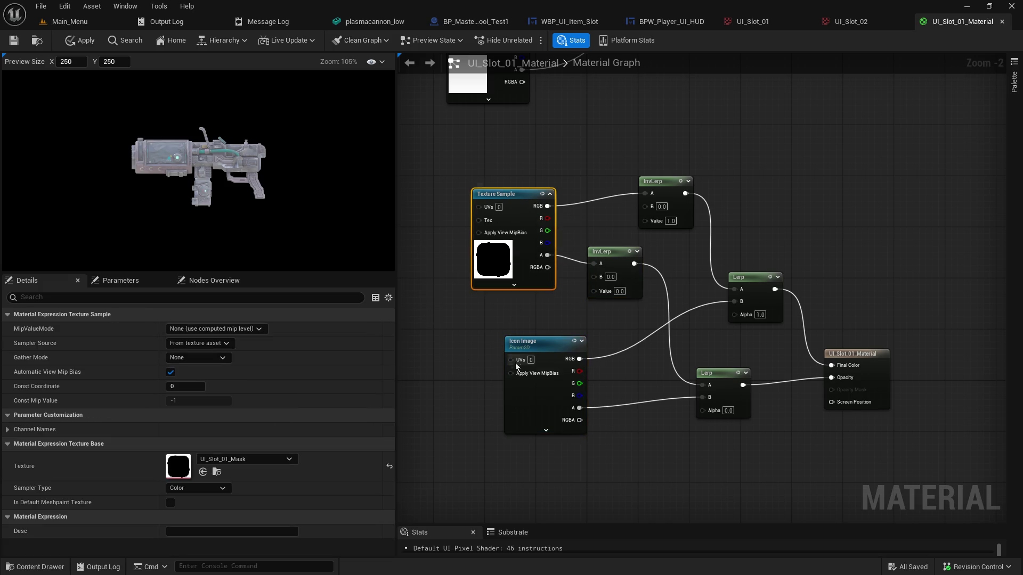
left_click(525, 414)
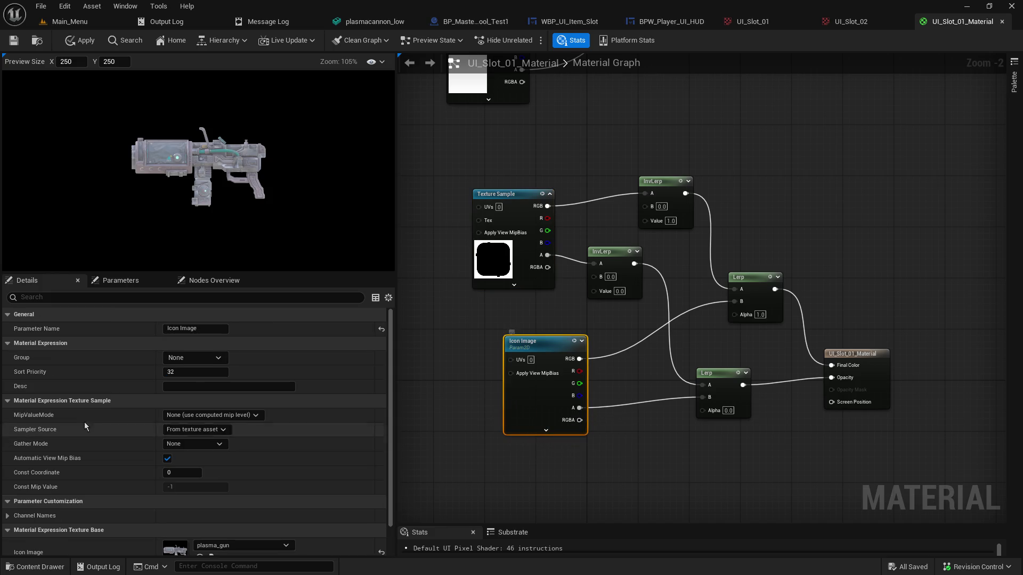
scroll(184, 495, "down", 2)
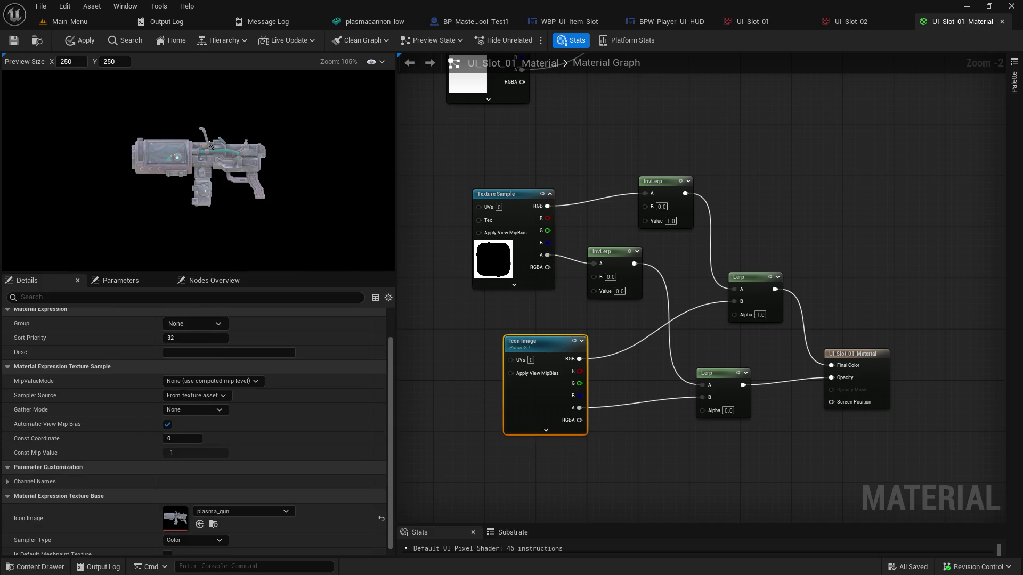
left_click_drag(579, 359, 831, 366)
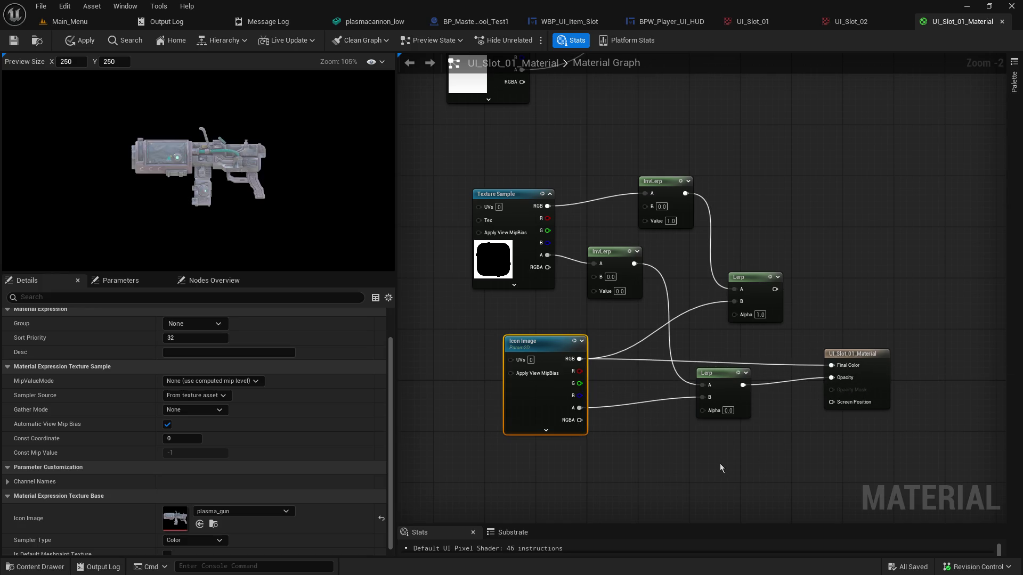
mouse_move(579, 408)
left_mouse_down()
mouse_move(852, 389)
mouse_move(831, 377)
left_mouse_up()
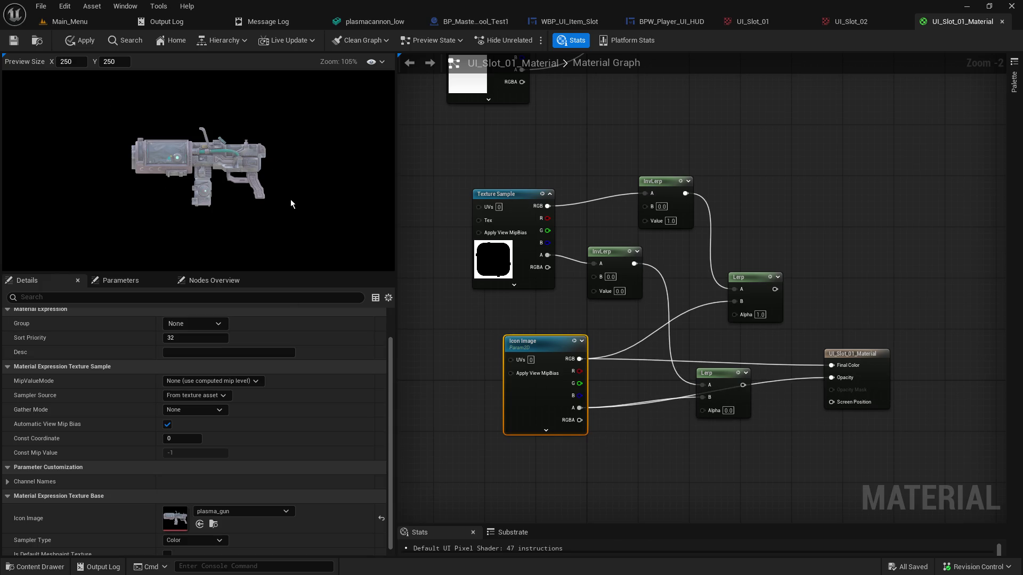
Feed the lower InvLerp's A input from Texture Sample RGB and break the Opacity link
mouse_move(554, 323)
left_mouse_down()
mouse_move(494, 412)
mouse_move(494, 384)
left_mouse_up()
mouse_move(554, 323)
left_mouse_down()
mouse_move(587, 346)
mouse_move(561, 319)
left_mouse_up()
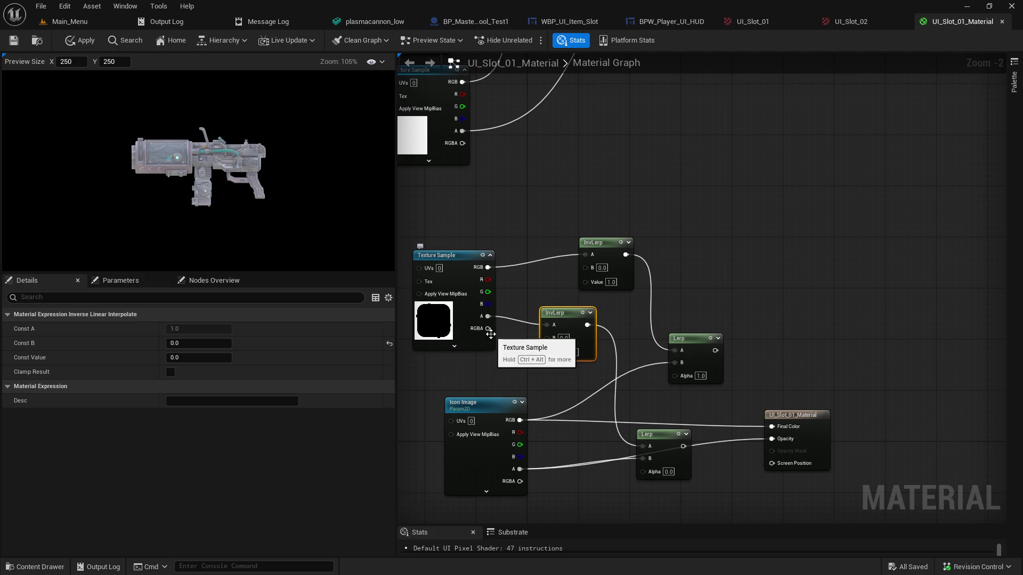
left_click(488, 317, "alt")
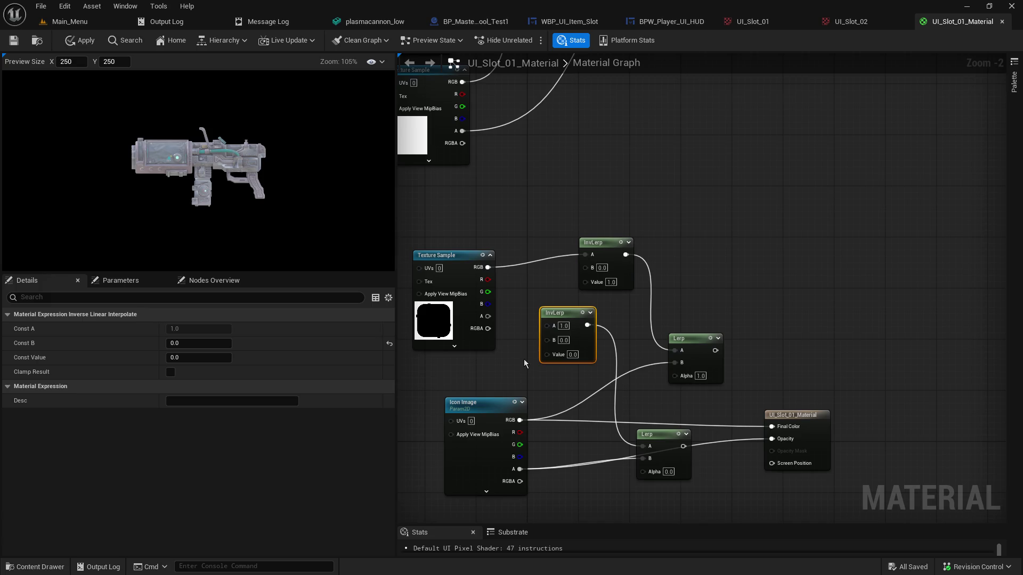
left_click_drag(491, 271, 547, 327)
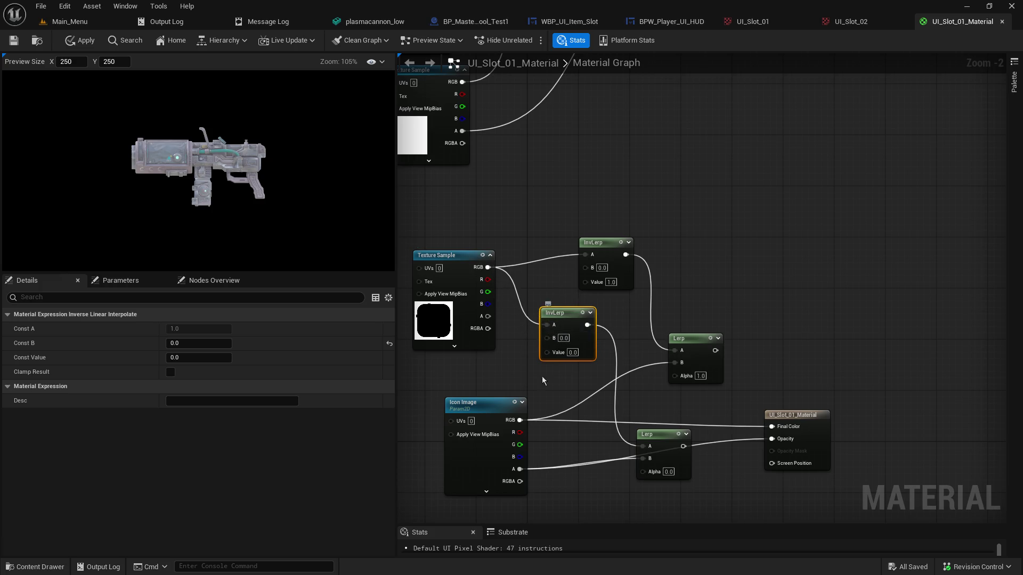
mouse_move(524, 474)
left_mouse_down()
mouse_move(567, 469)
mouse_move(499, 468)
left_mouse_up()
left_click(772, 438, "alt")
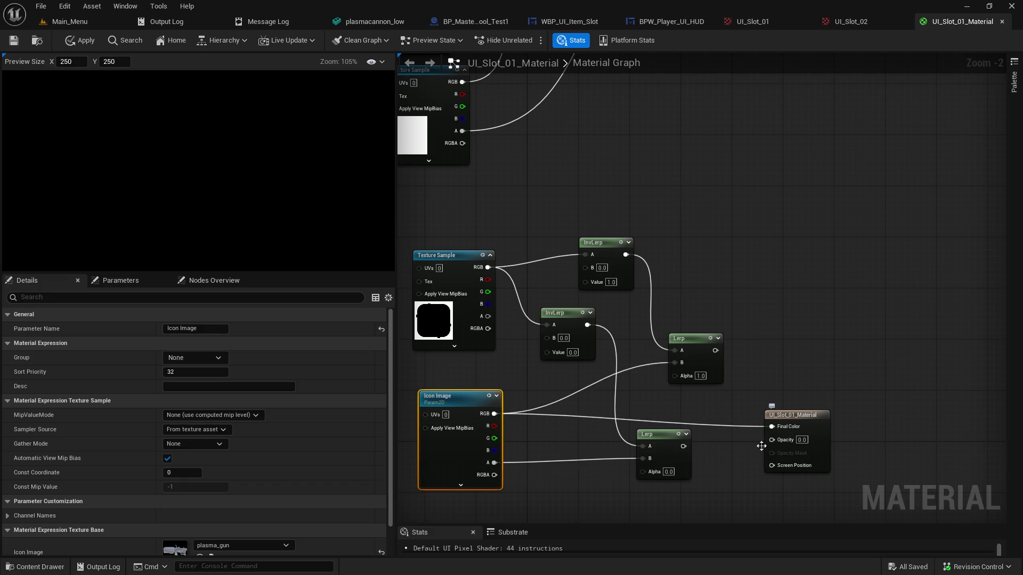
Route the upper Lerp into Final Color while trying InvLerp Values 0.0 and 1.0
mouse_move(669, 454)
left_mouse_down()
mouse_move(745, 453)
mouse_move(654, 465)
mouse_move(772, 439)
left_mouse_up()
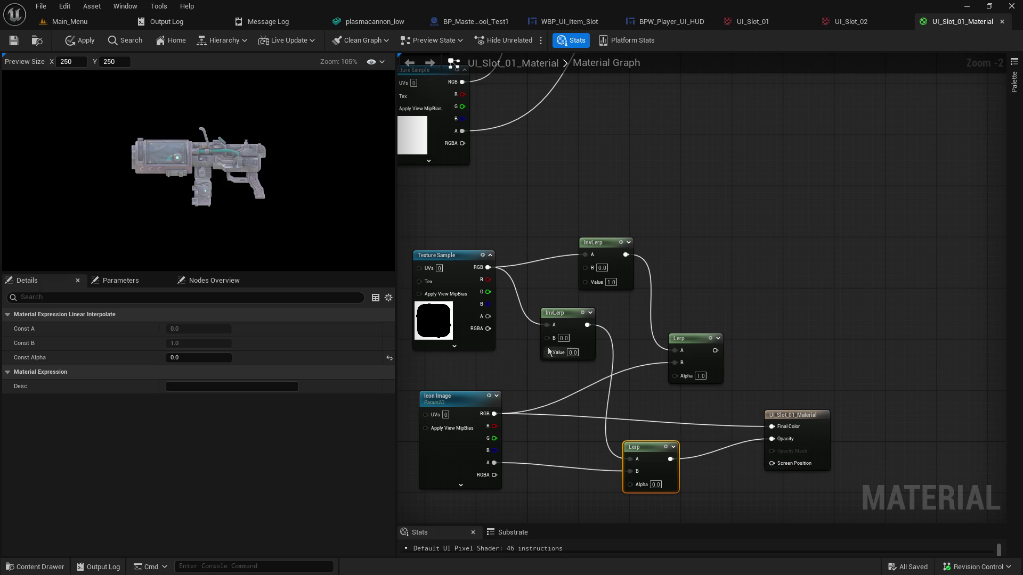
left_click(571, 352)
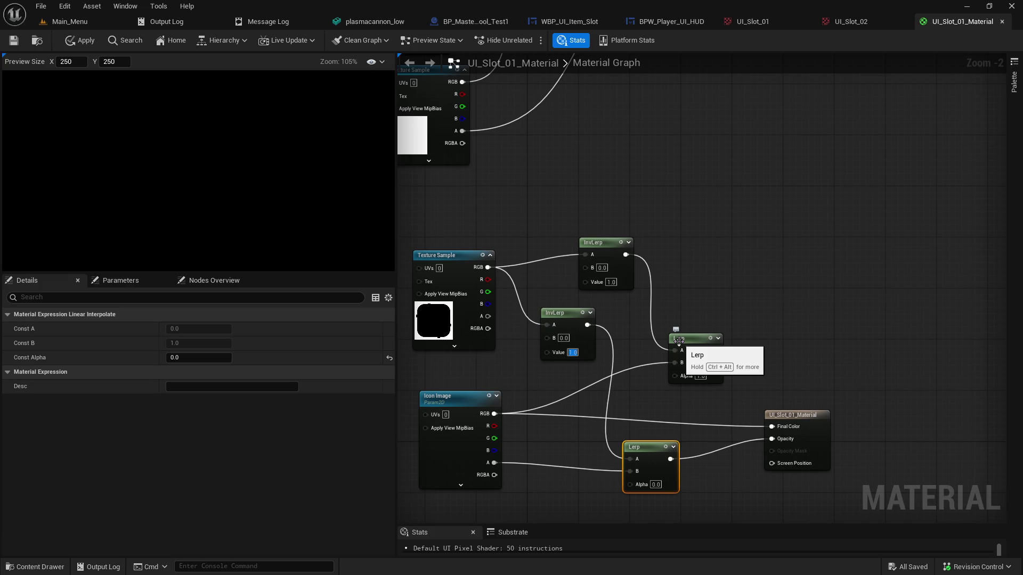
type("0")
key("Return")
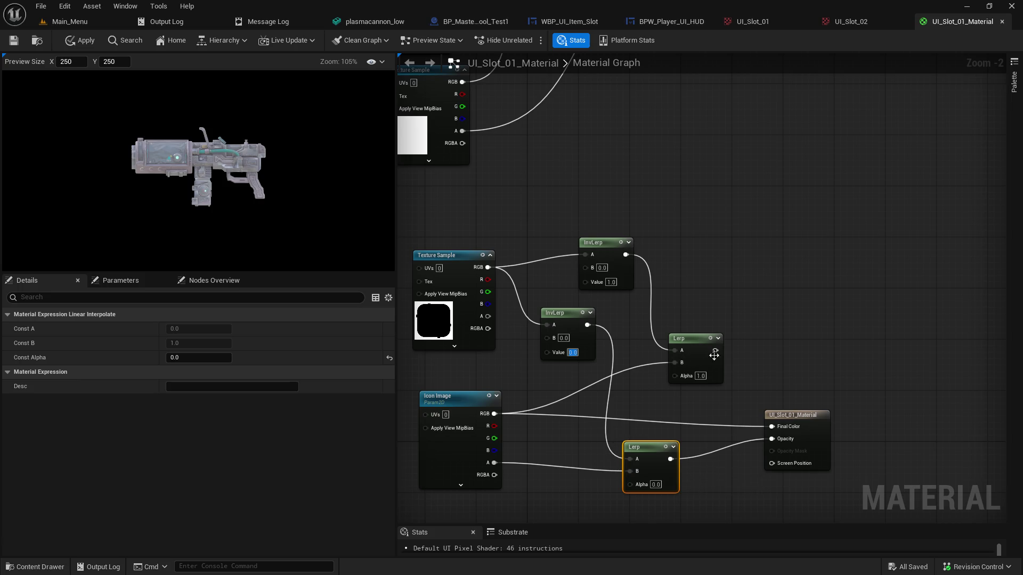
left_click_drag(715, 350, 774, 429)
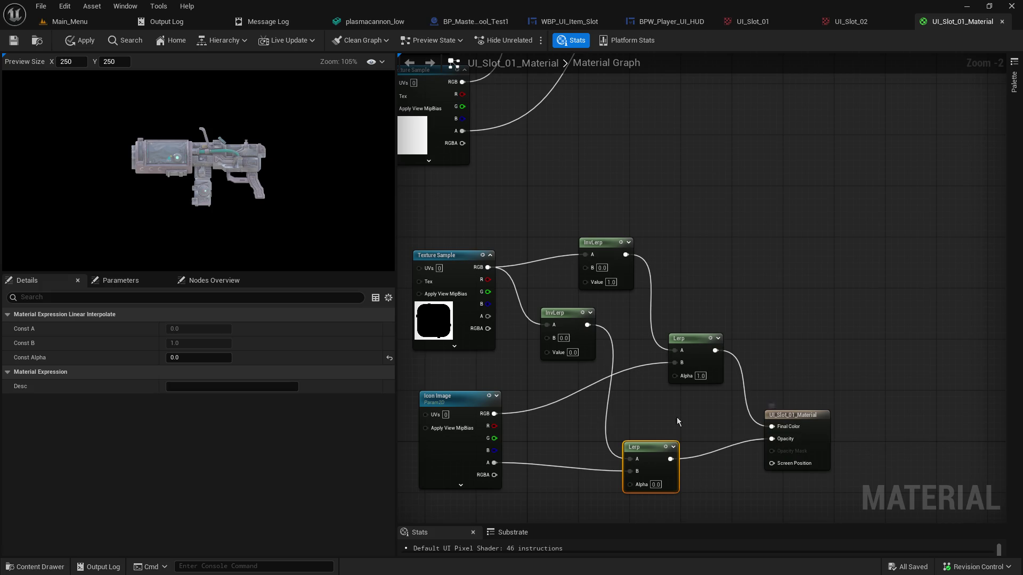
left_click(572, 353)
type("1")
key("Return")
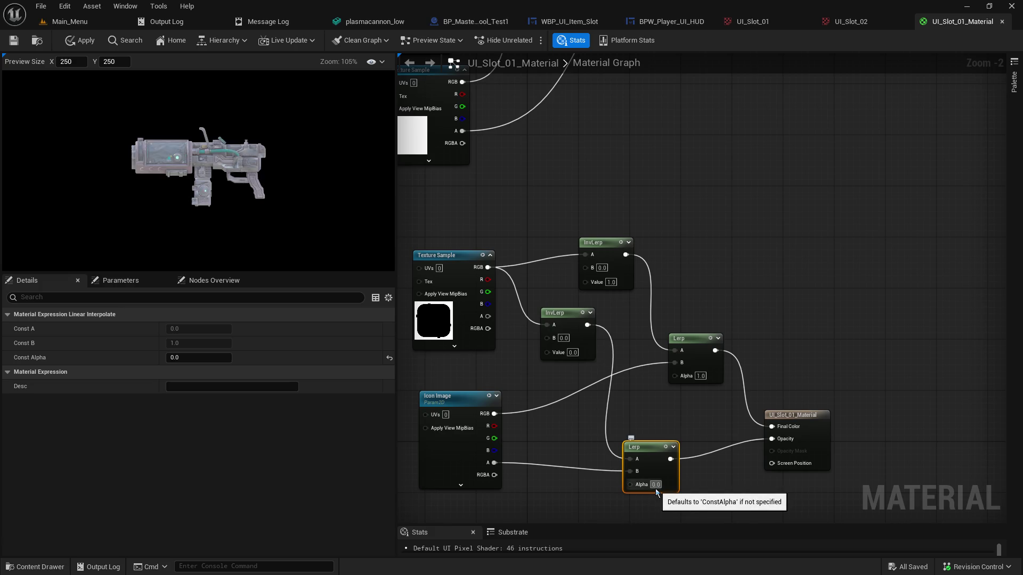
Set the Lerp Alpha to 0.01 and the lower InvLerp Value to 1.0
type("0.01")
key("Return")
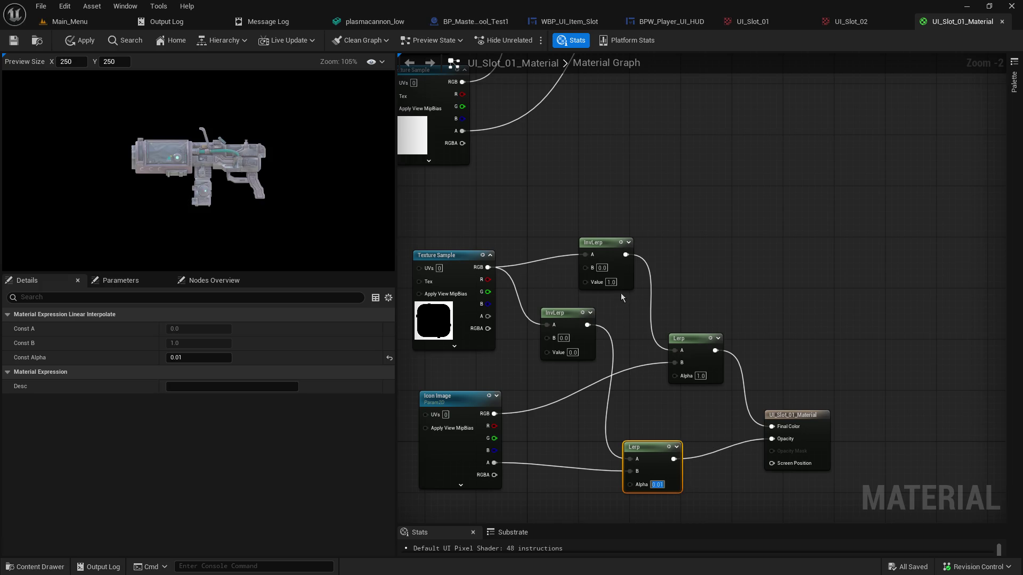
left_click(572, 352)
type("1")
key("Return")
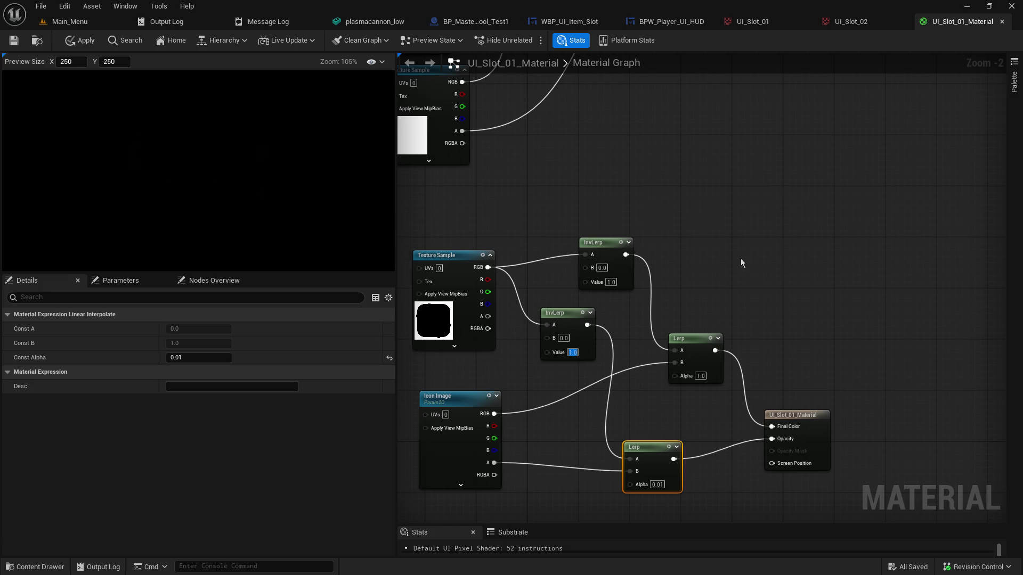
Stack the InvLerps and Lerp higher, and wire Icon Image and Texture Sample RGB through the lower Lerp to Final Color
left_click(615, 334)
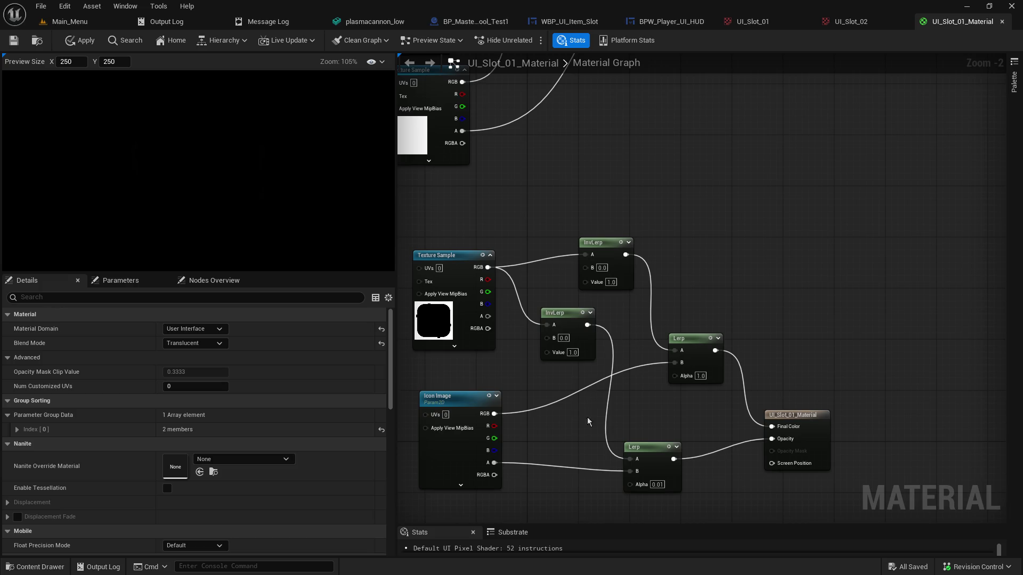
left_click_drag(564, 314, 597, 305)
left_click_drag(589, 371, 588, 192)
left_click_drag(704, 353, 730, 226)
mouse_move(495, 414)
left_mouse_down()
mouse_move(587, 473)
mouse_move(634, 472)
mouse_move(616, 484)
mouse_move(629, 463)
mouse_move(631, 472)
left_mouse_up()
mouse_move(488, 267)
left_mouse_down()
mouse_move(631, 462)
mouse_move(716, 452)
mouse_move(773, 427)
left_mouse_up()
left_click(777, 438, "alt")
Set the lower Lerp Alpha to 0.0 and clear all Texture Sample RGB links
left_click(663, 484)
type("1")
key("Return")
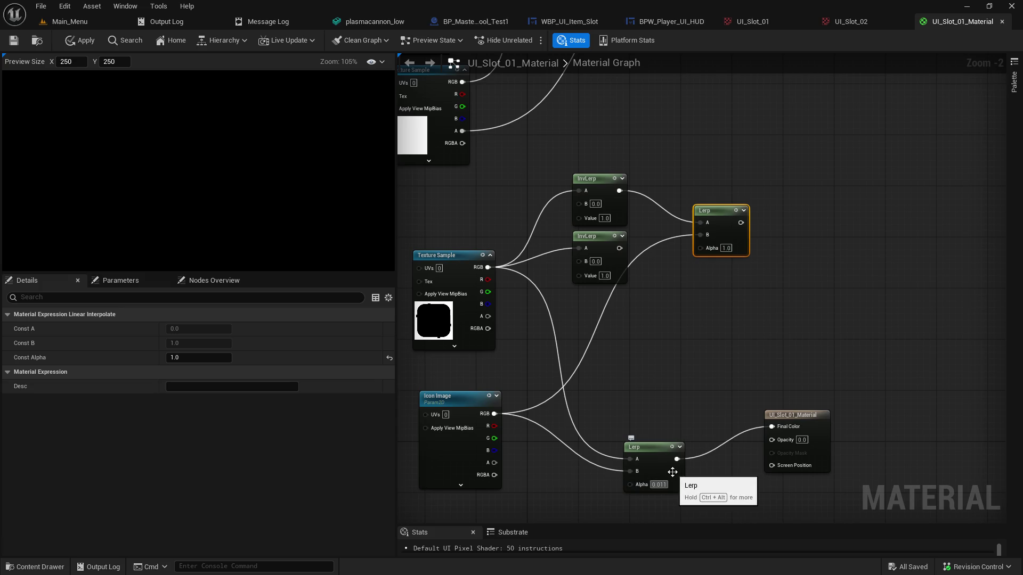
key("BackSpace")
key("BackSpace")
key("BackSpace")
type("1")
key("Return")
type("0")
key("Return")
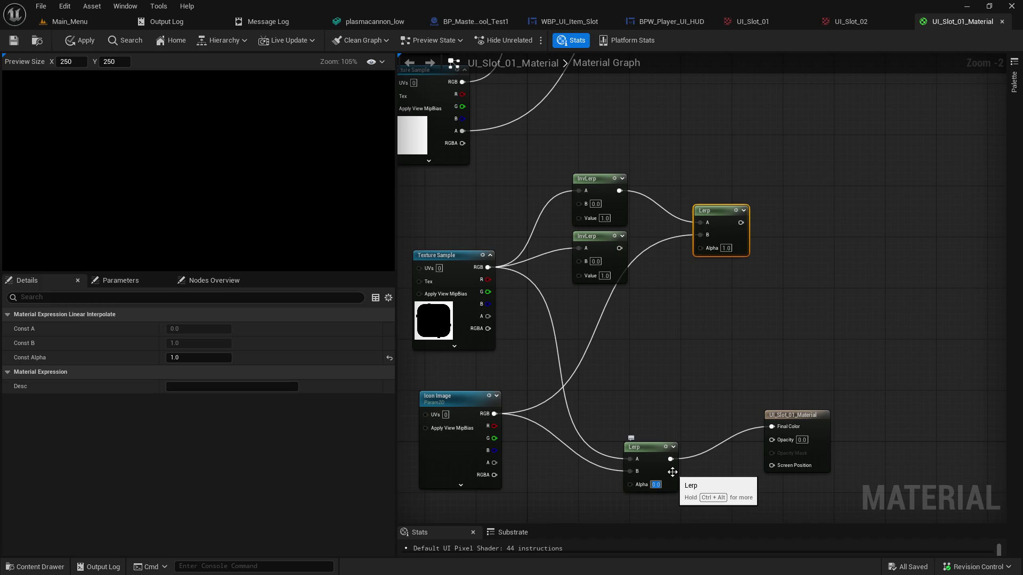
left_click(488, 267, "alt")
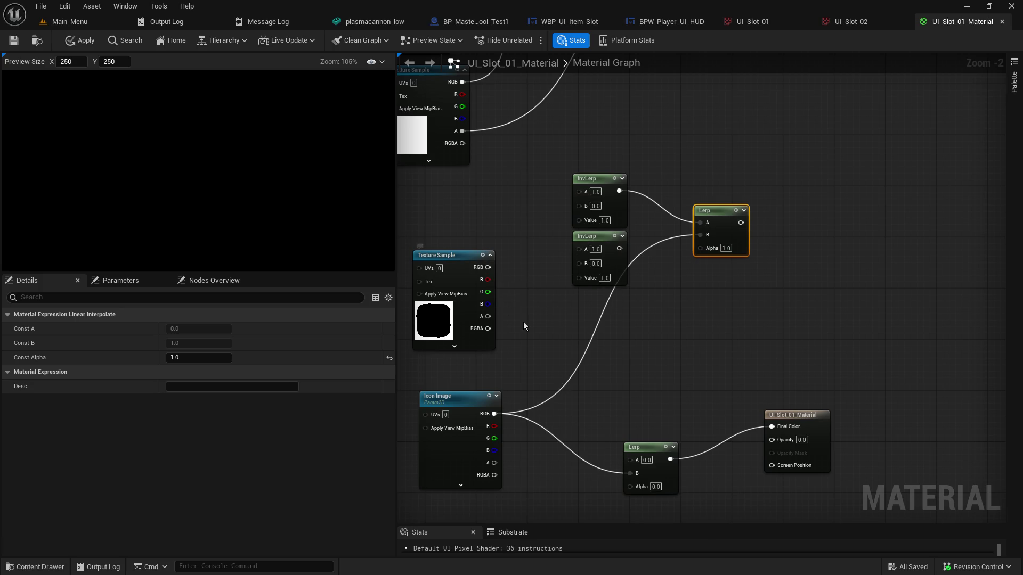
Add a Multiply node wired from the Texture Sample's R channel
mouse_move(487, 280)
left_mouse_down()
mouse_move(573, 314)
mouse_move(627, 357)
mouse_move(667, 347)
left_mouse_up()
type("multi")
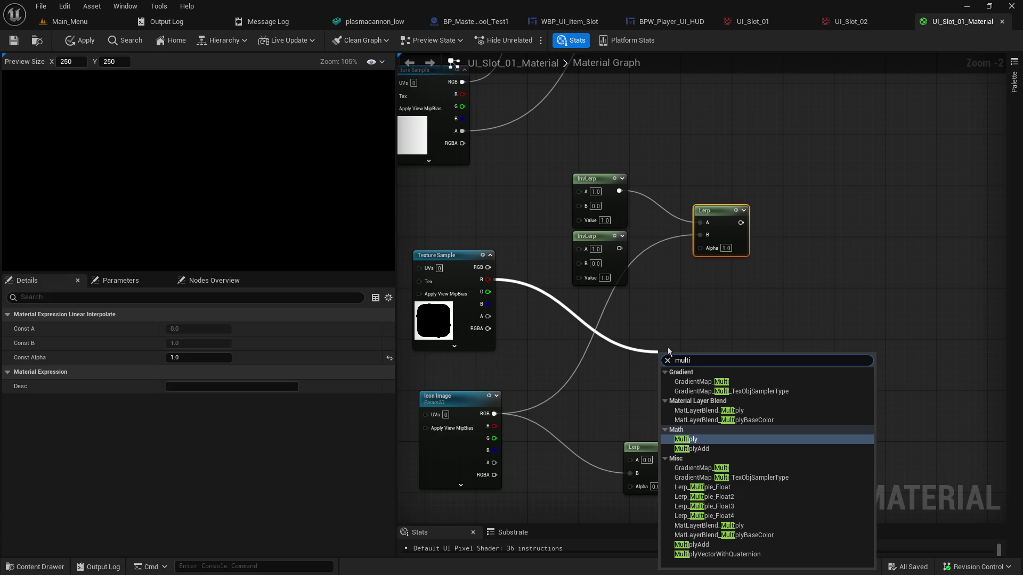
key("Return")
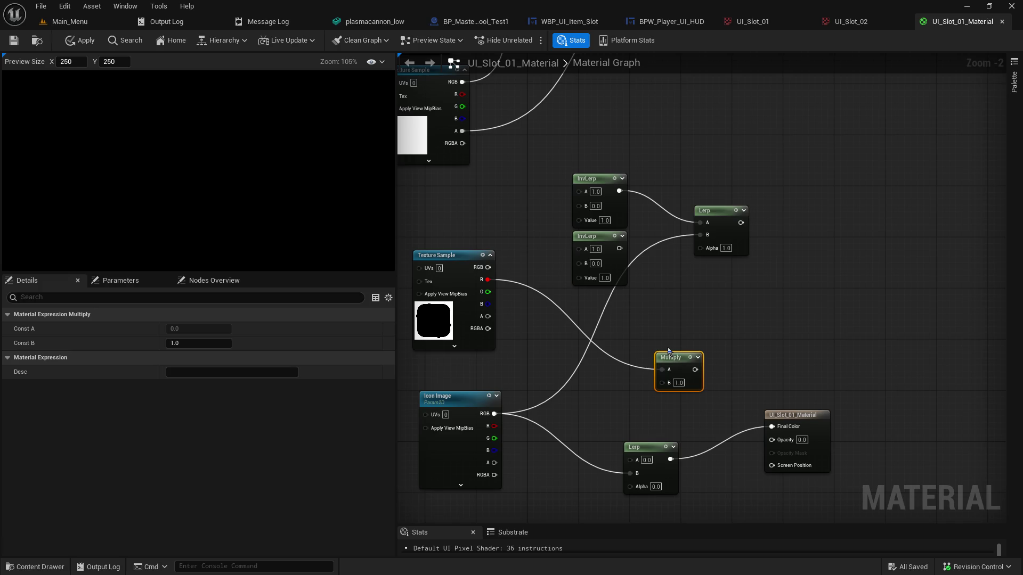
left_click(684, 385)
left_click_drag(678, 363, 716, 357)
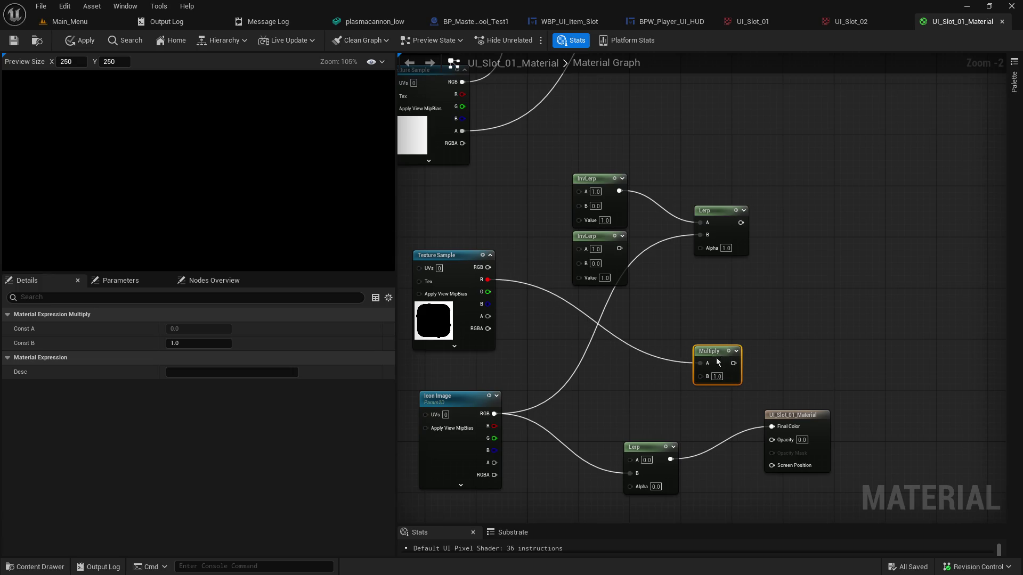
left_click(605, 375)
Add a 1-x node from the R channel into Multiply A and tidy the Lerp and InvLerp nodes
left_click_drag(492, 280, 607, 358)
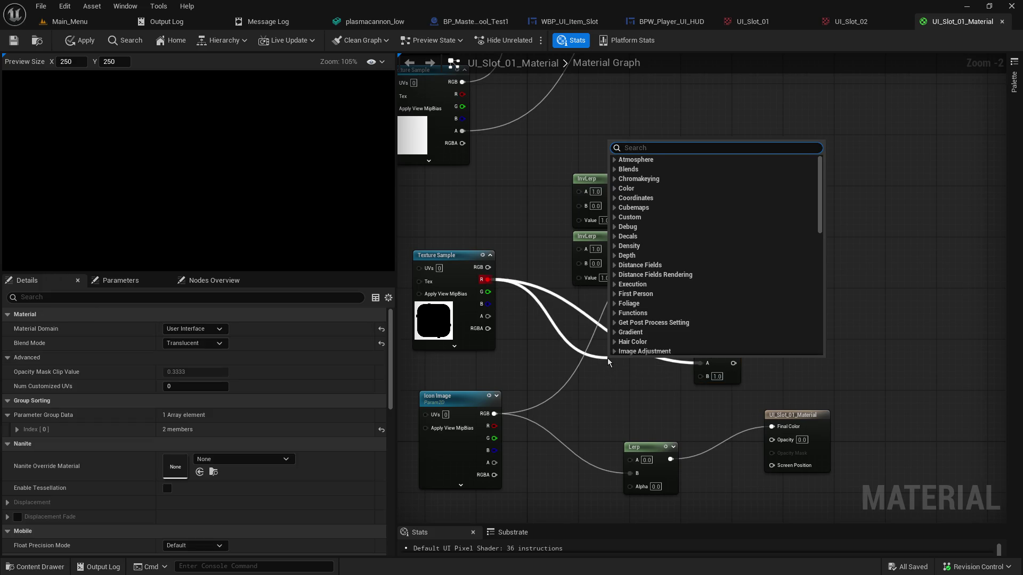
type("minus")
key("Return")
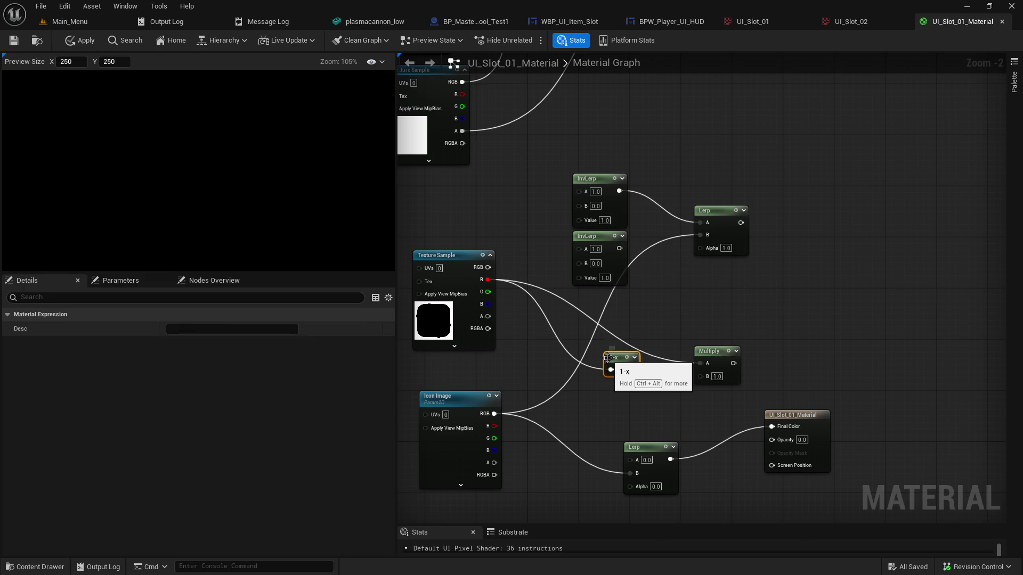
mouse_move(630, 369)
left_mouse_down()
mouse_move(716, 363)
mouse_move(704, 363)
left_mouse_up()
left_click_drag(618, 370, 624, 325)
mouse_move(734, 363)
left_mouse_down()
mouse_move(726, 440)
mouse_move(759, 438)
mouse_move(758, 359)
mouse_move(640, 281)
mouse_move(751, 203)
left_mouse_up()
left_click_drag(631, 287, 568, 170)
mouse_move(593, 241)
left_mouse_down()
mouse_move(606, 190)
mouse_move(637, 183)
left_mouse_up()
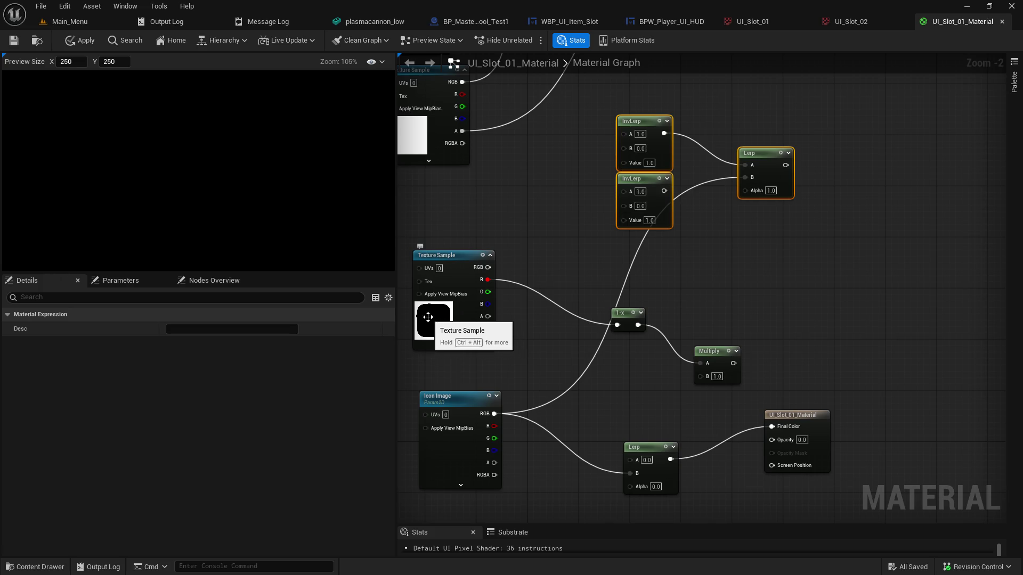
Wire Icon Image RGB into Multiply B, its alpha into Lerp A, and Multiply into Final Color
left_click(626, 179)
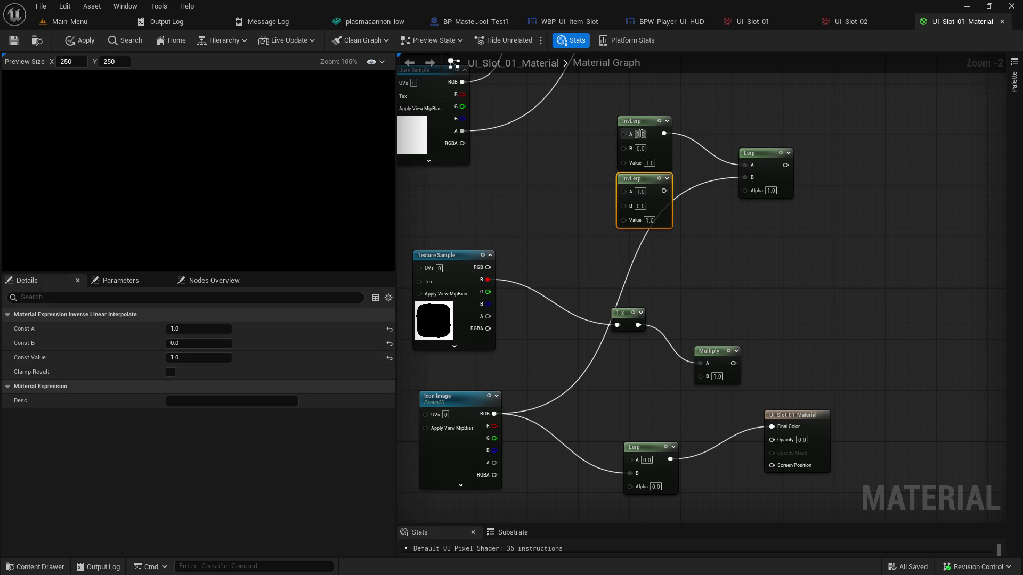
left_click(583, 166)
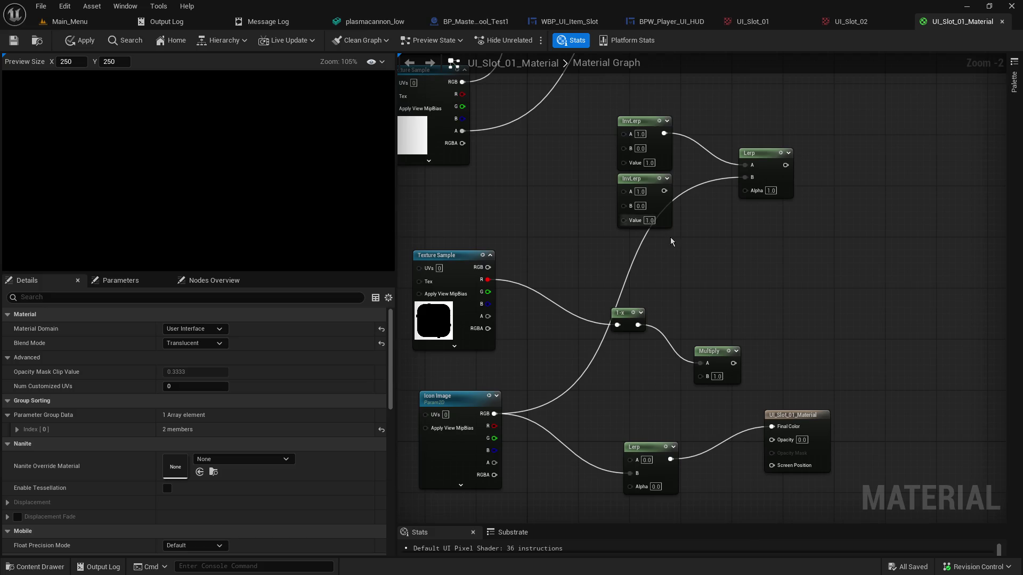
mouse_move(711, 355)
left_mouse_down()
mouse_move(690, 356)
mouse_move(703, 380)
mouse_move(632, 461)
left_mouse_up()
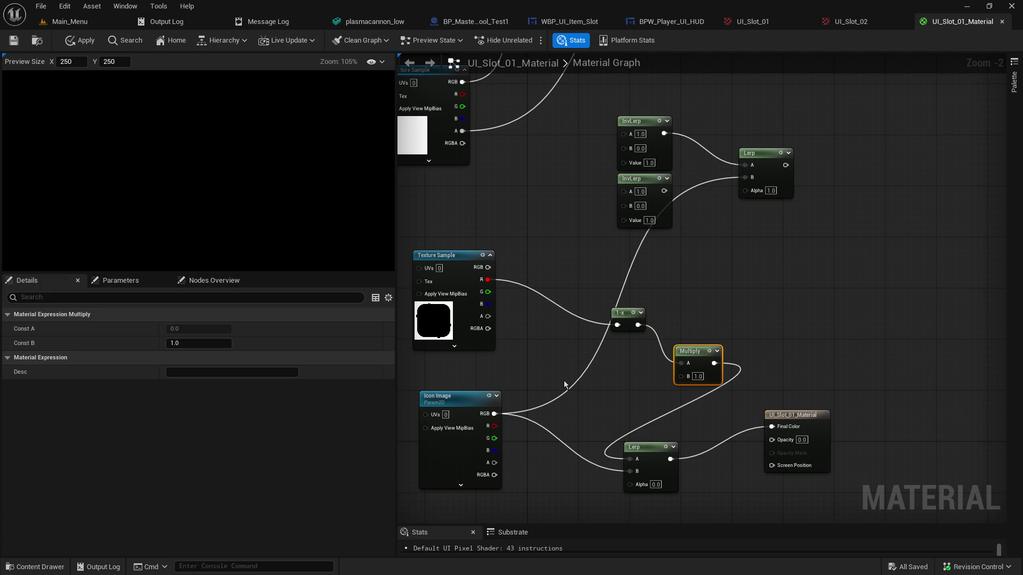
left_click(712, 364, "alt")
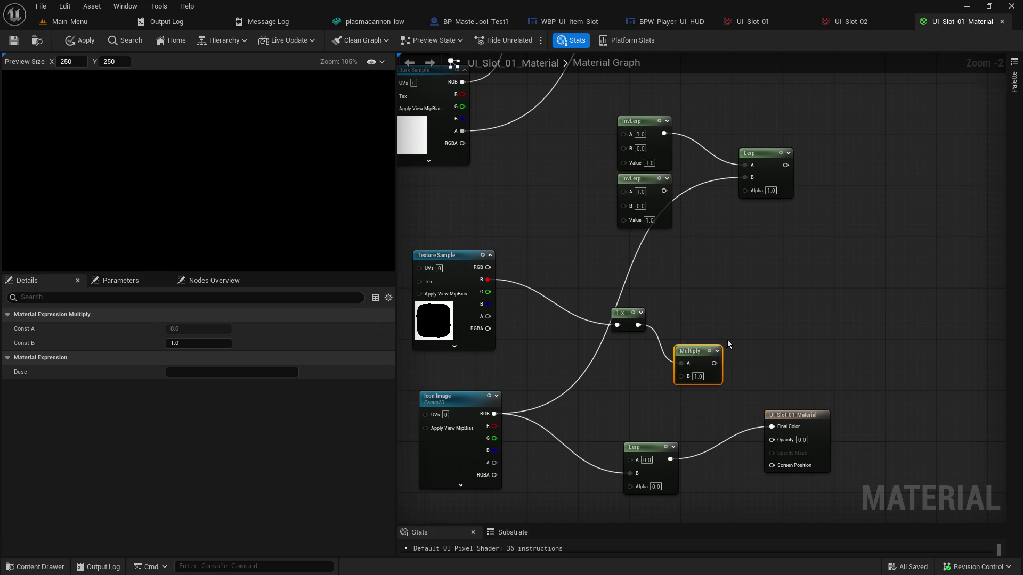
left_click_drag(494, 414, 682, 376)
left_click_drag(494, 463, 772, 439)
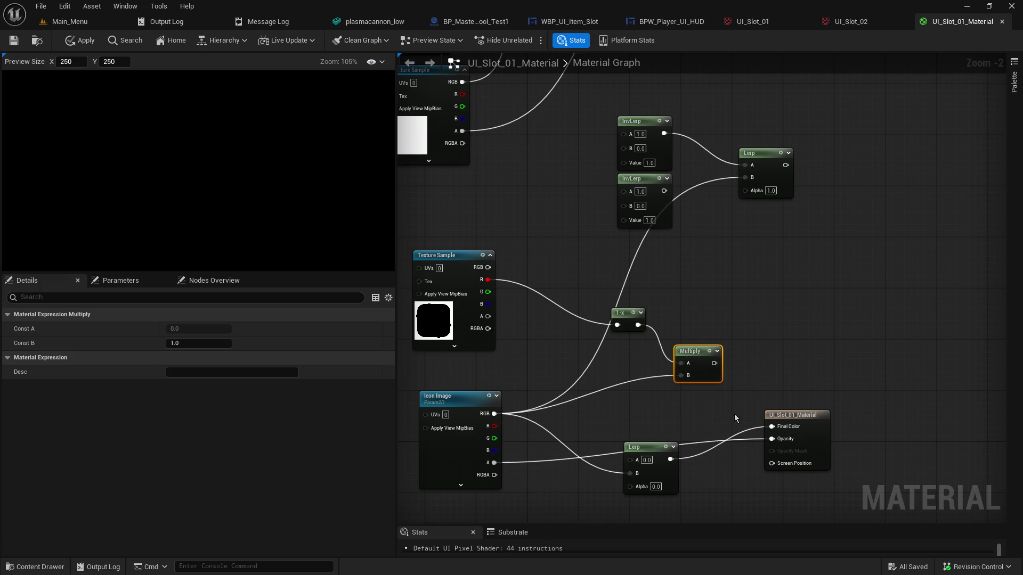
mouse_move(713, 368)
left_mouse_down()
mouse_move(719, 387)
mouse_move(771, 426)
left_mouse_up()
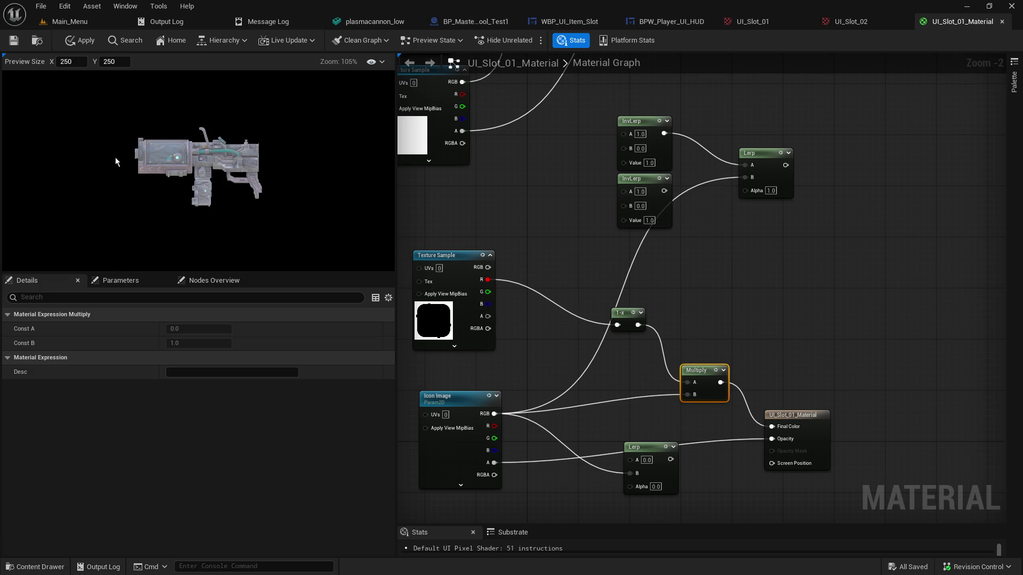
left_click_drag(446, 264, 452, 299)
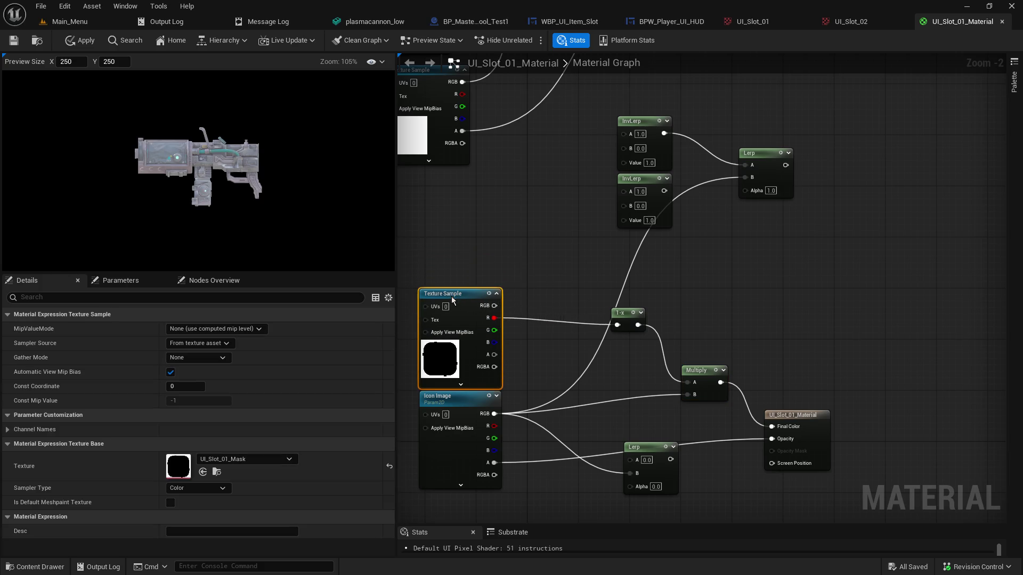
Break the wire feeding the top Lerp's B input, after undoing an accidental 1-x disconnect
left_click(455, 260)
mouse_move(454, 260)
left_mouse_down()
mouse_move(583, 285)
mouse_move(513, 243)
left_mouse_up()
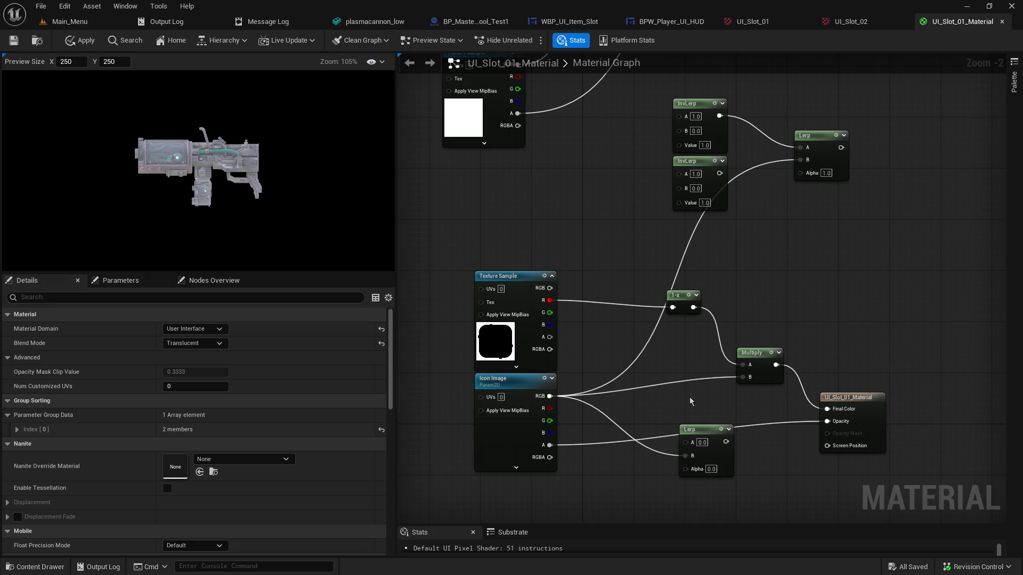
left_click(743, 366, "alt")
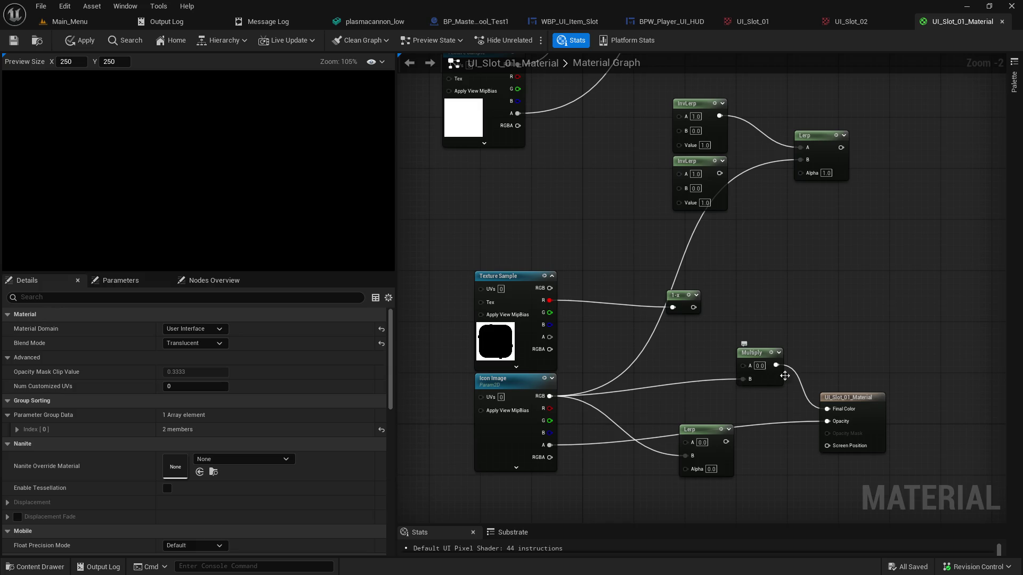
key("ctrl+z")
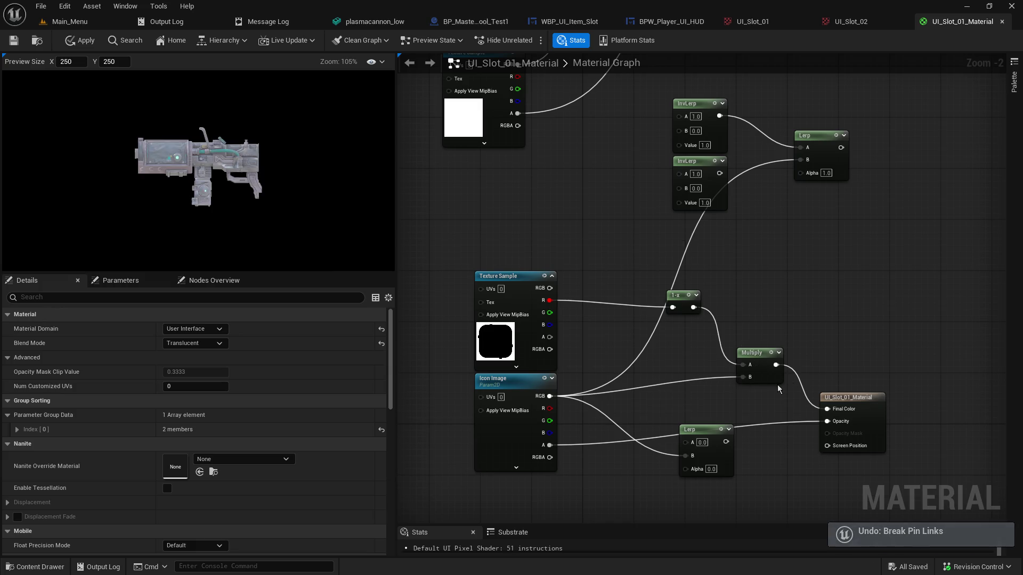
left_click(801, 161, "alt")
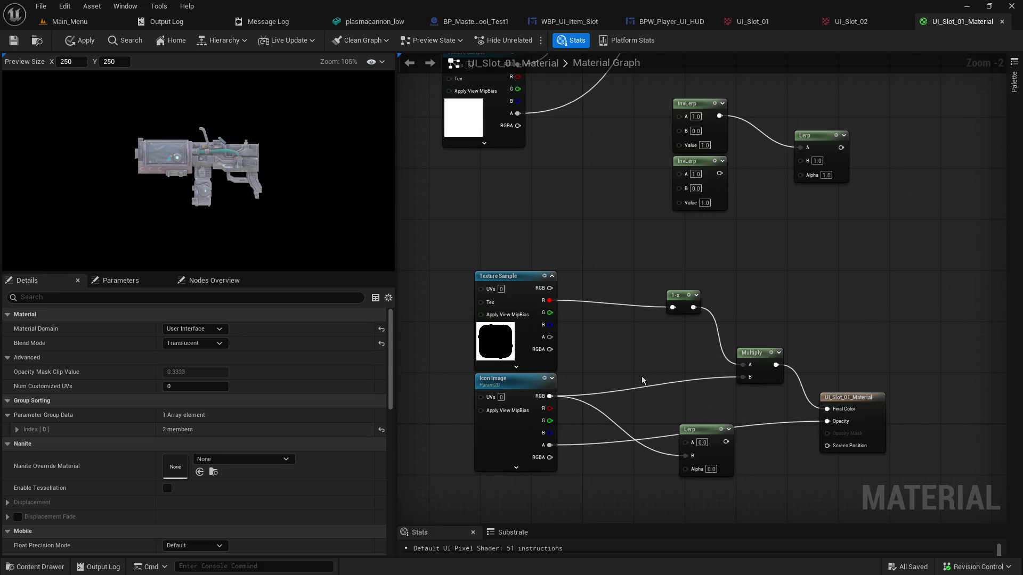
Delete the lower Lerp and connect the 1-x output to Opacity
left_click(549, 301, "alt")
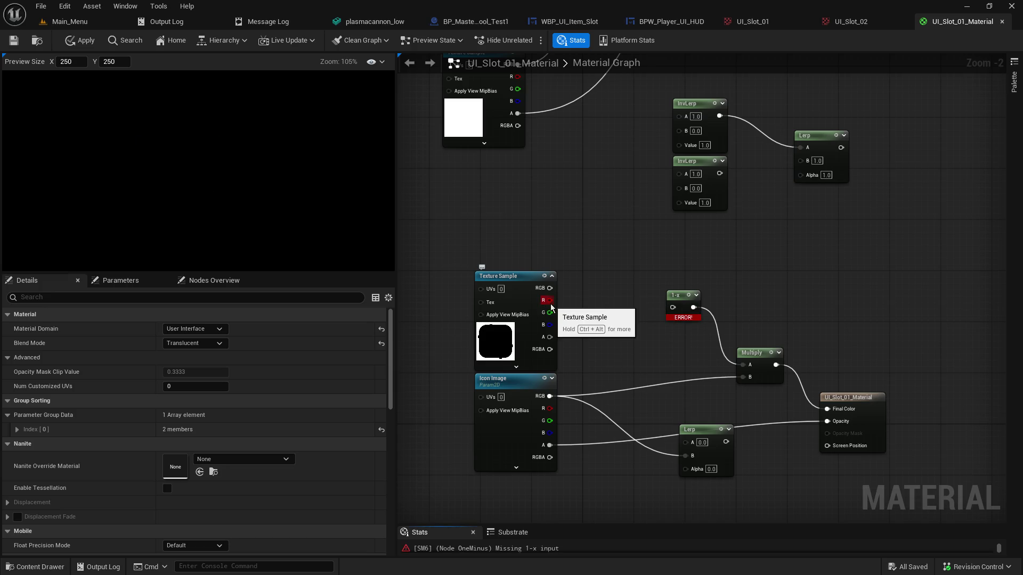
mouse_move(554, 310)
left_mouse_down()
mouse_move(650, 317)
mouse_move(548, 297)
mouse_move(673, 308)
left_mouse_up()
left_click(827, 421, "alt")
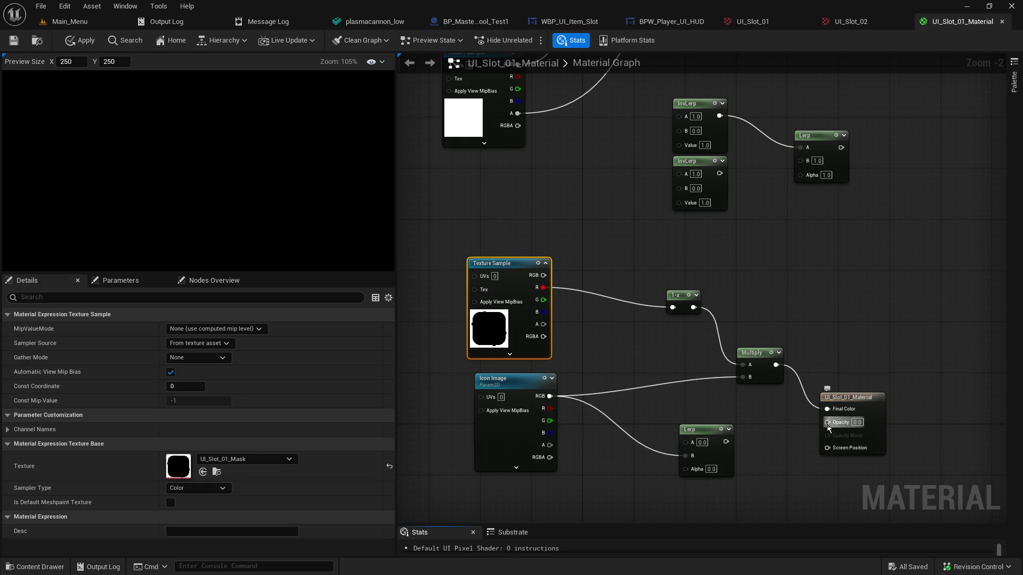
mouse_move(829, 425)
left_mouse_down()
mouse_move(726, 442)
mouse_move(549, 445)
left_mouse_up()
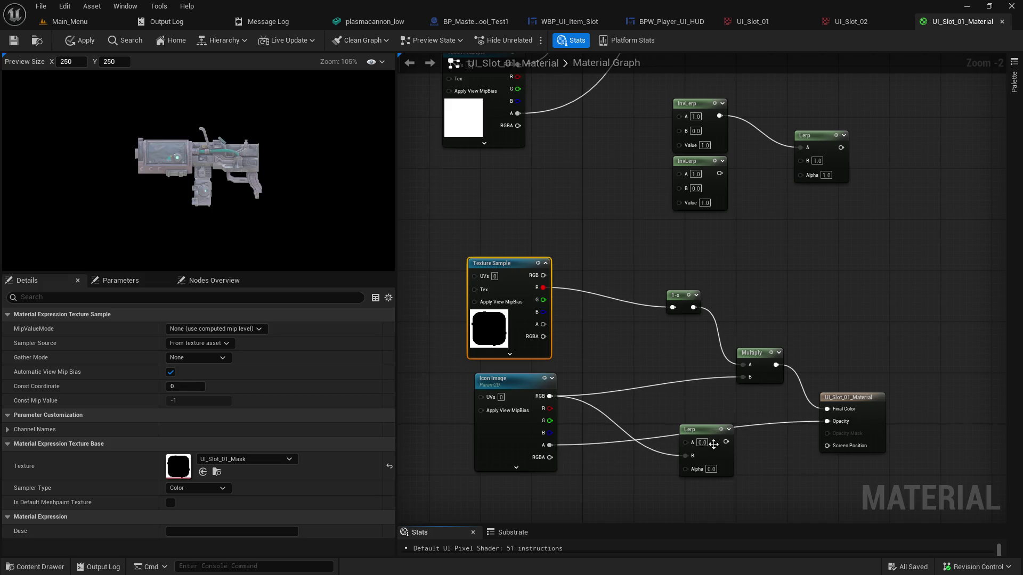
left_click_drag(706, 430, 725, 468)
key("Delete")
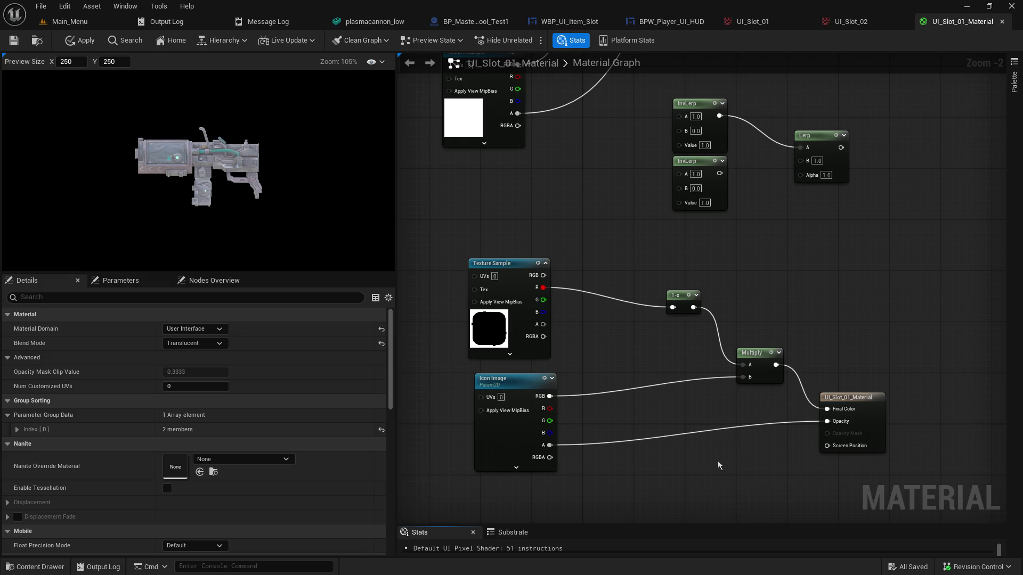
mouse_move(689, 311)
left_mouse_down()
mouse_move(740, 434)
mouse_move(829, 421)
left_mouse_up()
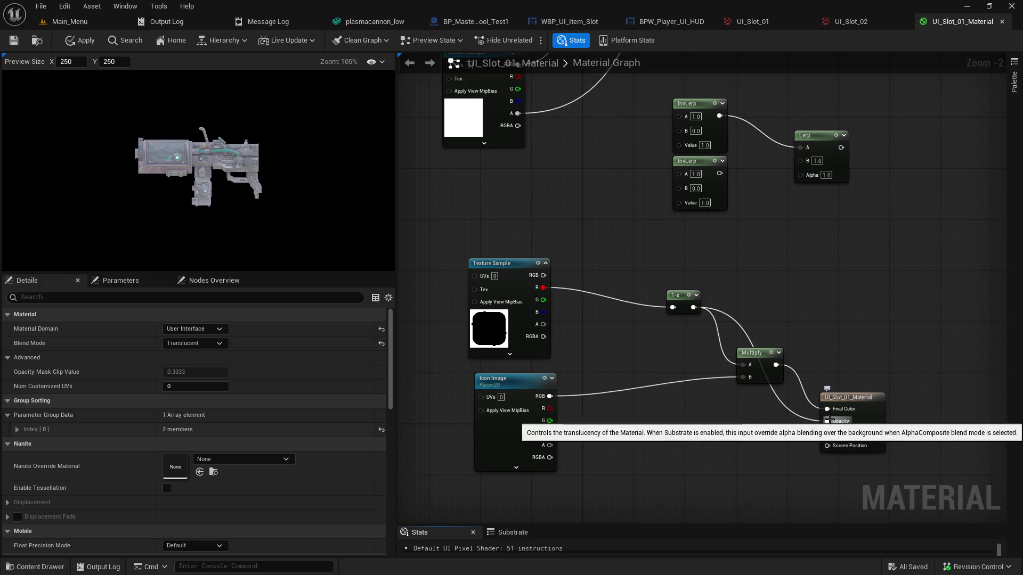
Rearrange the 1-x and Multiply nodes into a cleaner layout
mouse_move(678, 295)
left_mouse_down()
mouse_move(604, 320)
mouse_move(597, 362)
left_mouse_up()
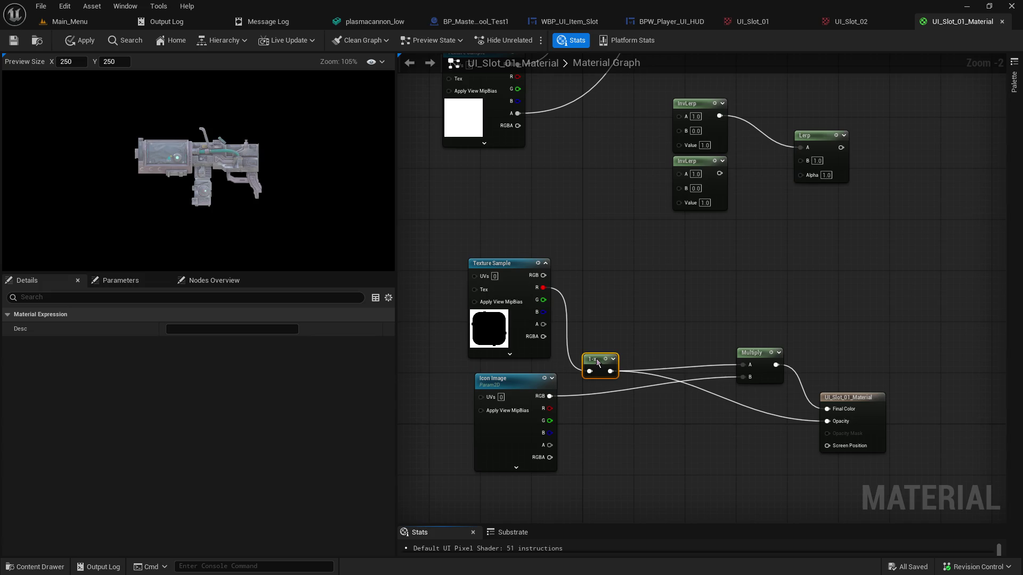
mouse_move(596, 359)
left_mouse_down()
mouse_move(651, 326)
mouse_move(699, 320)
left_mouse_up()
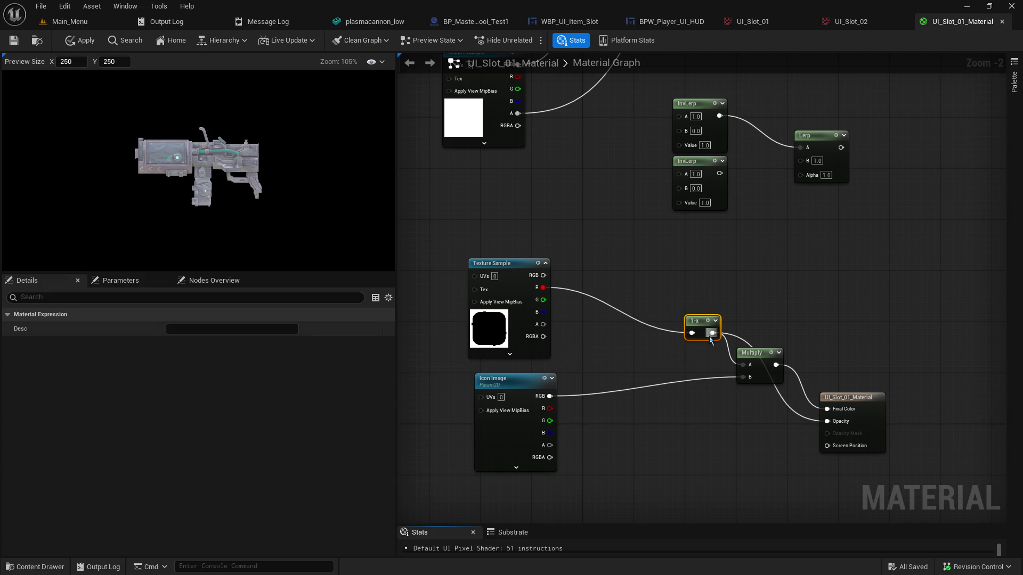
mouse_move(753, 353)
left_mouse_down()
mouse_move(649, 378)
mouse_move(624, 372)
left_mouse_up()
mouse_move(703, 326)
left_mouse_down()
mouse_move(600, 303)
mouse_move(580, 319)
mouse_move(626, 326)
left_mouse_up()
mouse_move(632, 376)
left_mouse_down()
mouse_move(684, 368)
mouse_move(725, 317)
mouse_move(681, 384)
mouse_move(686, 391)
left_mouse_up()
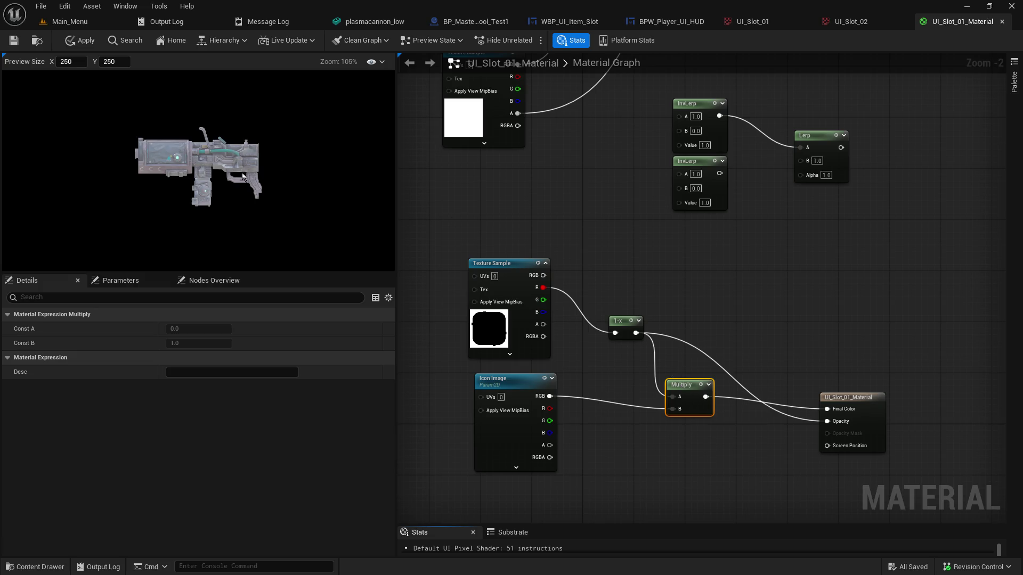
Unlink the UI_Slot_01 Texture Sample's RGB and alpha, and move it down near Icon Image
left_click_drag(596, 238, 527, 277)
left_click(539, 236)
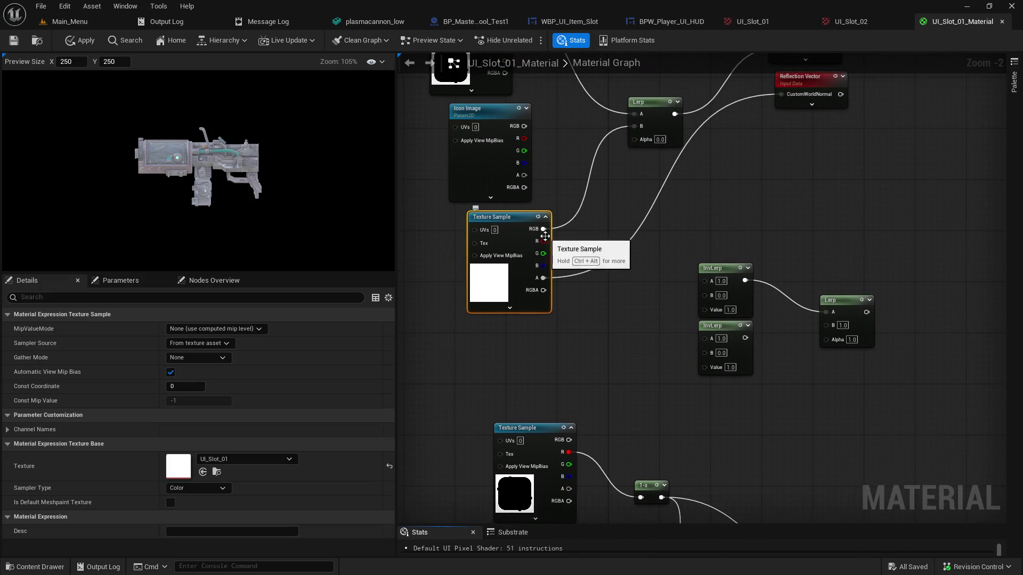
left_click(542, 277, "alt")
left_click(543, 229, "alt")
mouse_move(514, 217)
left_mouse_down()
mouse_move(579, 403)
mouse_move(619, 392)
mouse_move(679, 433)
left_mouse_up()
left_click_drag(763, 388, 726, 373)
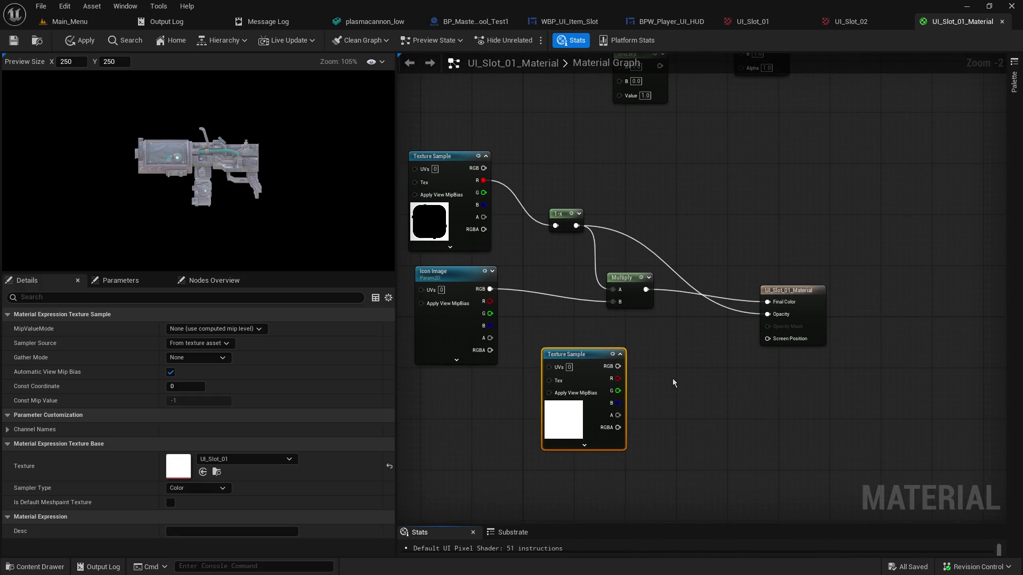
left_click(672, 378)
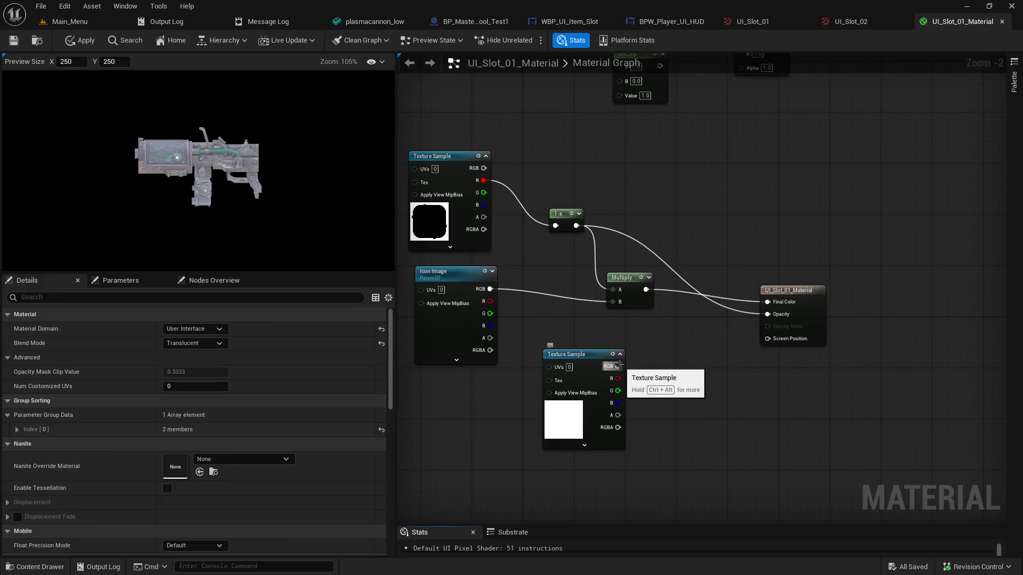
Unplug Multiply from Final Color and 1-x from Opacity, then wire UI_Slot_01 RGB to Final Color
left_click(764, 304, "alt")
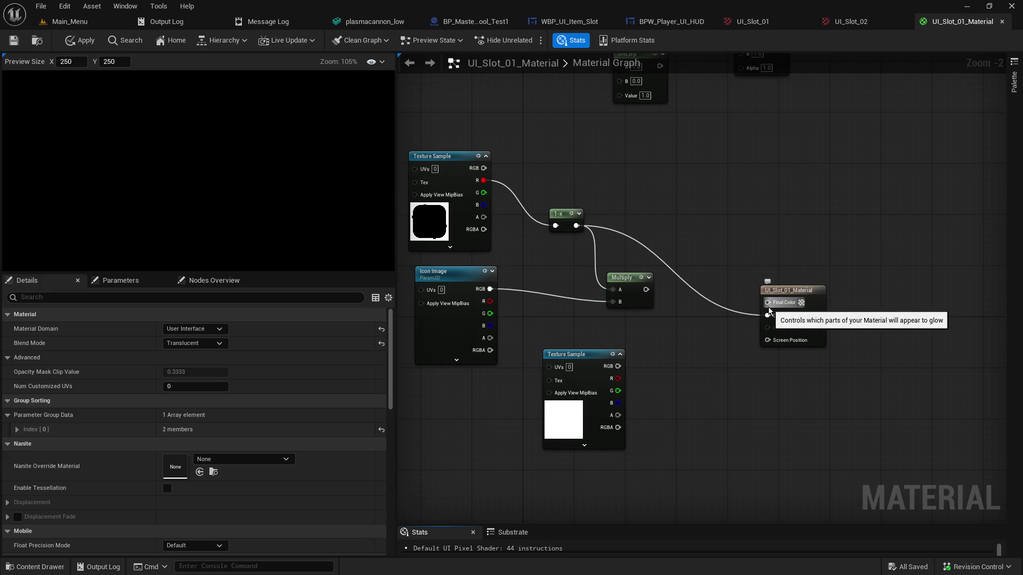
mouse_move(644, 290)
left_mouse_down()
mouse_move(767, 302)
mouse_move(699, 321)
mouse_move(696, 310)
mouse_move(758, 279)
mouse_move(752, 235)
left_mouse_up()
key("r")
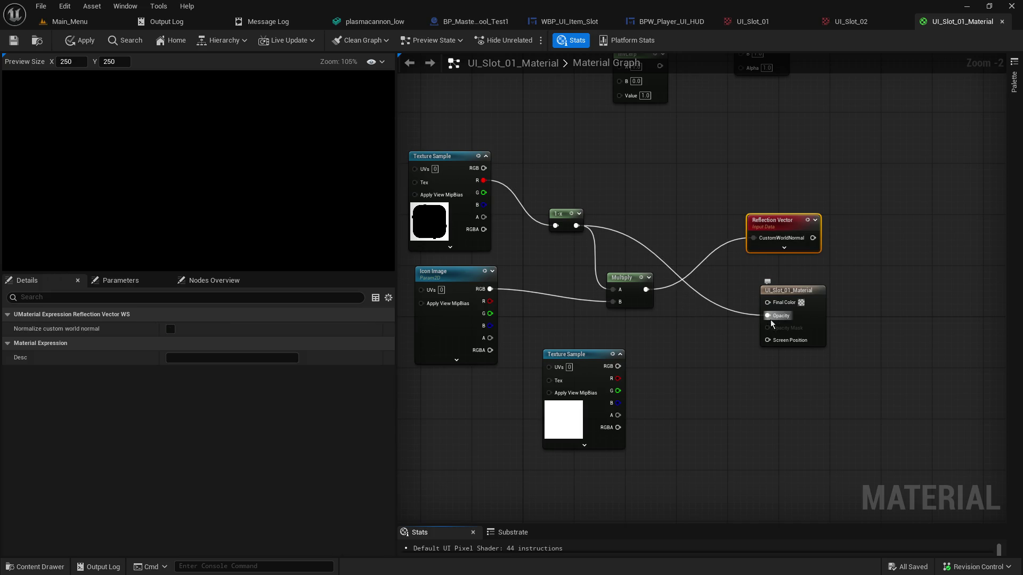
left_click(710, 334)
mouse_move(768, 320)
left_mouse_down()
mouse_move(744, 290)
mouse_move(755, 276)
mouse_move(782, 341)
mouse_move(739, 373)
left_mouse_up()
key("r")
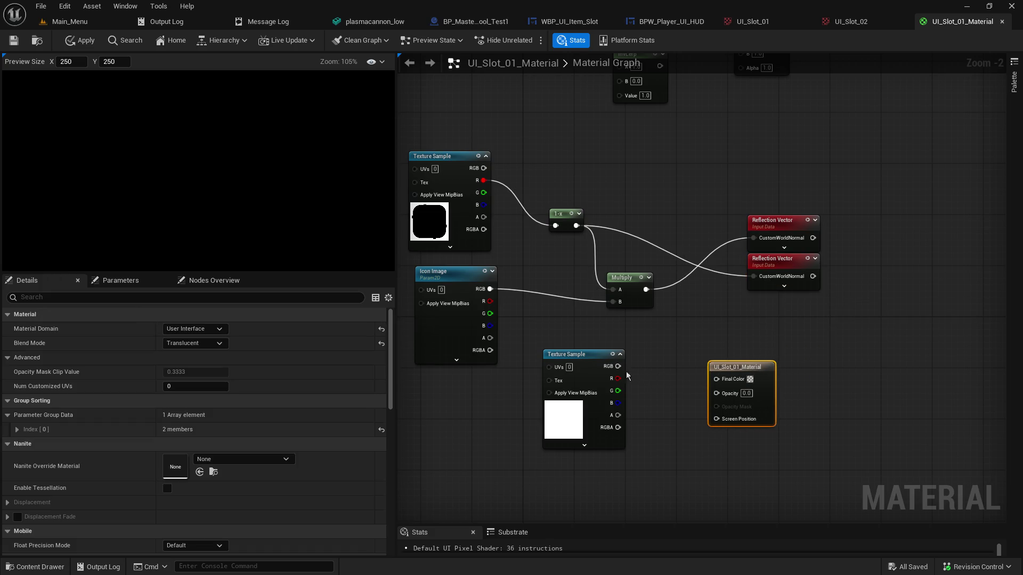
left_click_drag(617, 367, 716, 378)
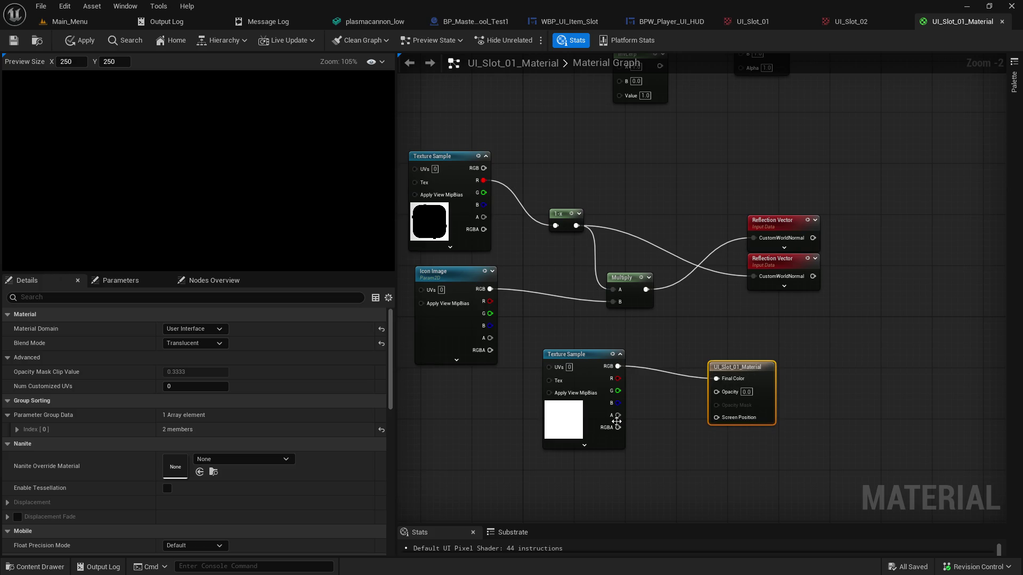
Wire UI_Slot_01 alpha into Opacity, shift the output node right and the texture left
mouse_move(617, 416)
left_mouse_down()
mouse_move(685, 416)
mouse_move(716, 391)
left_mouse_up()
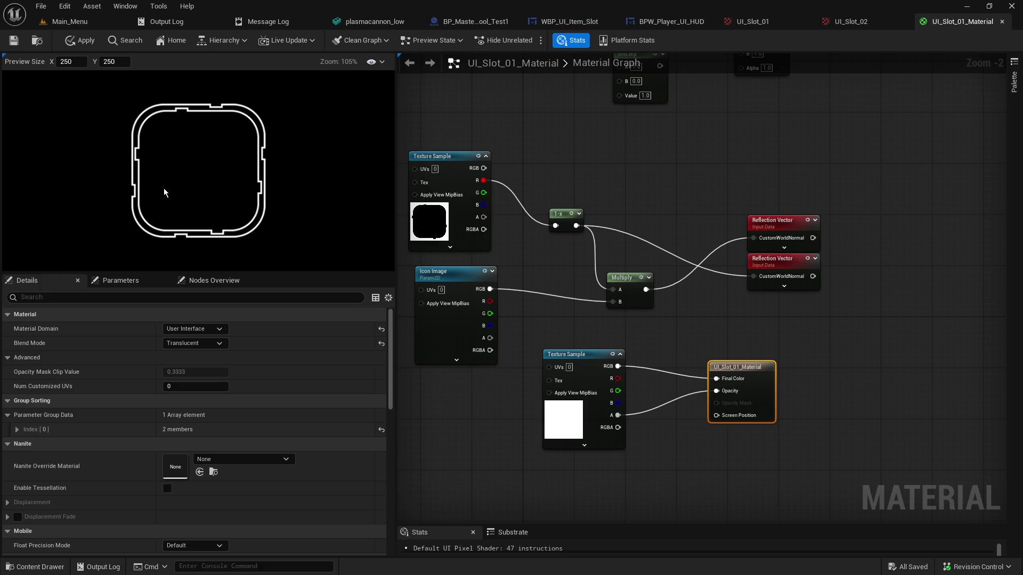
left_click_drag(739, 368, 815, 363)
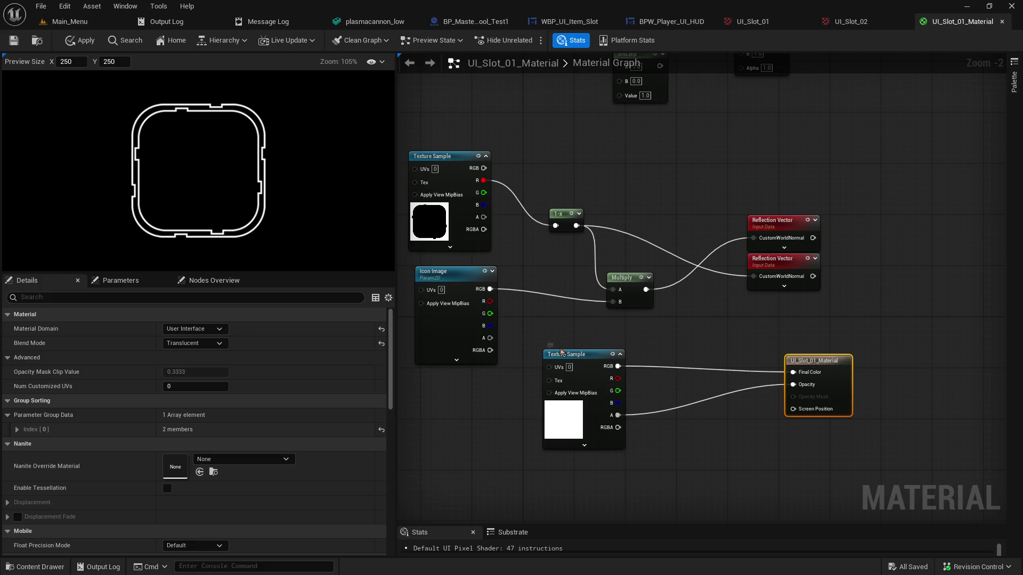
mouse_move(566, 354)
left_mouse_down()
mouse_move(509, 375)
mouse_move(520, 378)
left_mouse_up()
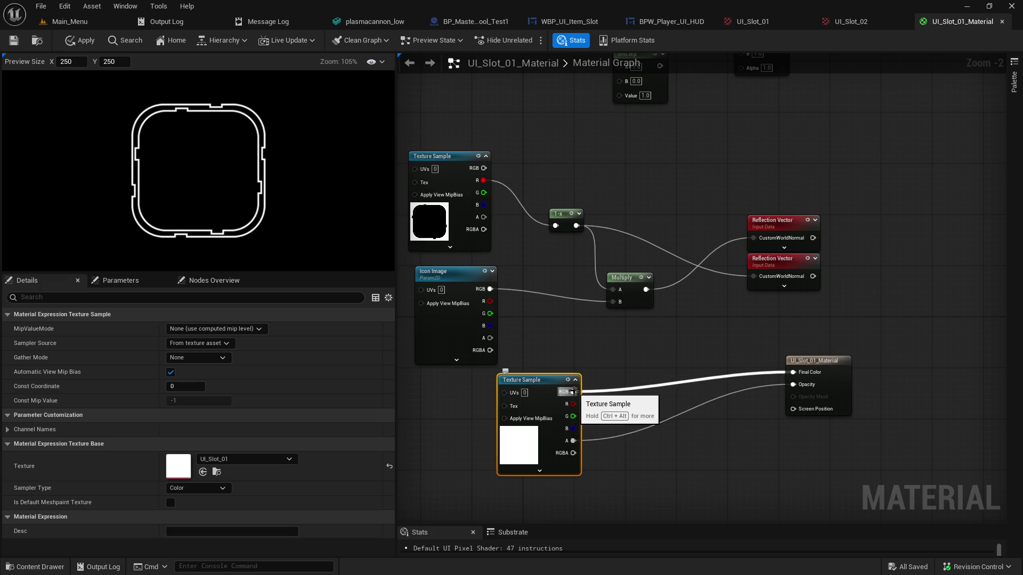
Try a second Multiply fed by the upper Multiply, then unlink its Final Color and B connections
left_click_drag(572, 392, 629, 371)
type("mui")
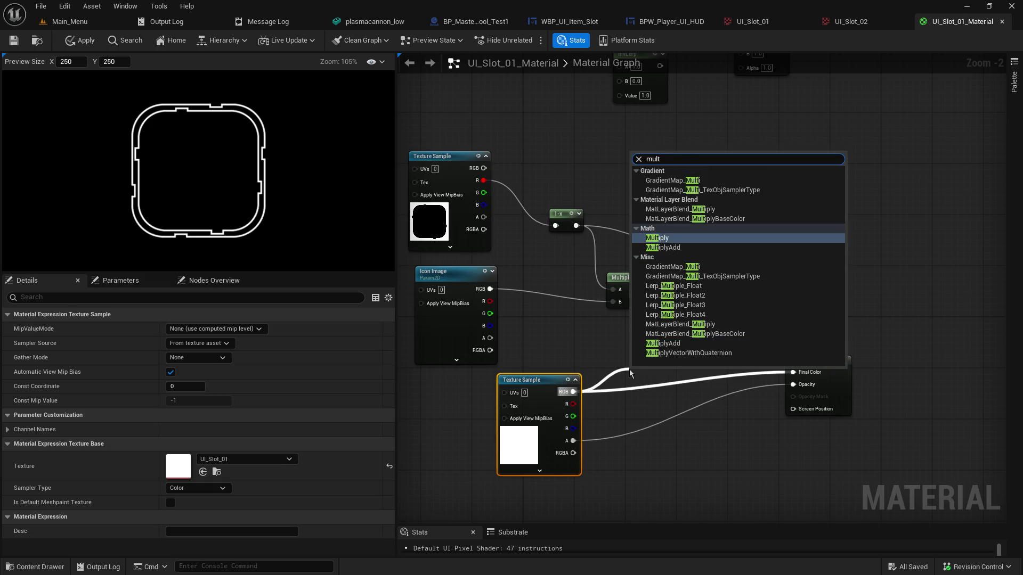
key("Escape")
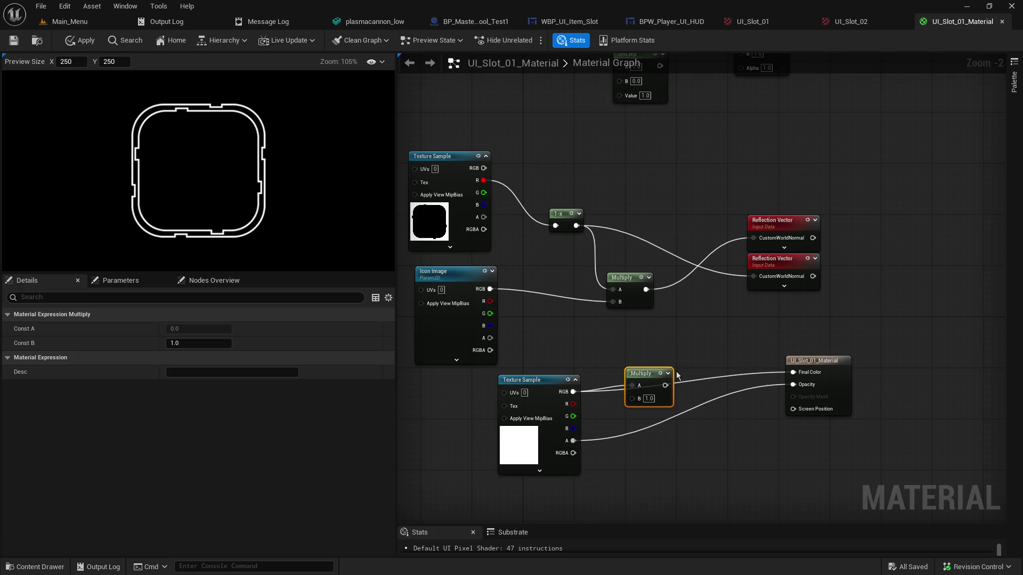
left_click_drag(654, 372, 661, 341)
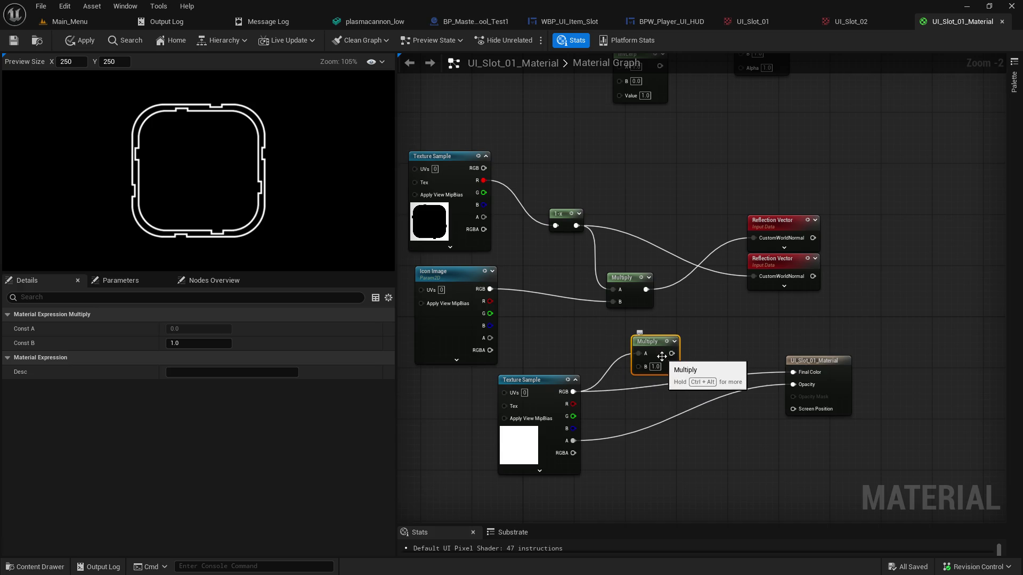
left_click_drag(656, 346, 708, 333)
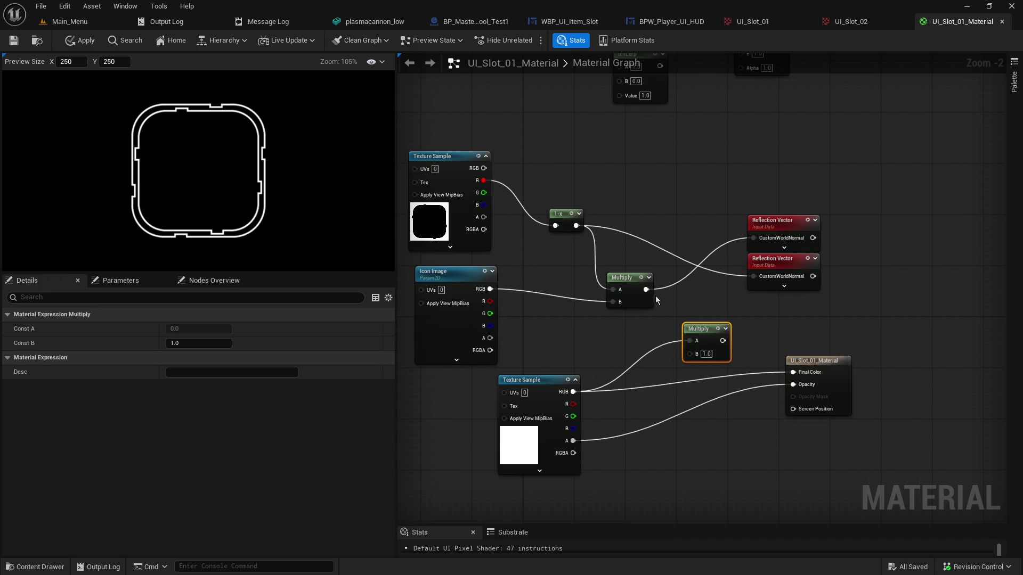
mouse_move(646, 290)
left_mouse_down()
mouse_move(673, 357)
mouse_move(803, 386)
mouse_move(799, 373)
left_mouse_up()
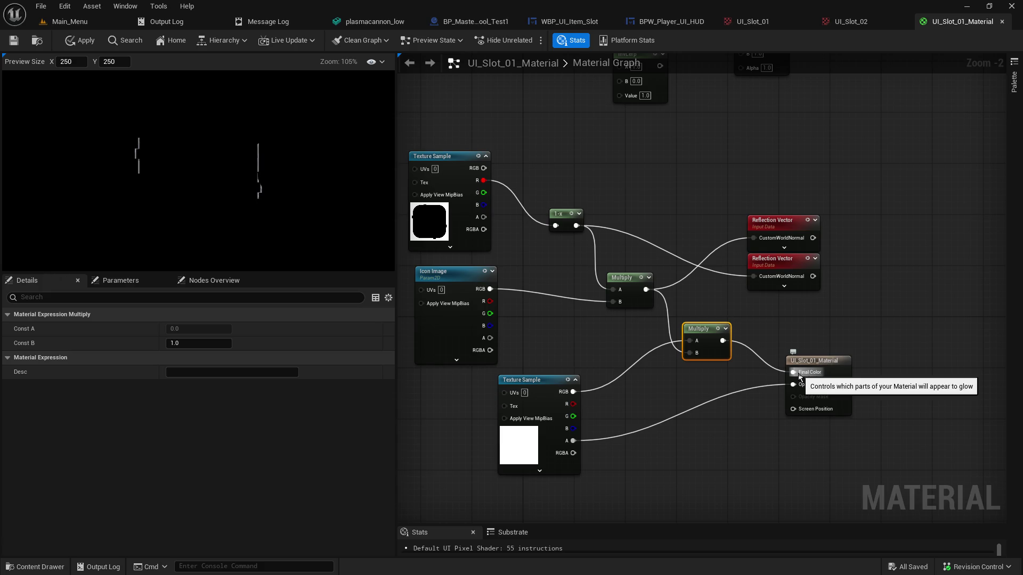
left_click(723, 341, "alt")
left_click(691, 353, "alt")
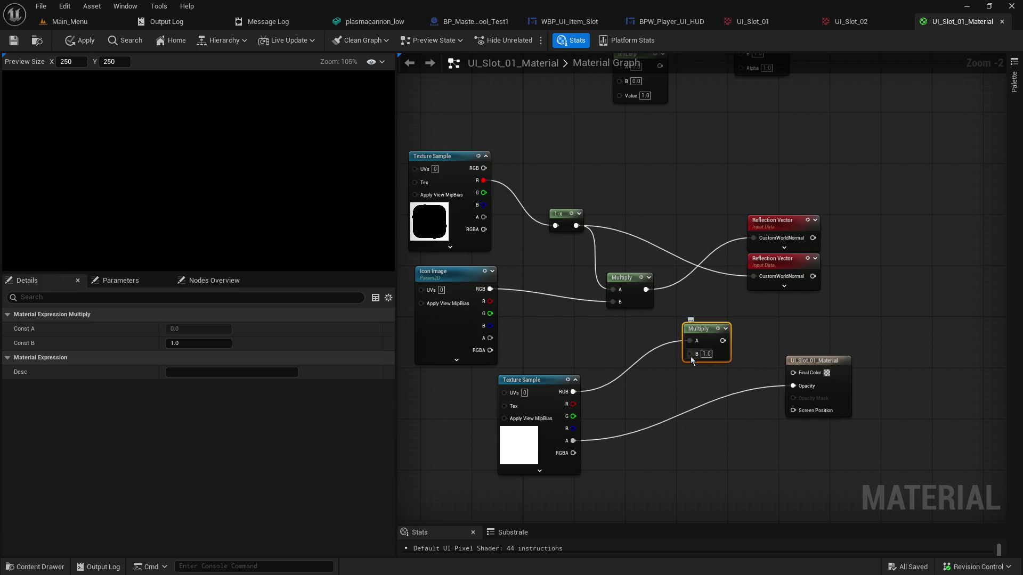
Duplicate the 1-x node below the upper Multiply, delete the unused Multiply, and rewire slot RGB to Final Color
left_click(564, 214)
key("ctrl+d")
left_click_drag(682, 151, 613, 334)
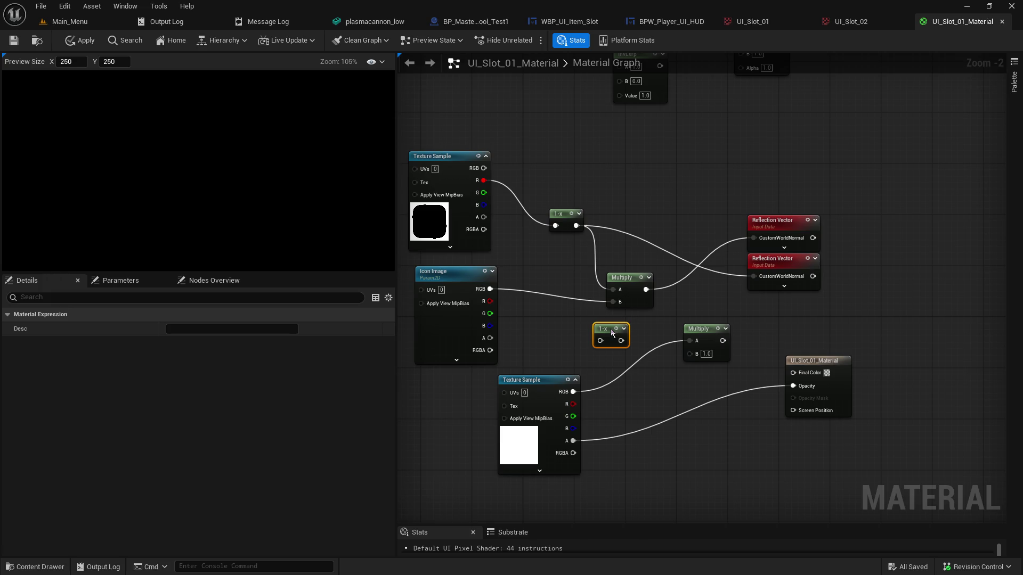
left_click(563, 399)
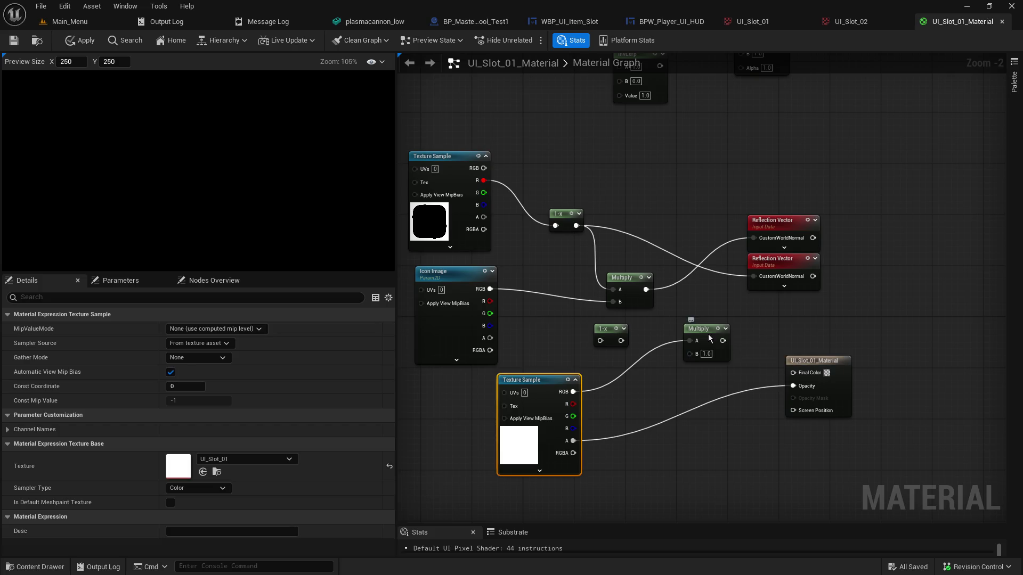
left_click(716, 345)
key("Delete")
mouse_move(573, 392)
left_mouse_down()
mouse_move(796, 389)
mouse_move(796, 373)
left_mouse_up()
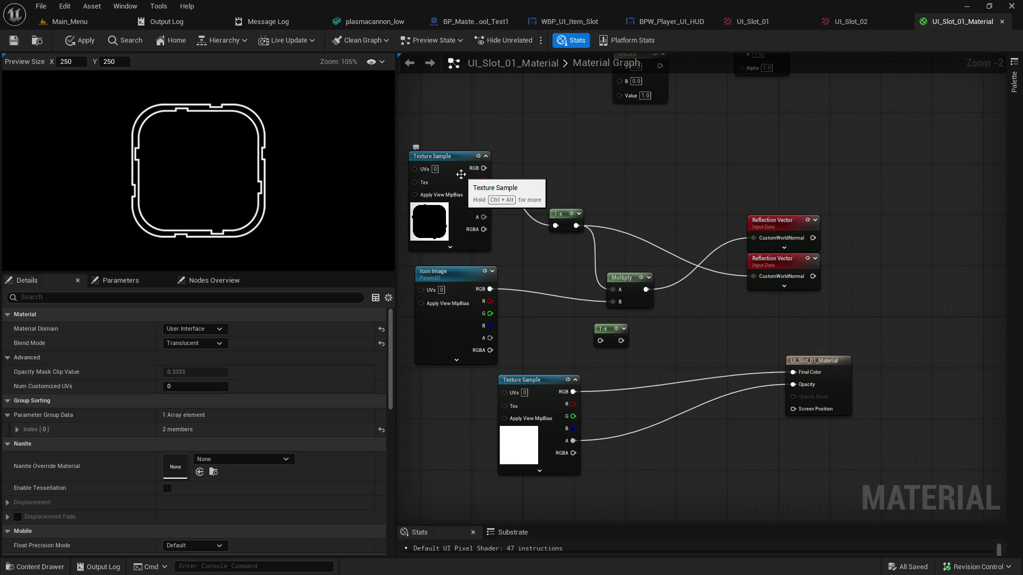
Pan the material graph up slightly to frame the nodes
left_click_drag(556, 172, 550, 150)
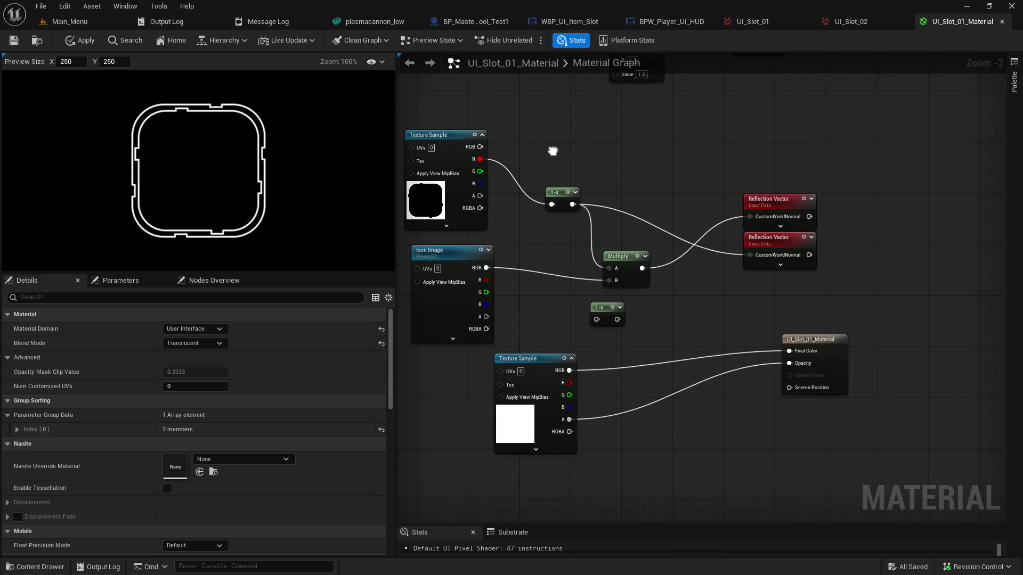
Add an Add node combining the Multiply result and slot alpha, feeding Final Color
left_click_drag(642, 268, 672, 302)
type("add")
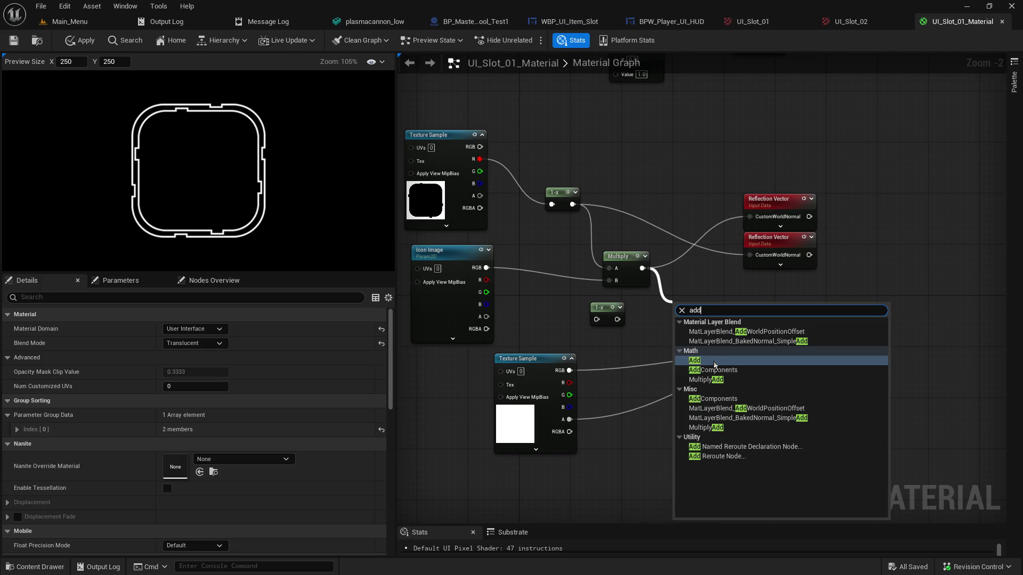
left_click(715, 363)
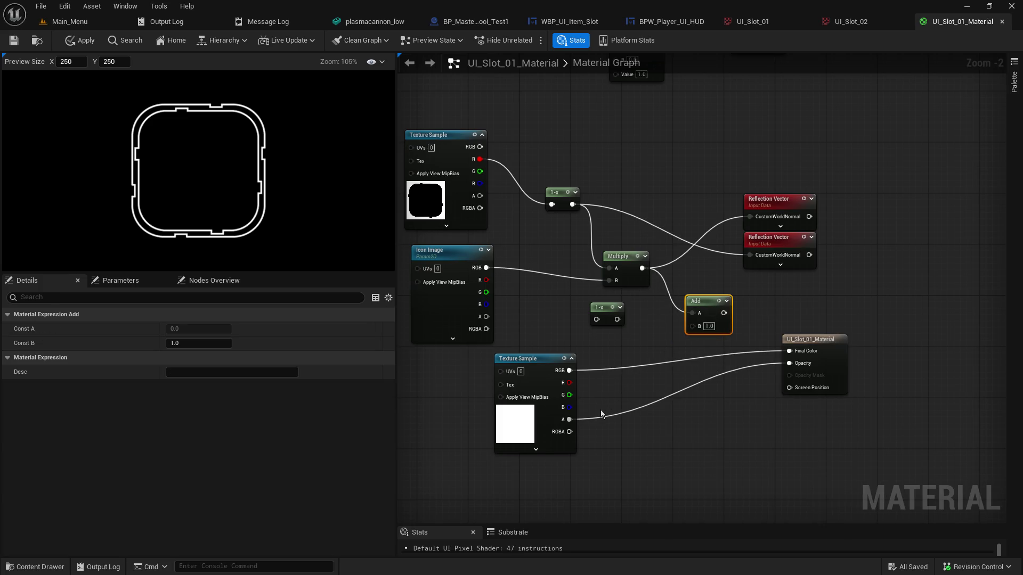
left_click_drag(569, 419, 698, 328)
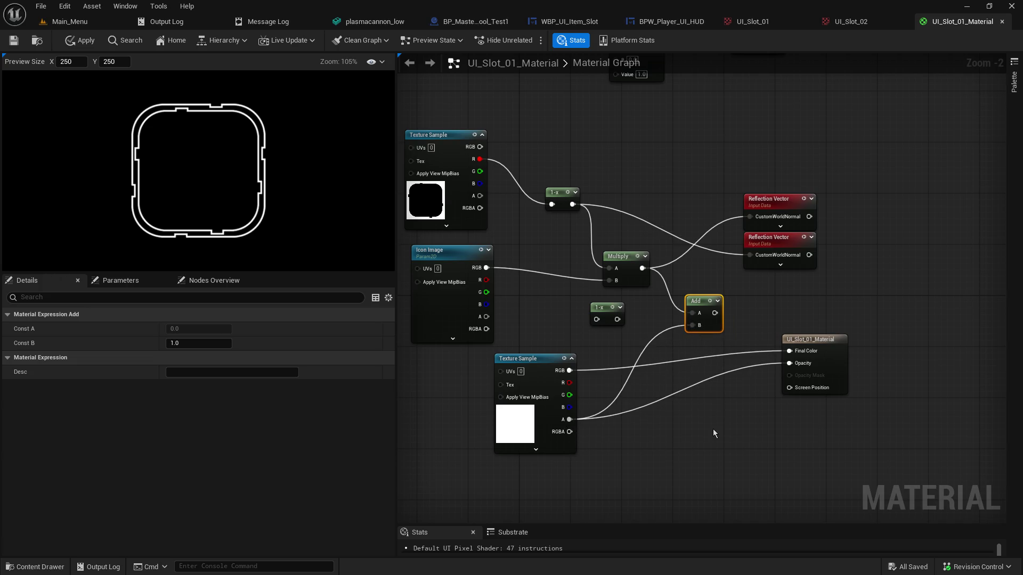
left_click_drag(715, 314, 789, 352)
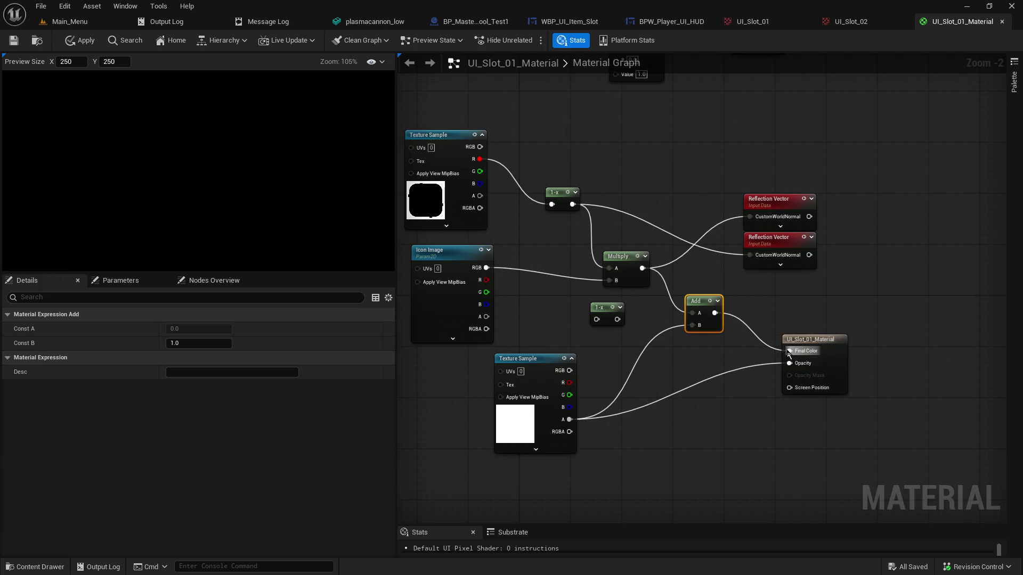
left_click(714, 313, "alt")
left_click_drag(713, 313, 789, 364)
left_click(772, 320)
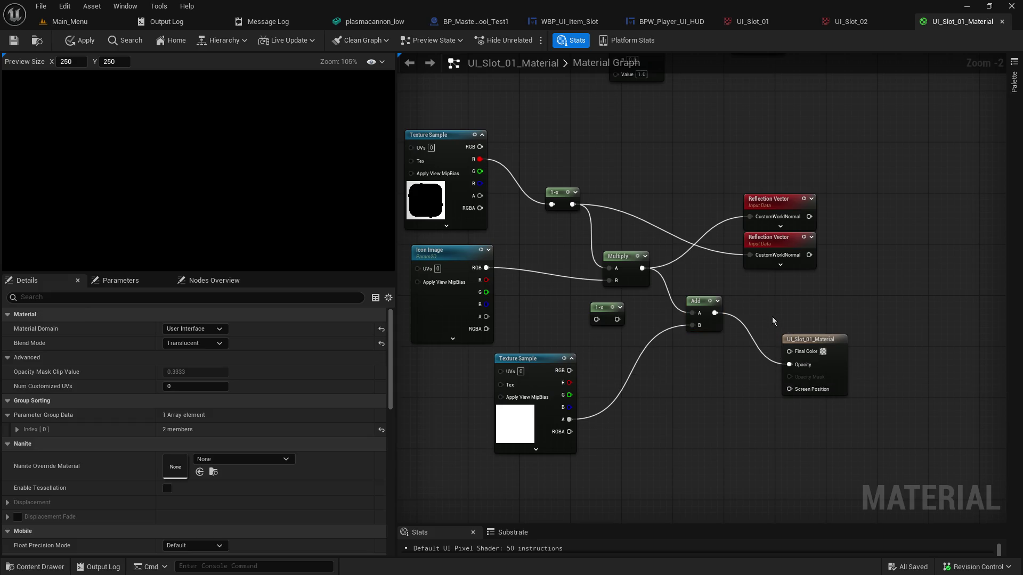
key("ctrl+z")
key("ctrl+z")
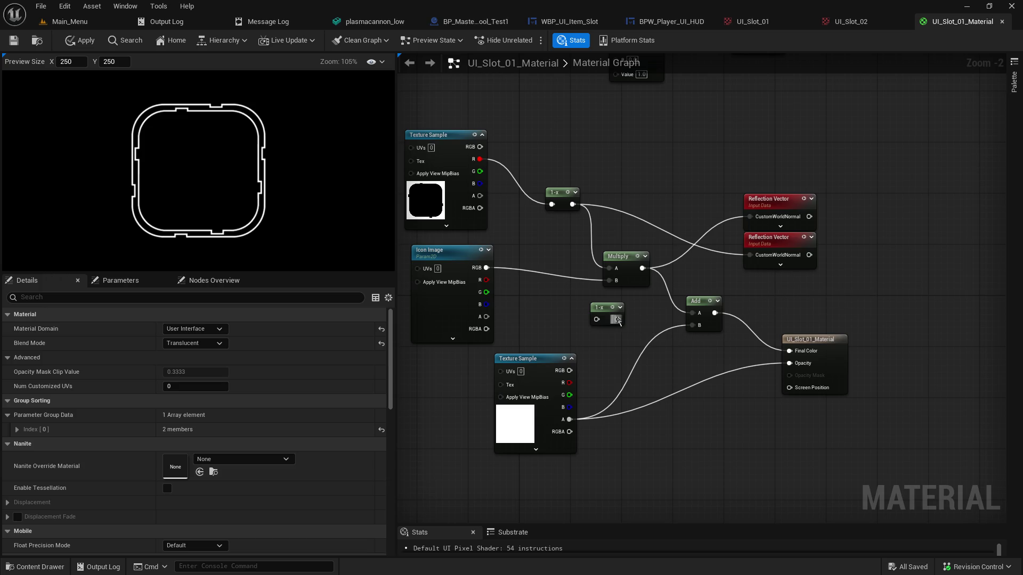
Delete the spare 1-x node and drive Opacity from the upper 1-x result
left_click_drag(607, 308, 588, 315)
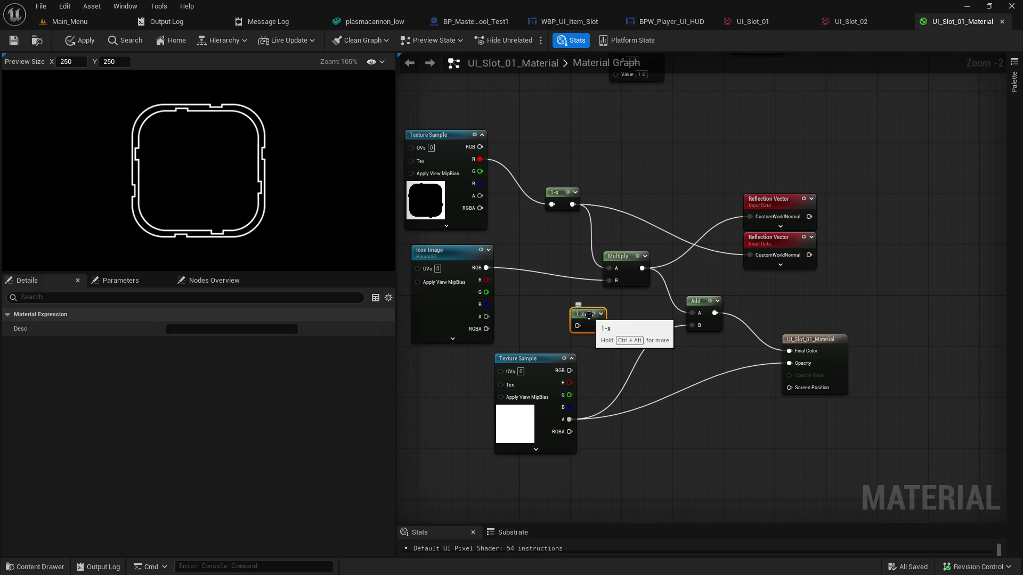
key("Delete")
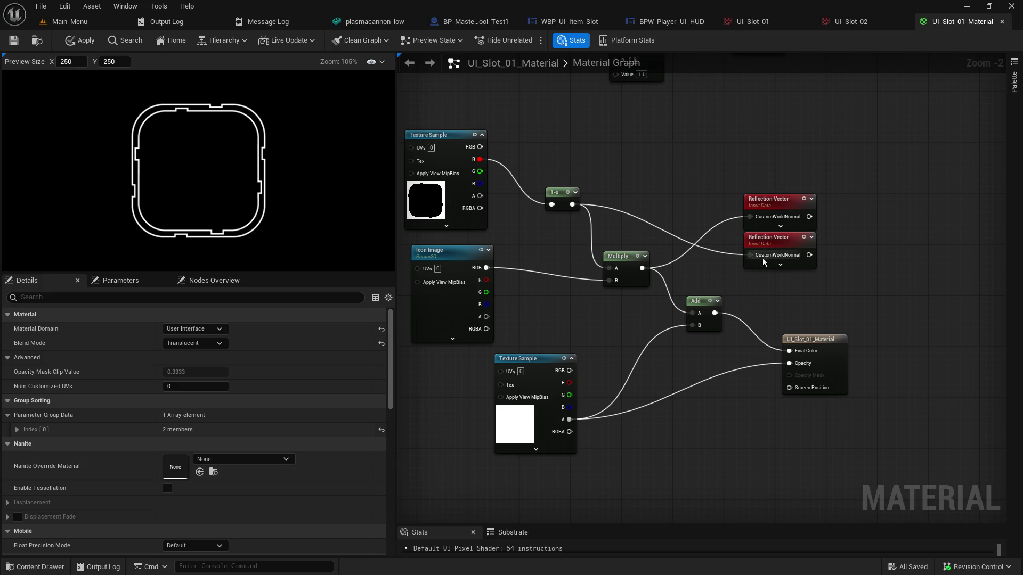
left_click_drag(572, 205, 788, 363)
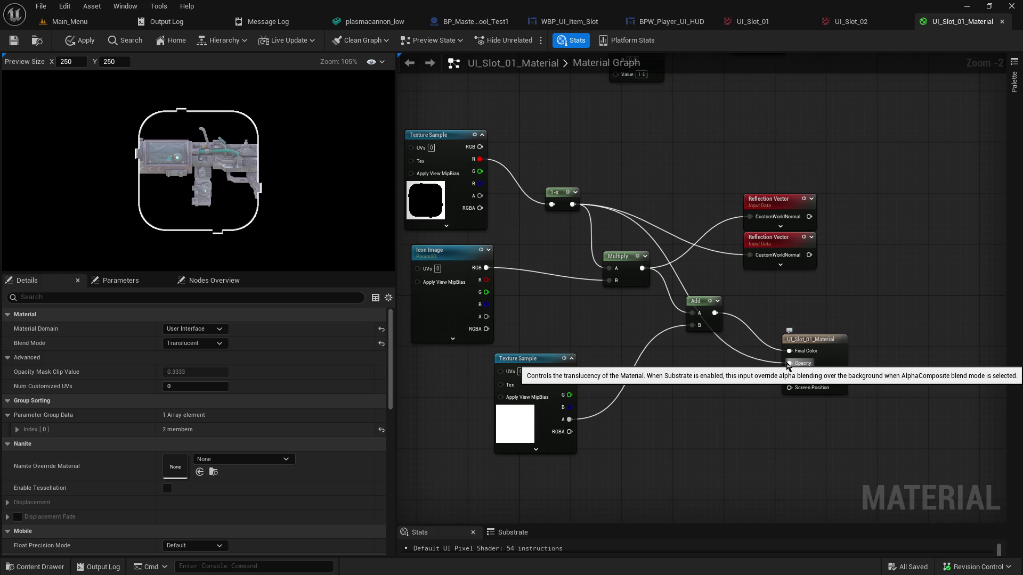
Replace the Opacity wire with a constant value of 1.0
scroll(159, 165, "up", 4)
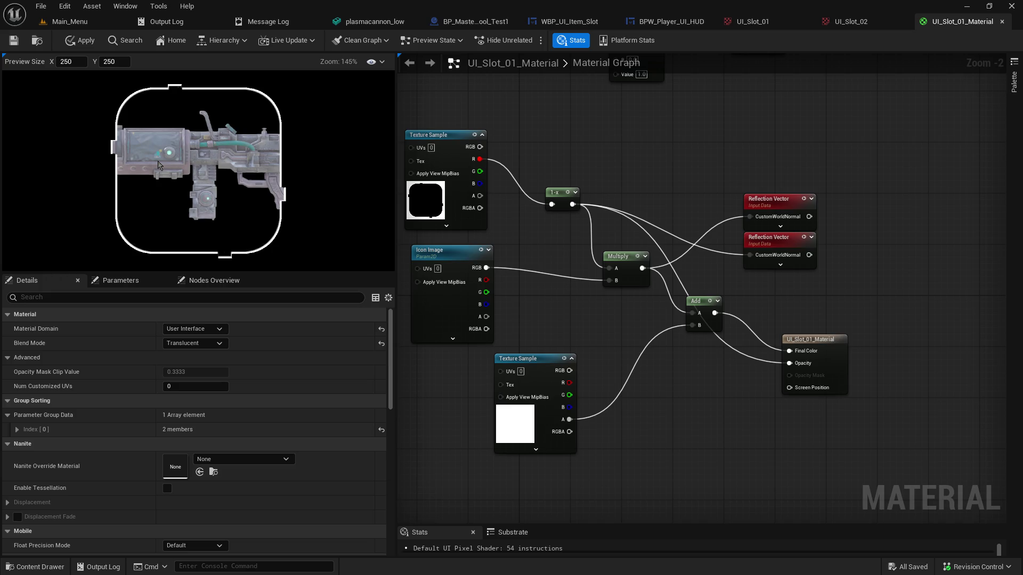
left_click(791, 365, "alt")
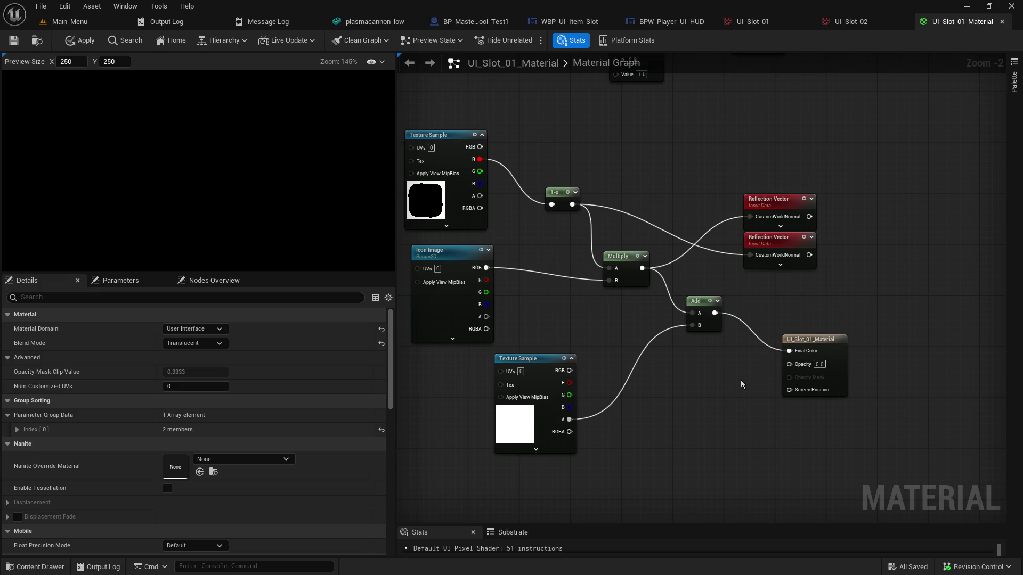
left_click(819, 365)
type("1")
key("Return")
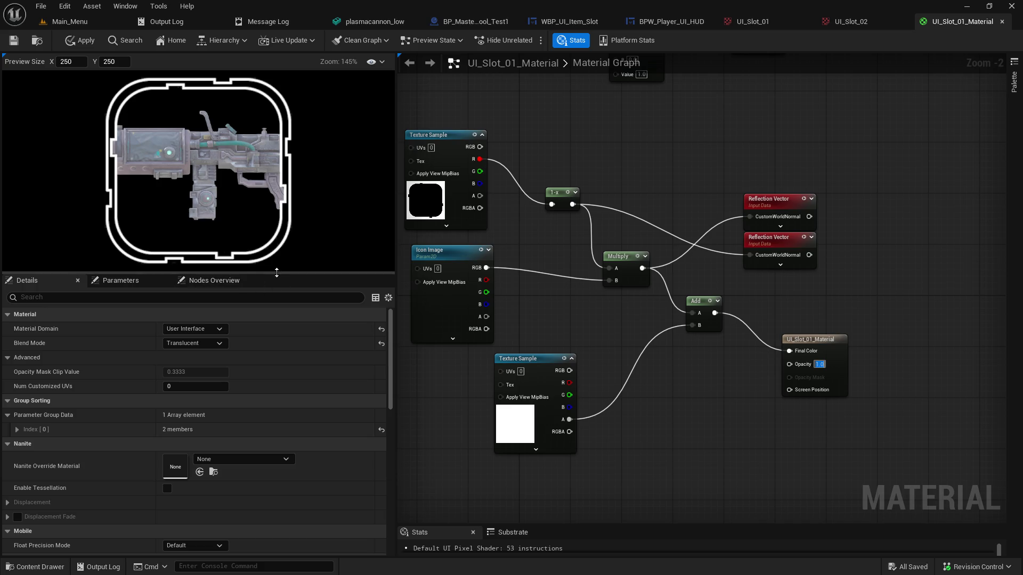
Enlarge the material preview pane and zoom to inspect the gun inside the frame
left_click_drag(277, 272, 276, 391)
scroll(234, 242, "up", 3)
scroll(235, 243, "up", 2)
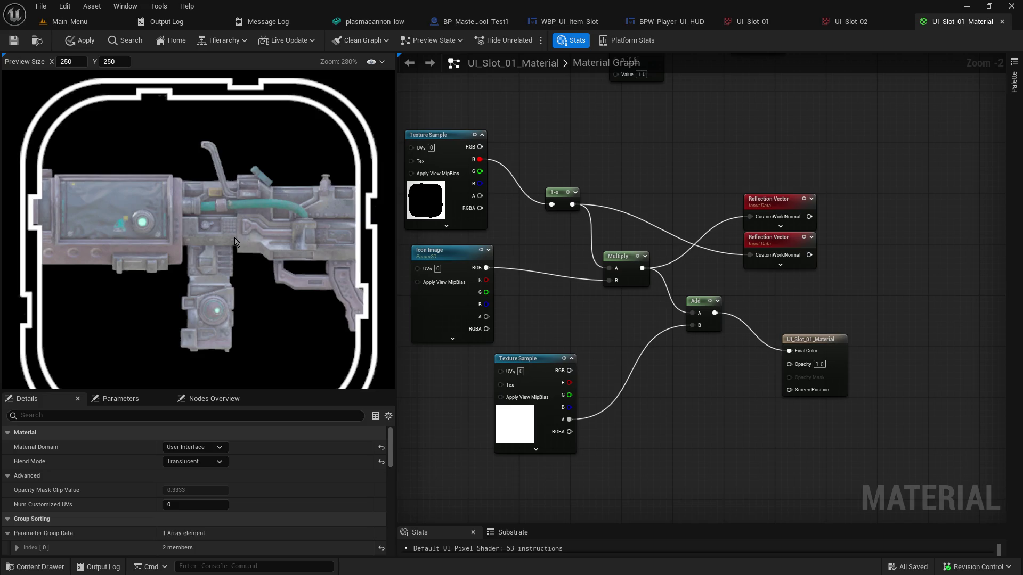
scroll(234, 242, "down", 3)
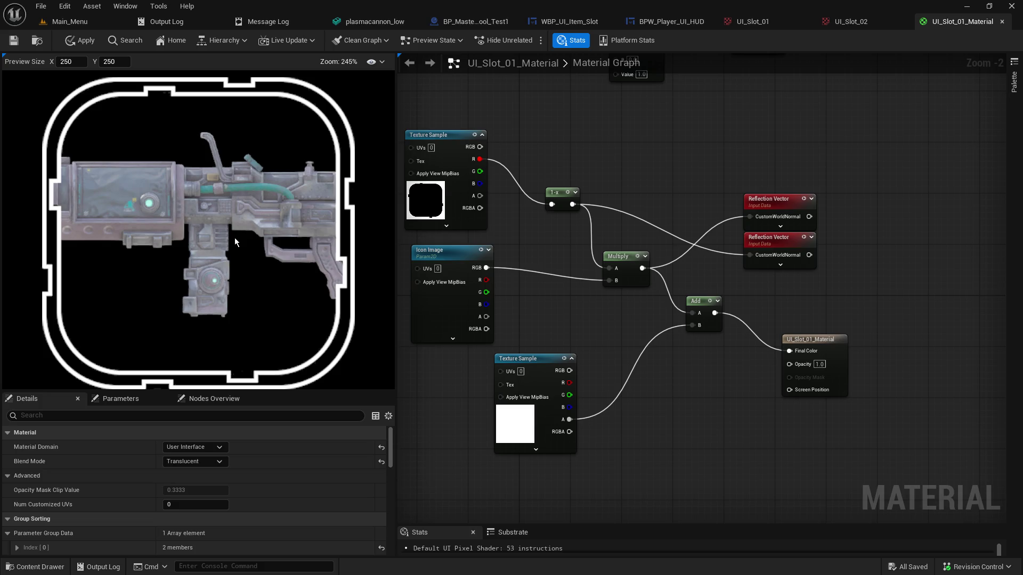
scroll(235, 242, "down", 2)
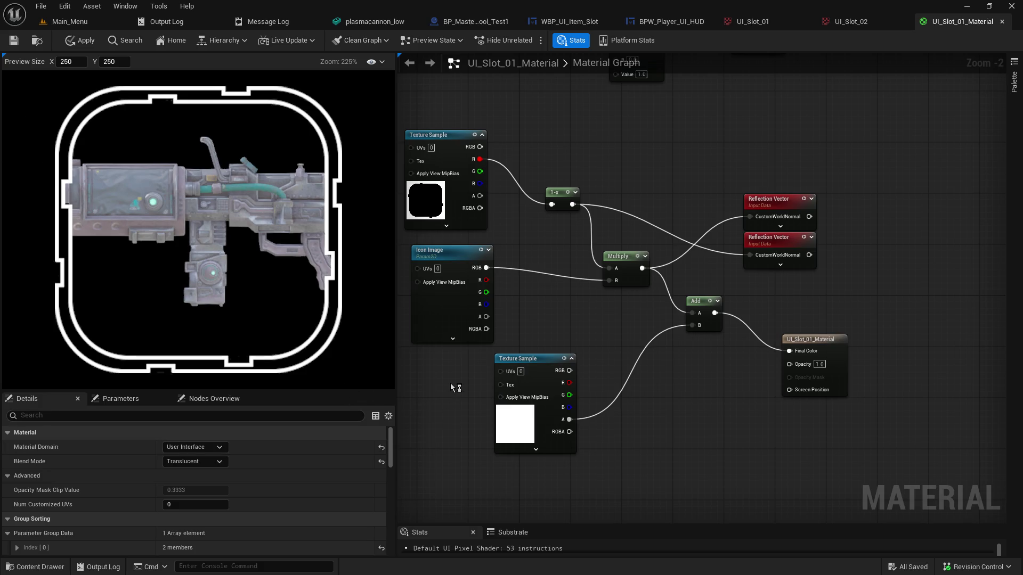
Add a ConstantBiasScale node fed by Icon Image's RGB output
left_click(467, 260)
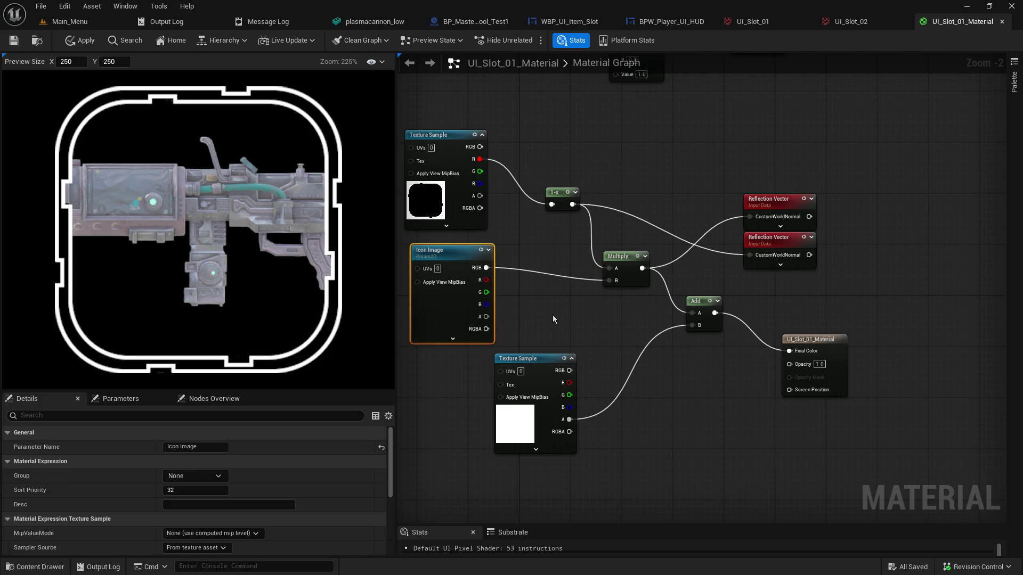
left_click_drag(485, 268, 536, 305)
type("resize")
key("ctrl+a")
type("sca;e")
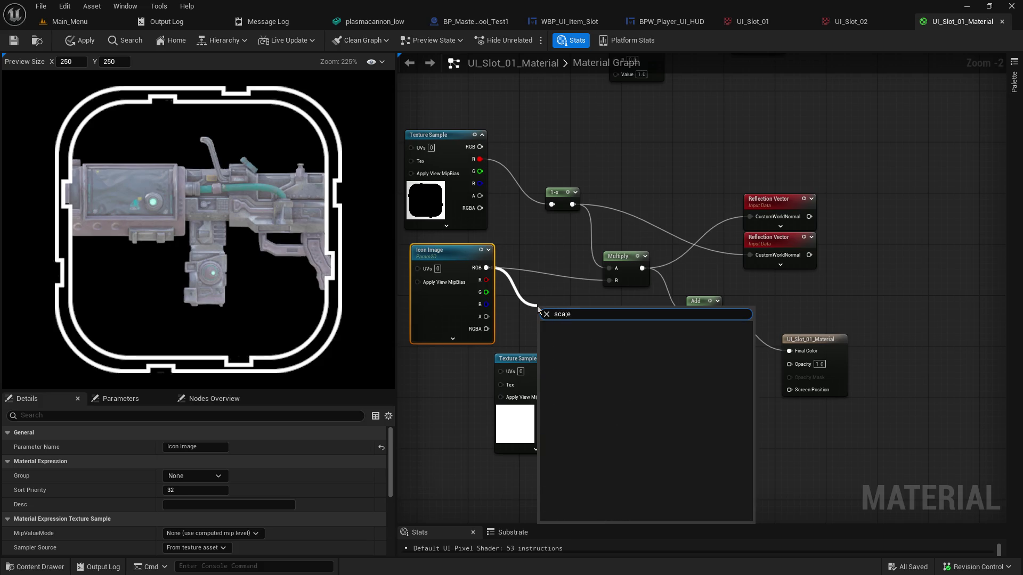
key("BackSpace")
key("BackSpace")
type("le")
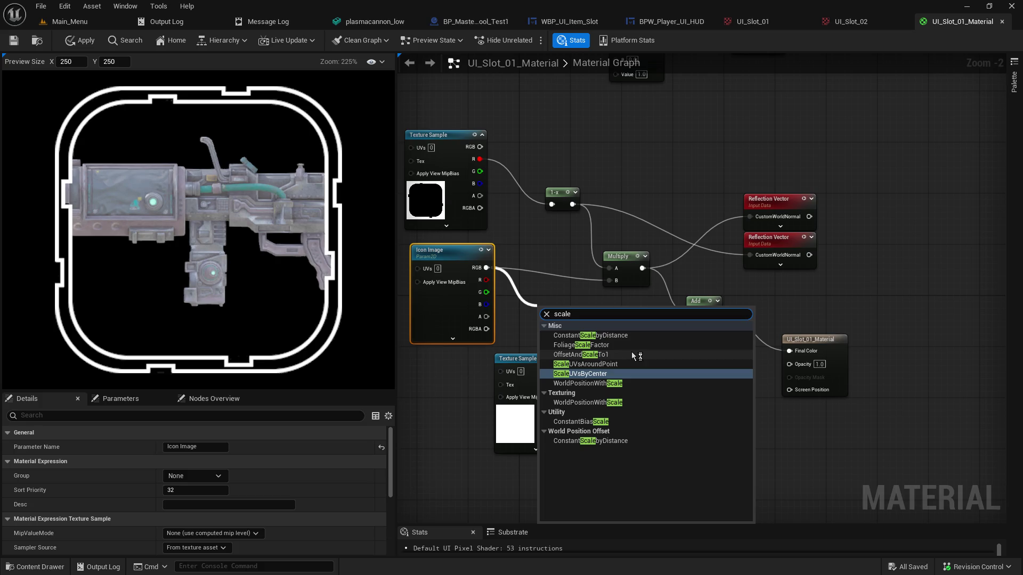
left_click(630, 423)
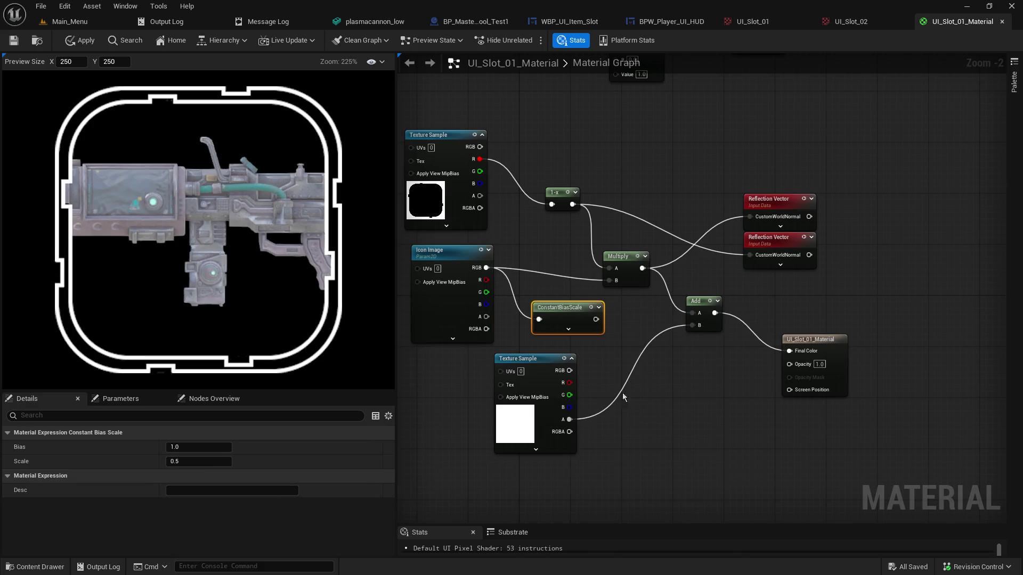
Place ConstantBiasScale beside Icon Image, move the lower Texture Sample down, and set Scale to 0
left_click(573, 333)
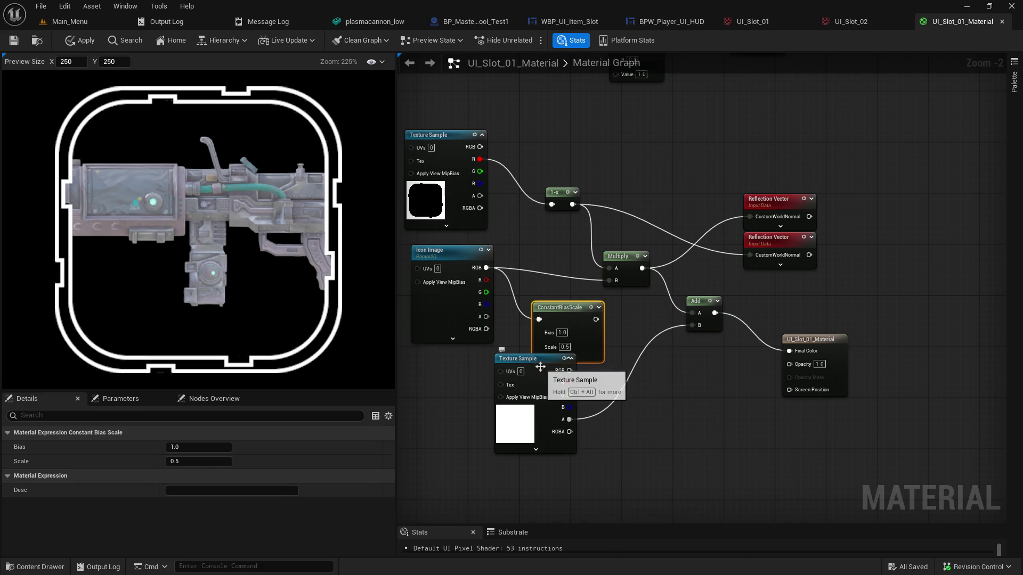
left_click_drag(559, 308, 621, 280)
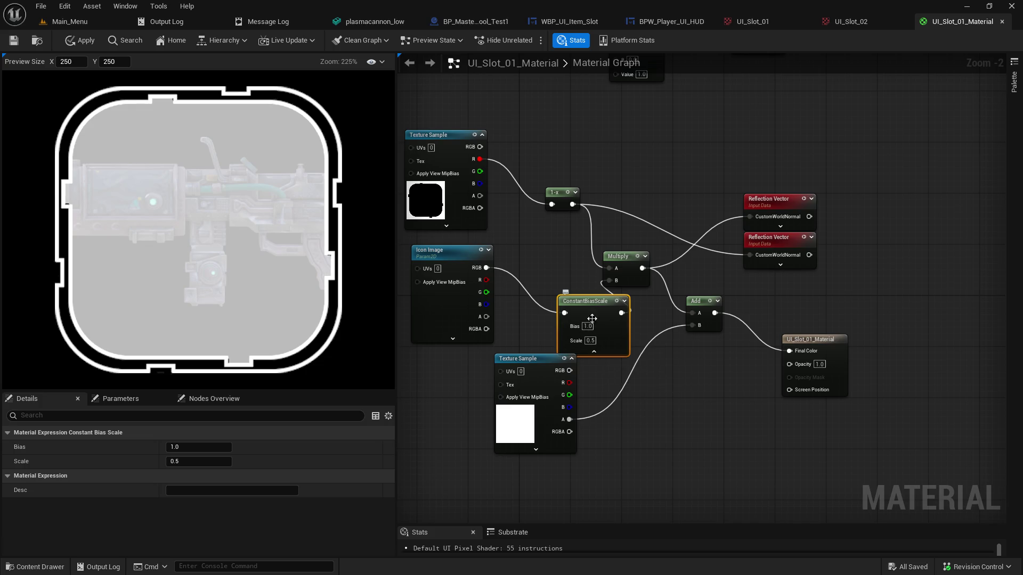
left_click_drag(595, 305, 563, 286)
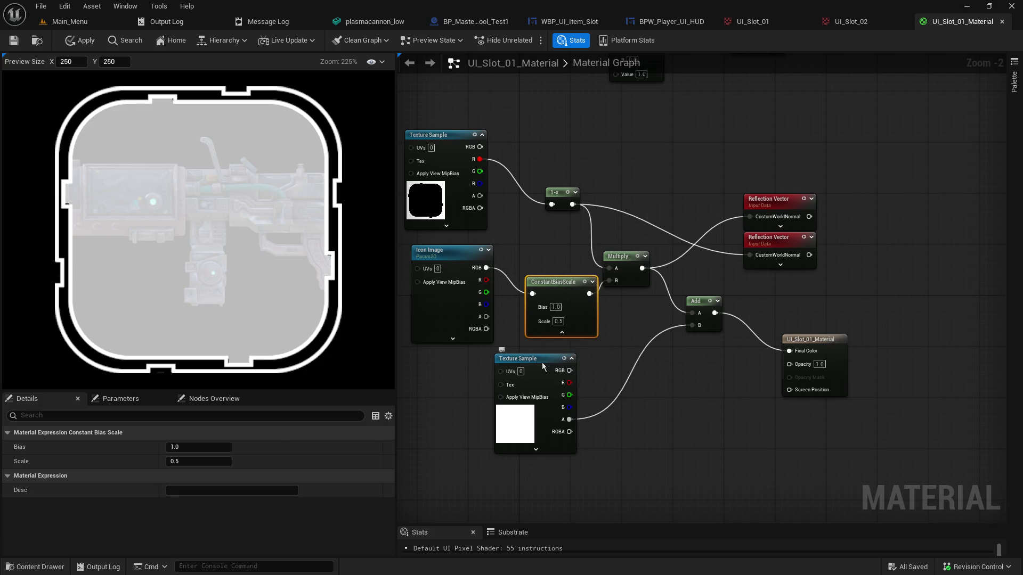
left_click_drag(553, 360, 558, 393)
left_click(558, 322)
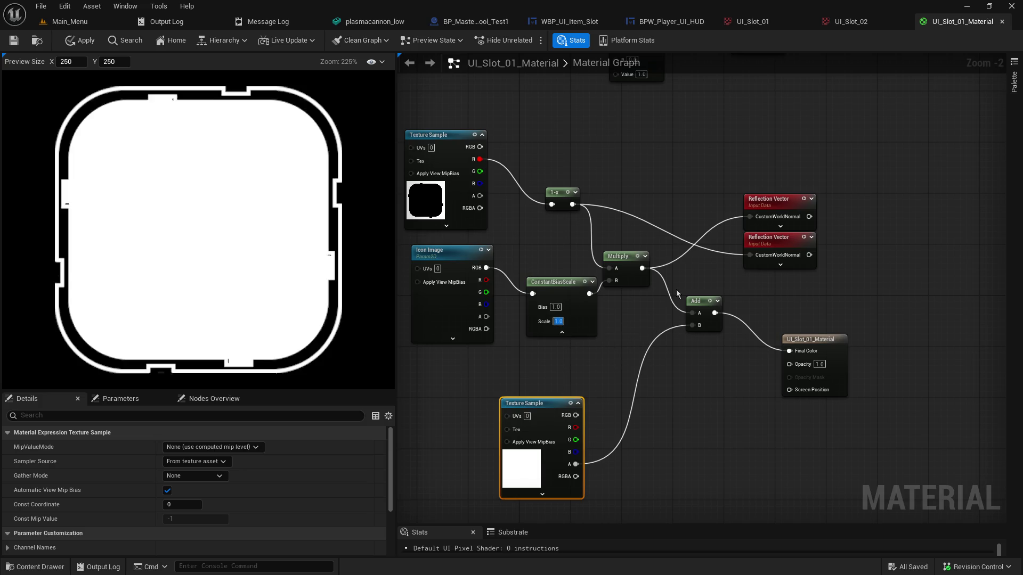
type("0")
key("Return")
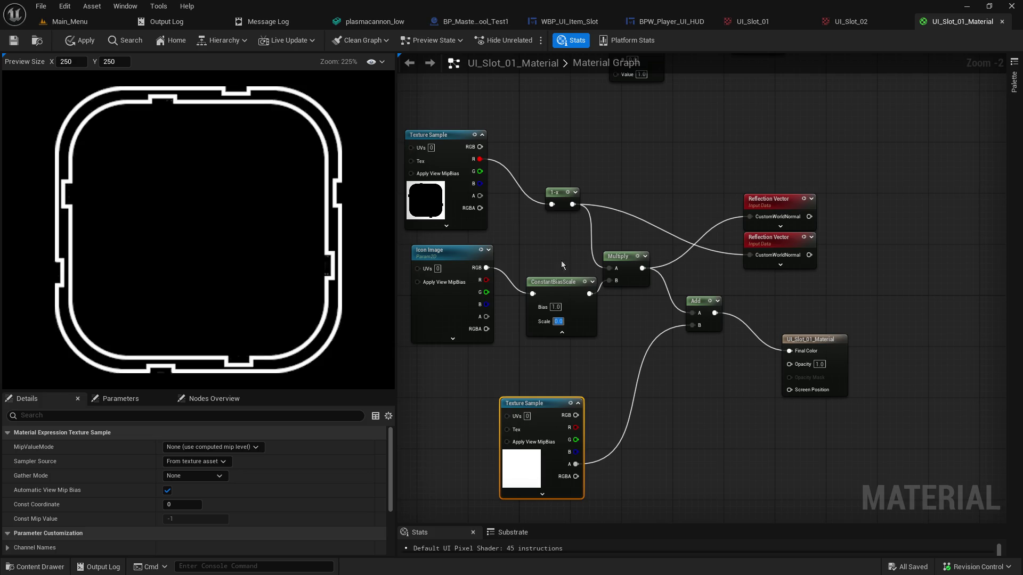
Replace ConstantBiasScale with a ScaleUVsByCenter node from Icon Image RGB, wired into Multiply B
left_click(551, 283)
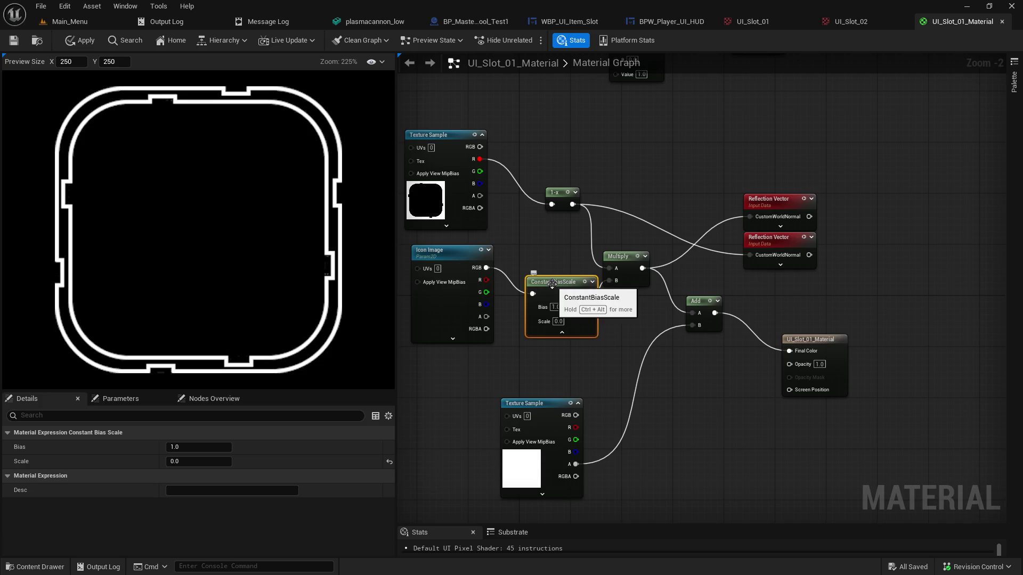
key("Delete")
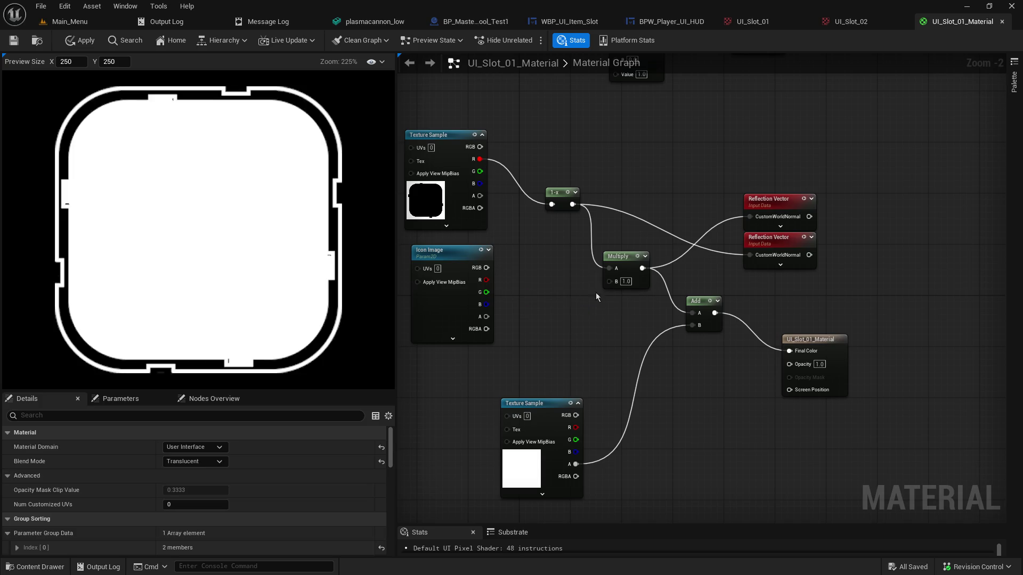
left_click_drag(486, 268, 532, 302)
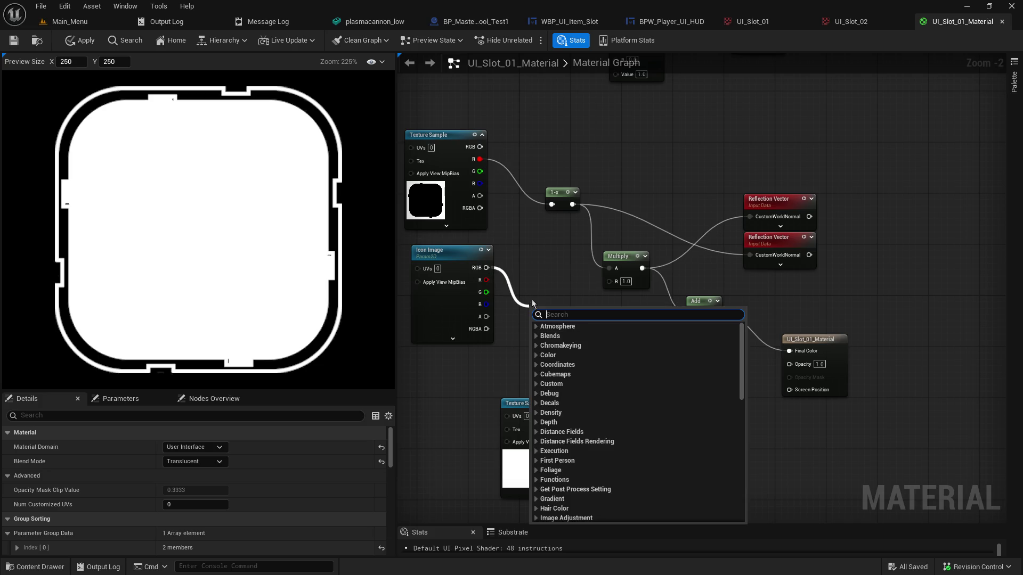
type("scale")
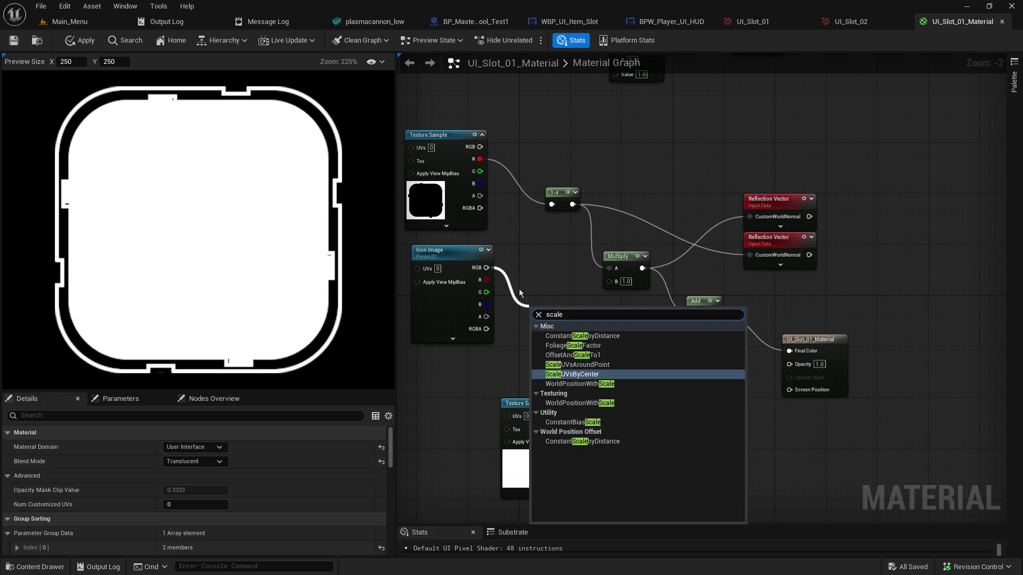
left_click(612, 373)
left_click_drag(607, 331, 609, 281)
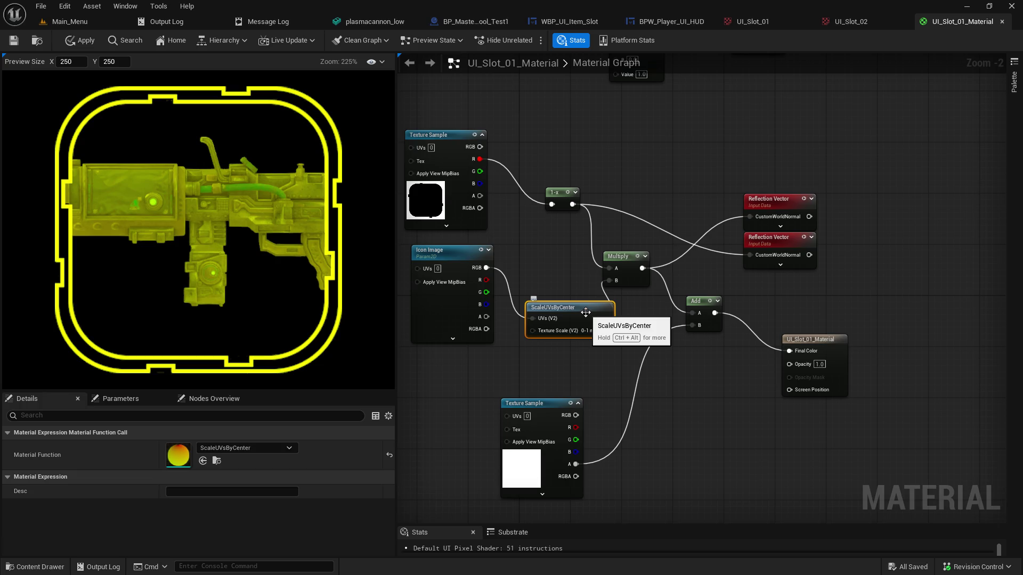
Delete the ScaleUVsByCenter node, leaving Icon Image unwired and Multiply B at 1.0
key("Delete")
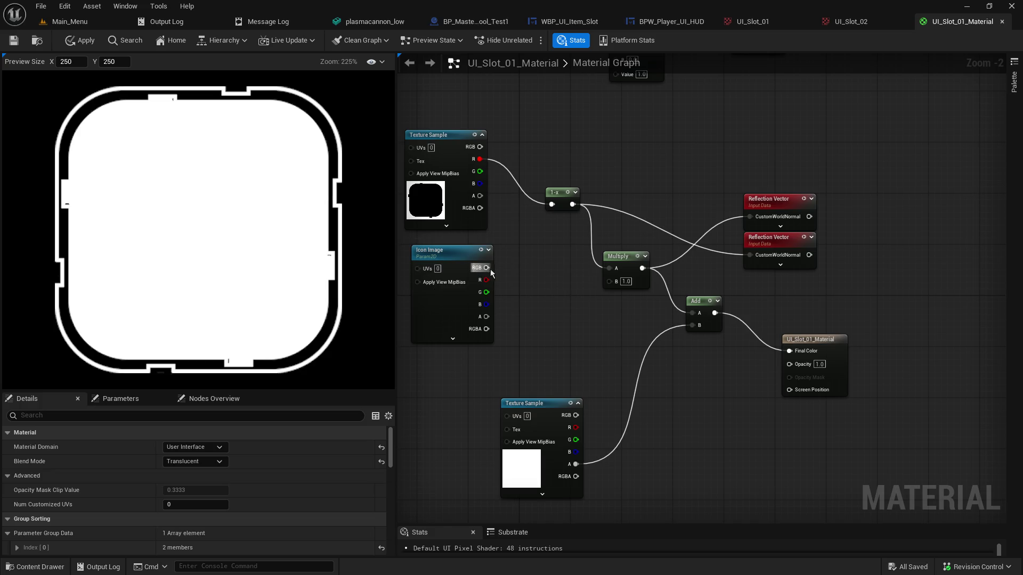
left_click_drag(488, 268, 527, 295)
type("multipl")
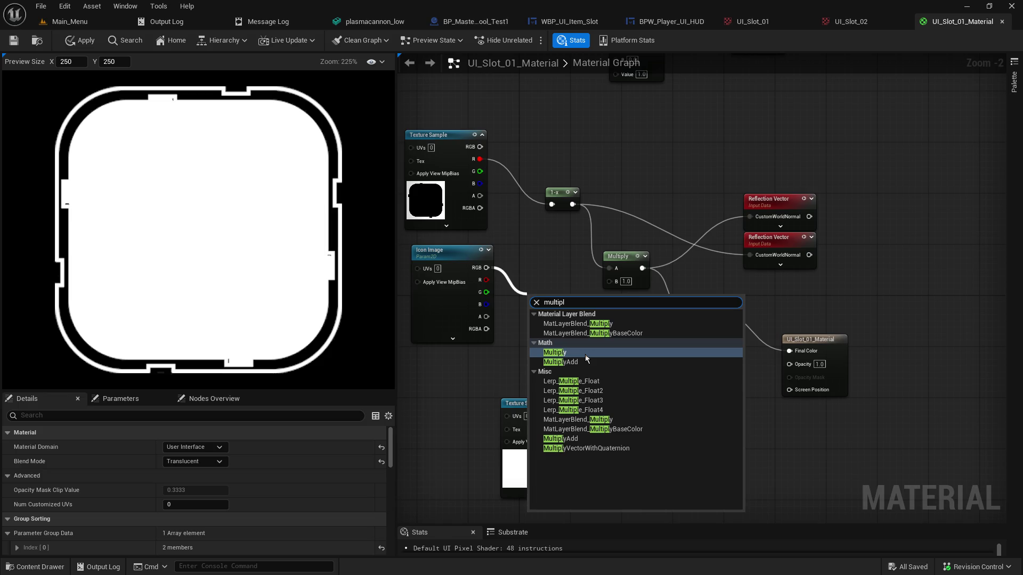
left_click(557, 273)
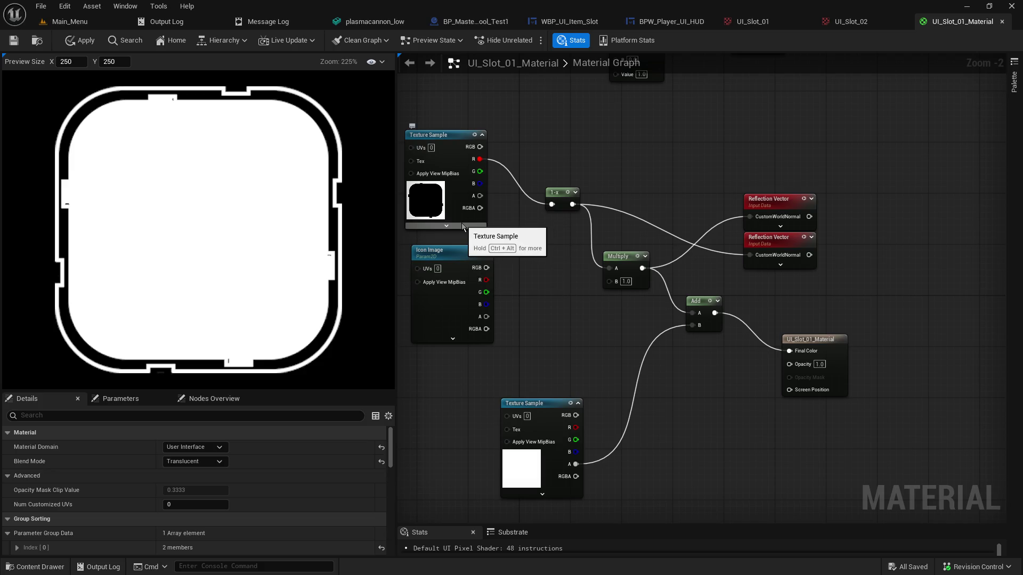
left_click_drag(567, 285, 634, 221)
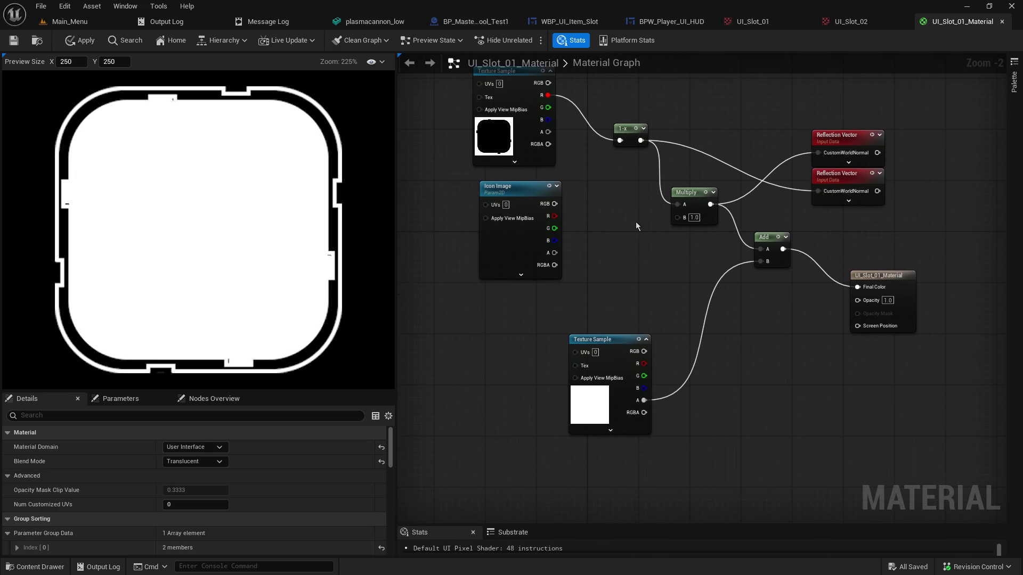
Move the lower Texture Sample down and left, and try a 'textureco' node search
left_click_drag(596, 339, 575, 384)
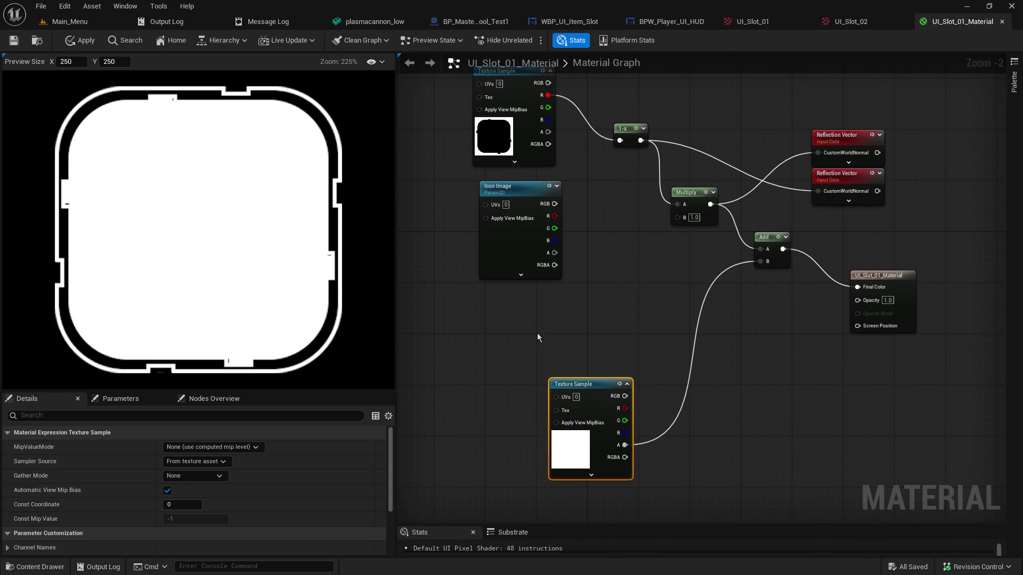
right_click(530, 319)
type("t")
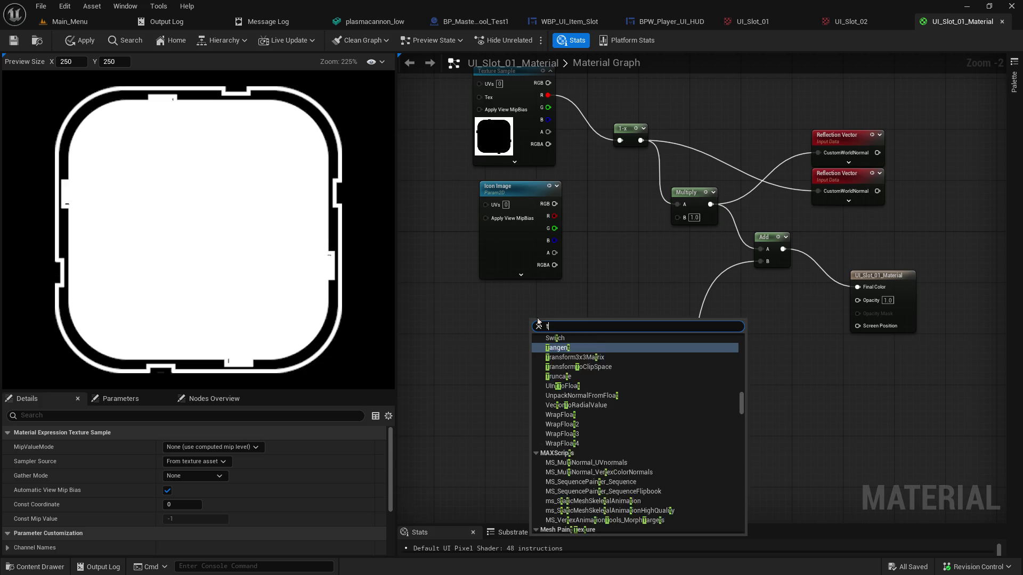
type("extureco")
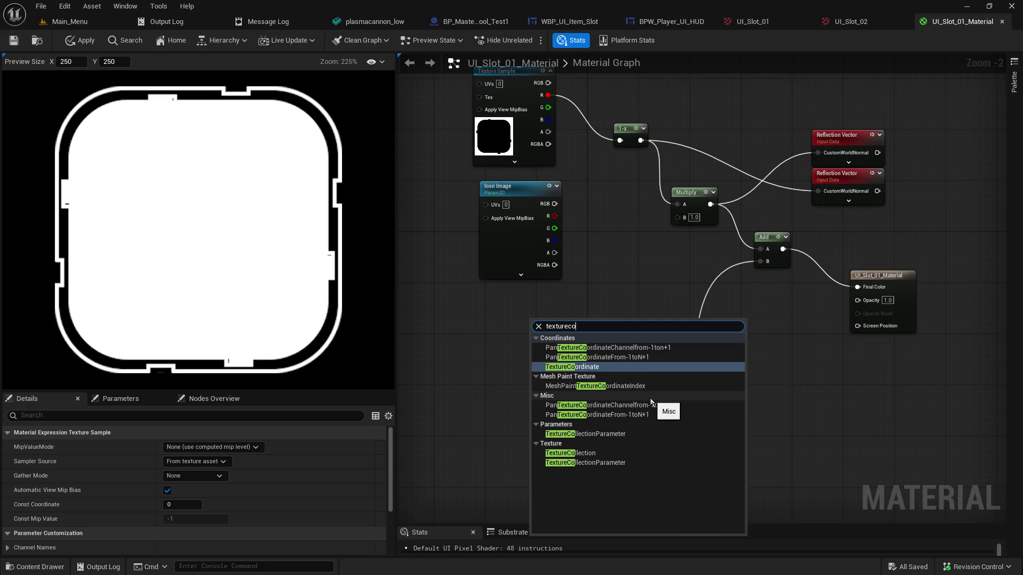
left_click(625, 312)
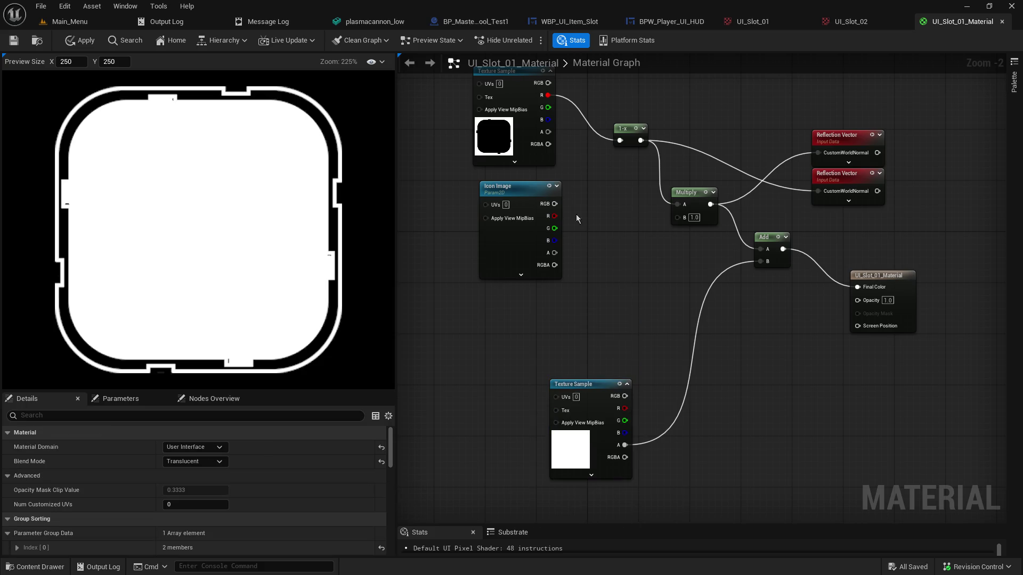
From Icon Image RGB, search nodes for 'coordinates' and browse the matches
left_click_drag(554, 204, 614, 313)
type("te")
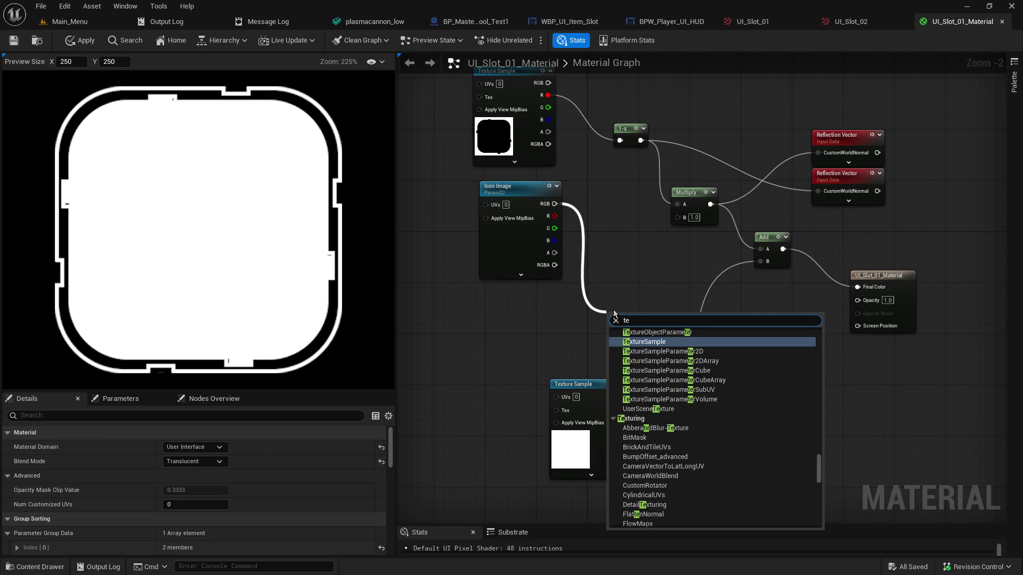
key("BackSpace")
key("BackSpace")
type("coordii")
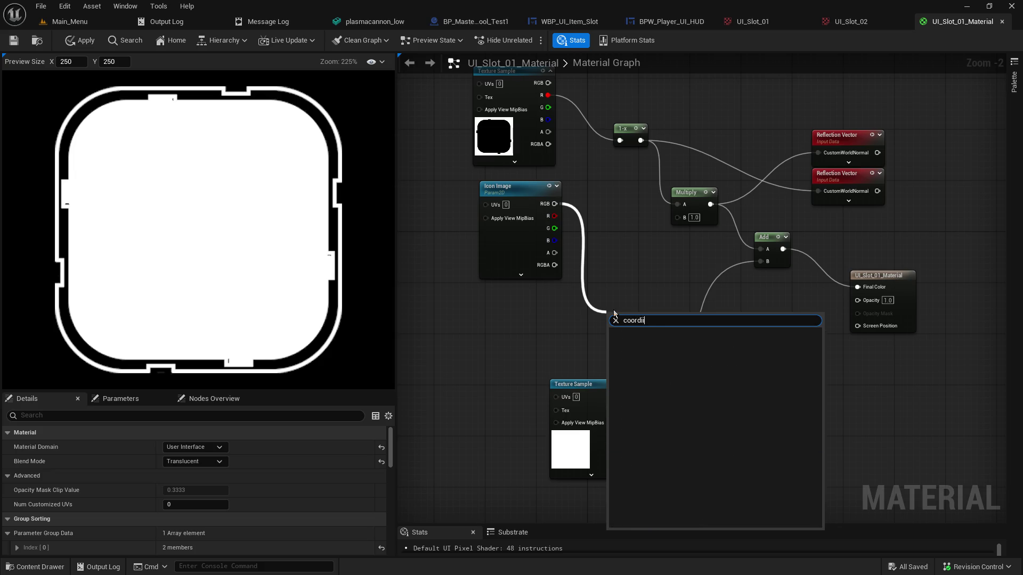
key("BackSpace")
type("nate")
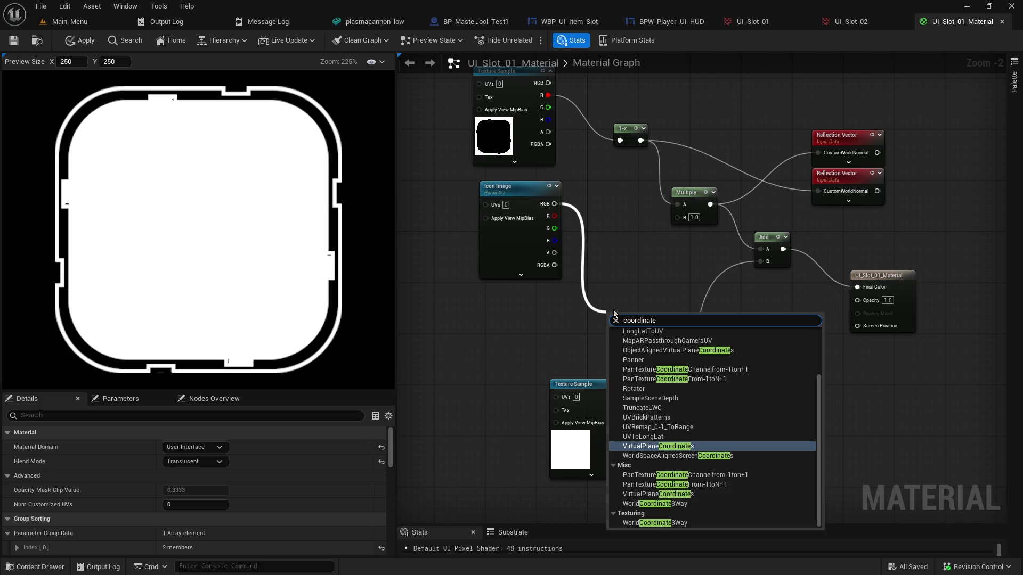
type("s")
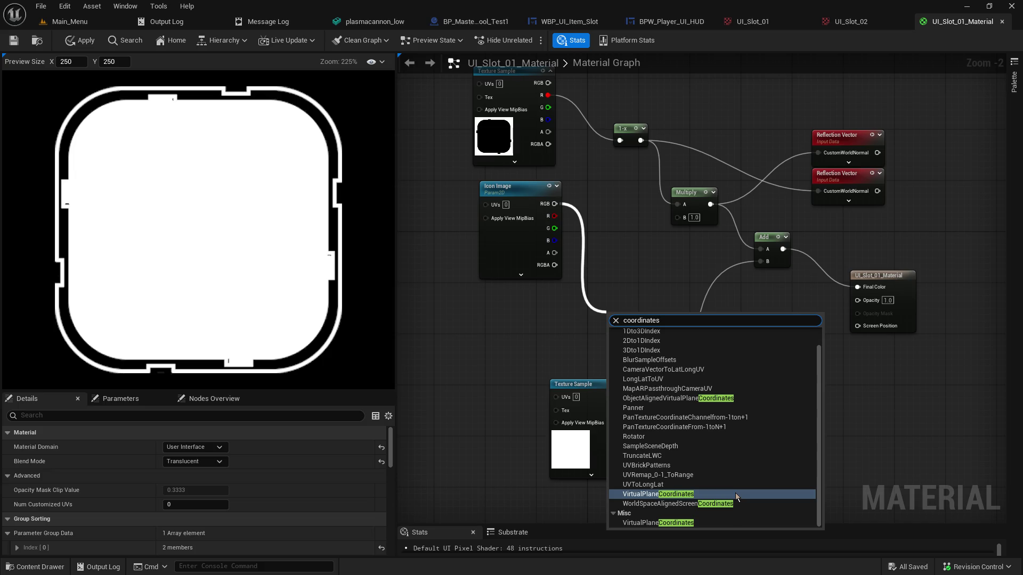
scroll(735, 493, "up", 1)
scroll(736, 498, "down", 1)
scroll(721, 380, "up", 2)
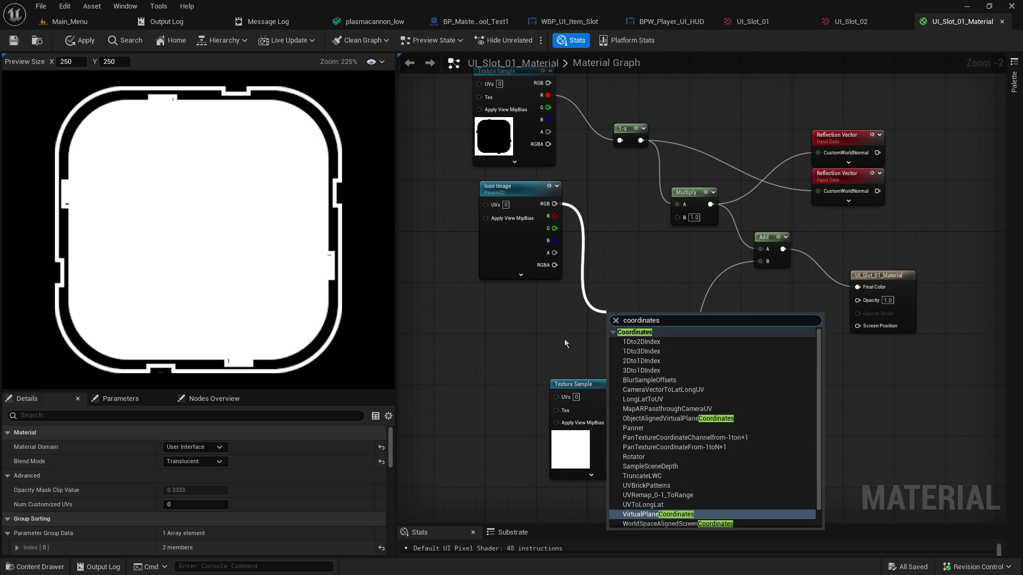
Cancel the pending wire and search 'textureco' in empty graph space to list TextureCoordinate
key("ctrl+a")
type("textureco")
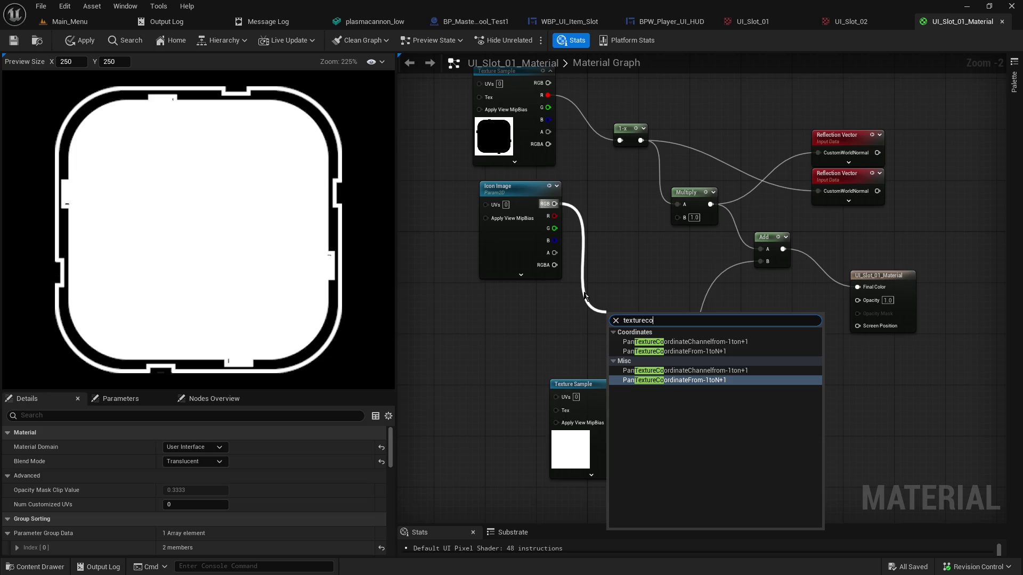
key("Escape")
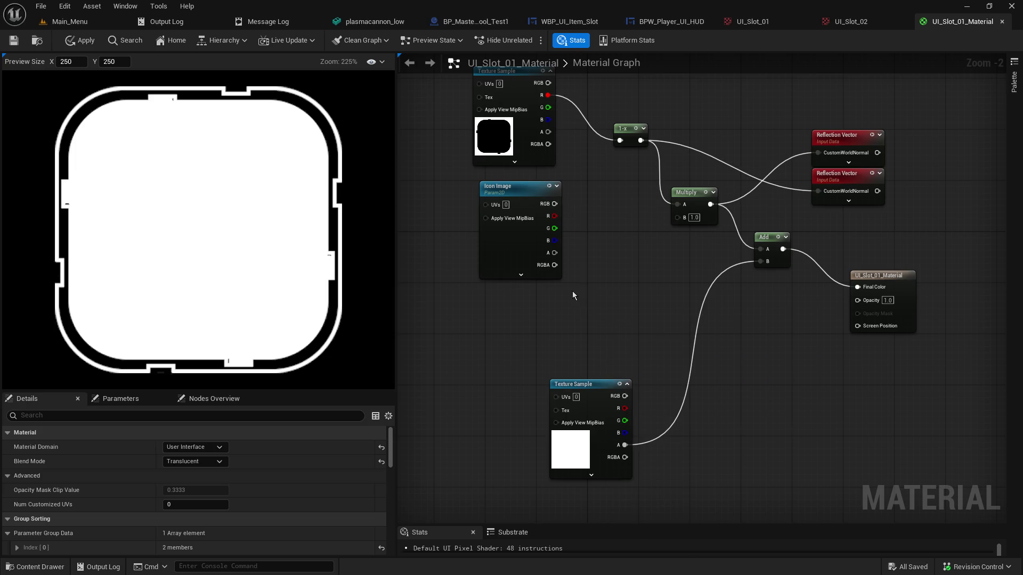
right_click(572, 291)
type("textureco")
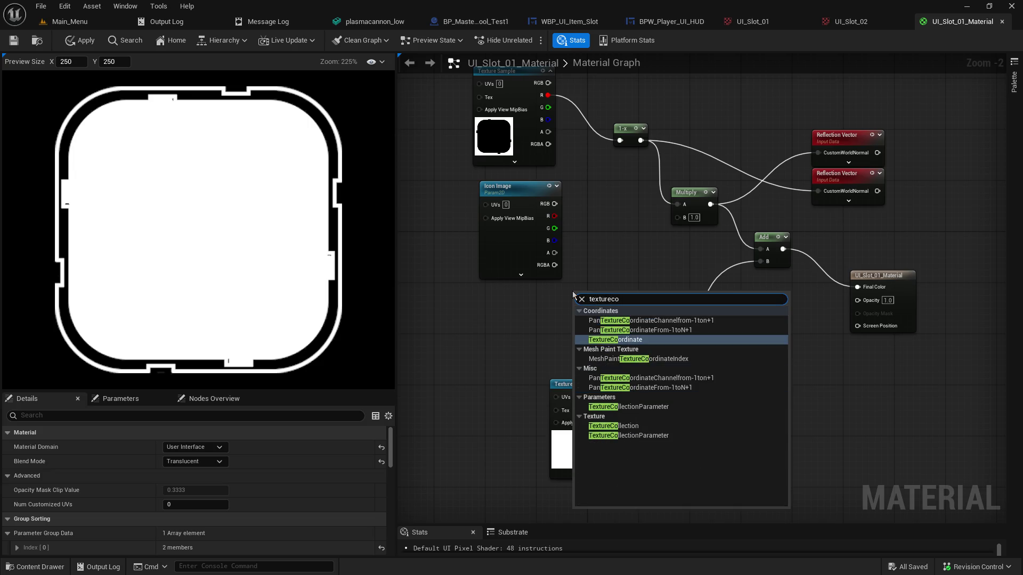
Add a TexCoord node, expand its tiling options, and arrange it beside the lower Texture Sample
left_click(615, 341)
left_click(606, 318)
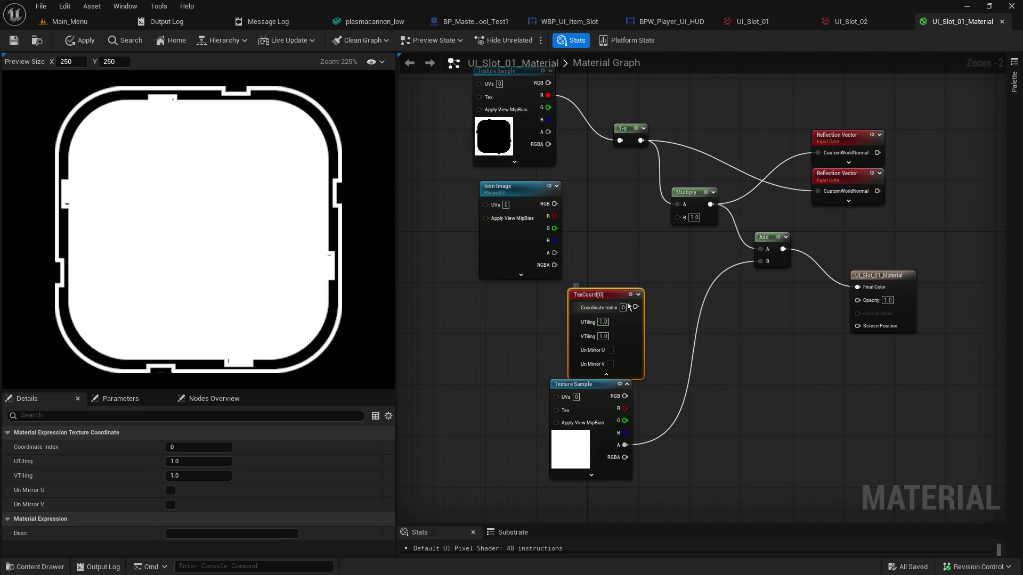
mouse_move(591, 388)
left_mouse_down()
mouse_move(635, 422)
mouse_move(668, 421)
left_mouse_up()
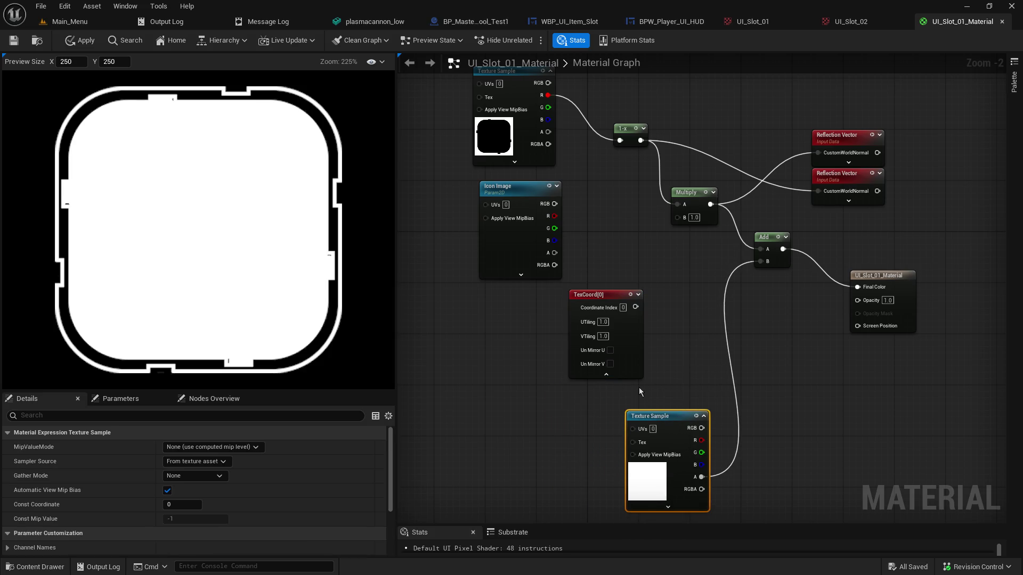
left_click_drag(598, 293, 546, 297)
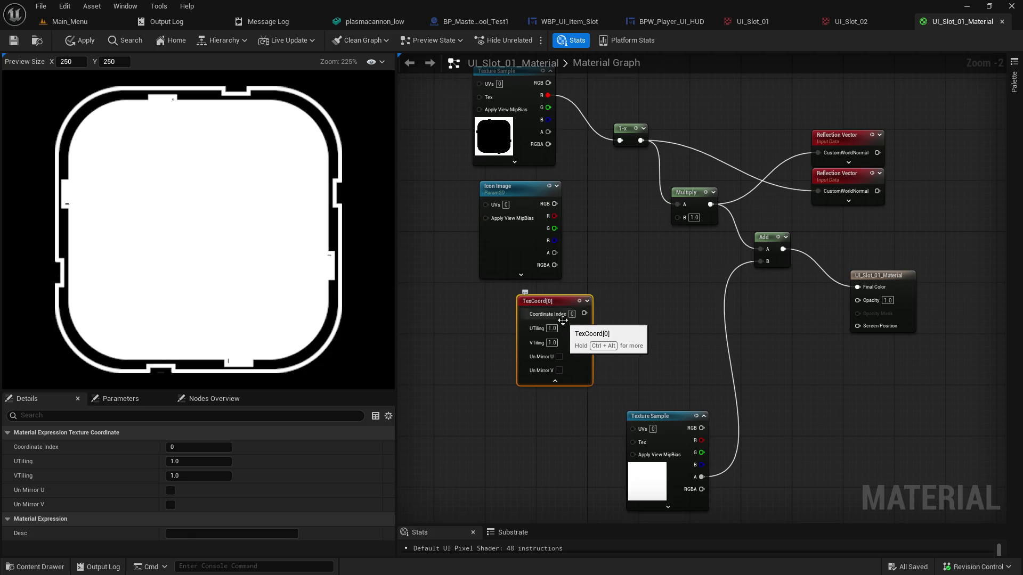
Create a Multiply node from the TexCoord output and lay the two nodes out left to right
left_click_drag(587, 316, 627, 314)
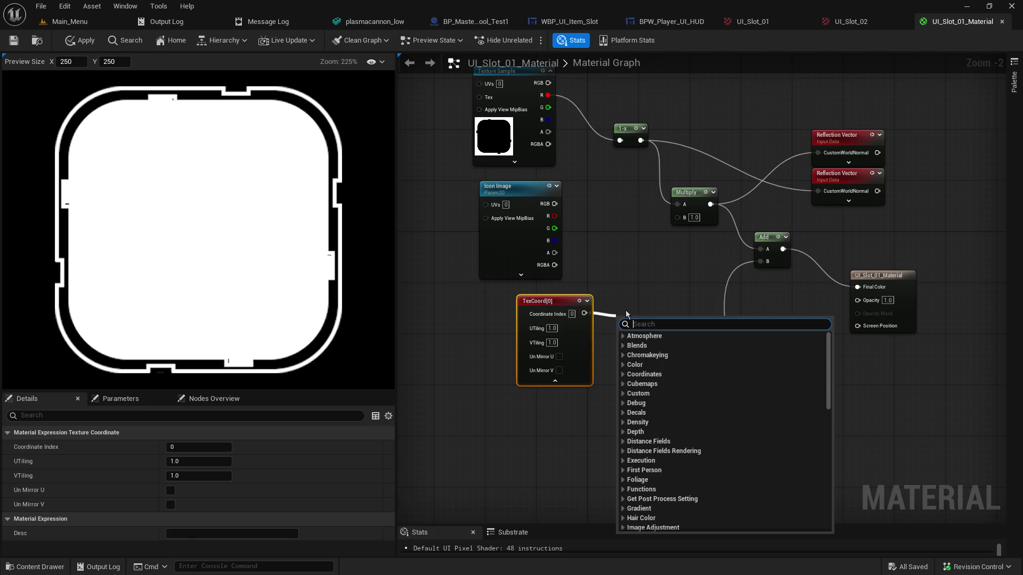
type("mult")
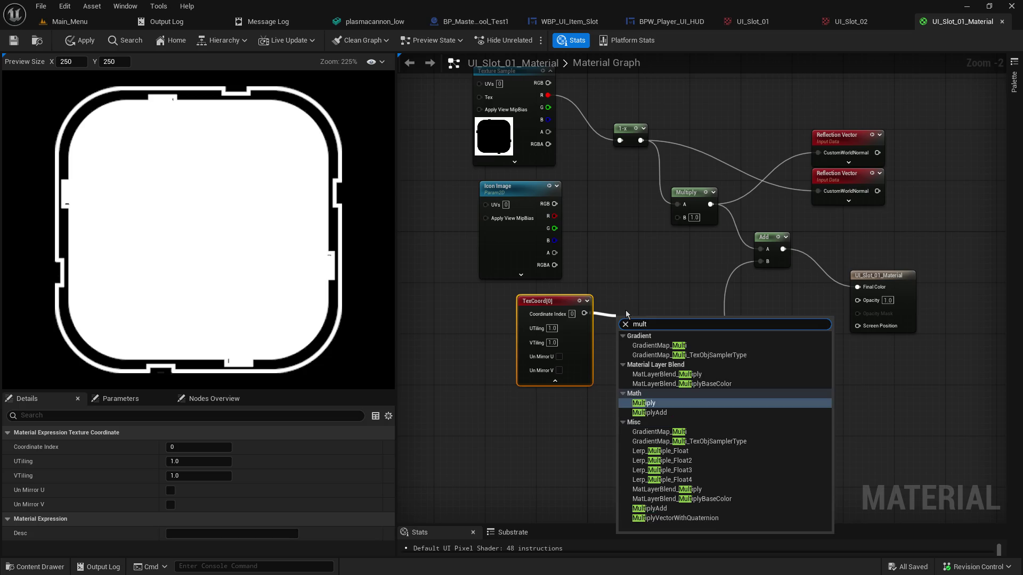
key("Return")
left_click_drag(630, 325, 647, 306)
left_click_drag(560, 308, 503, 308)
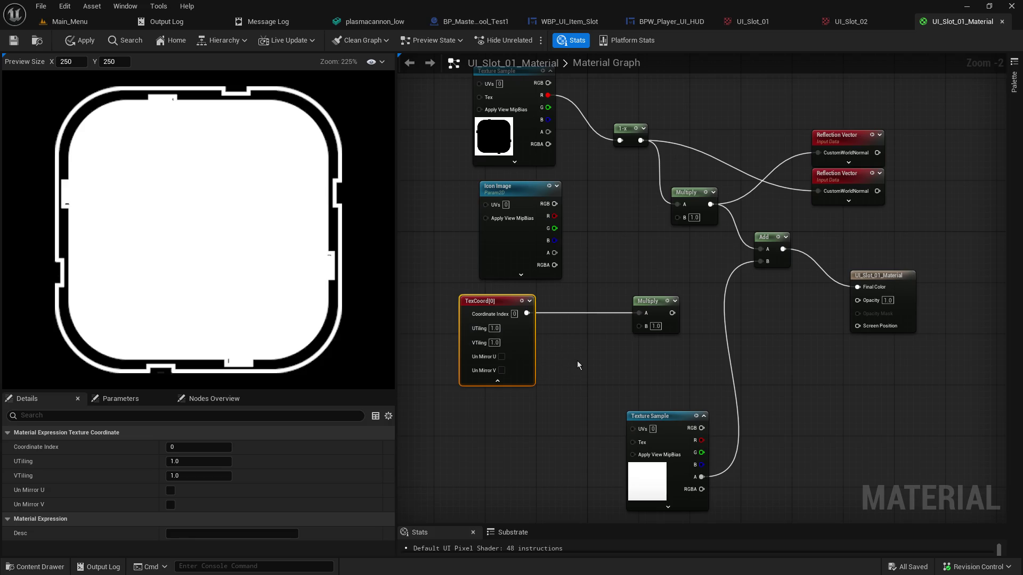
left_click(577, 362)
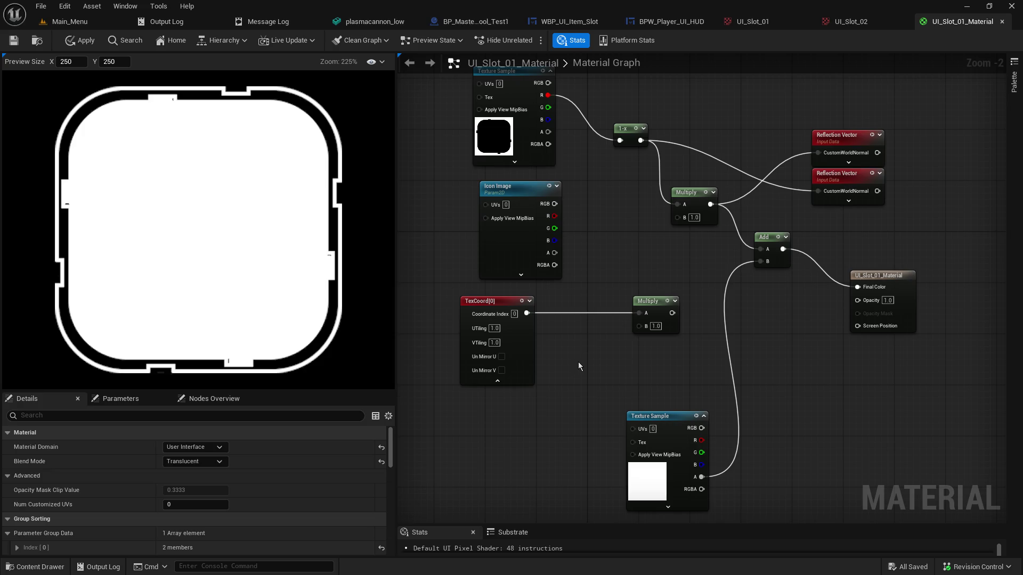
left_click(645, 301)
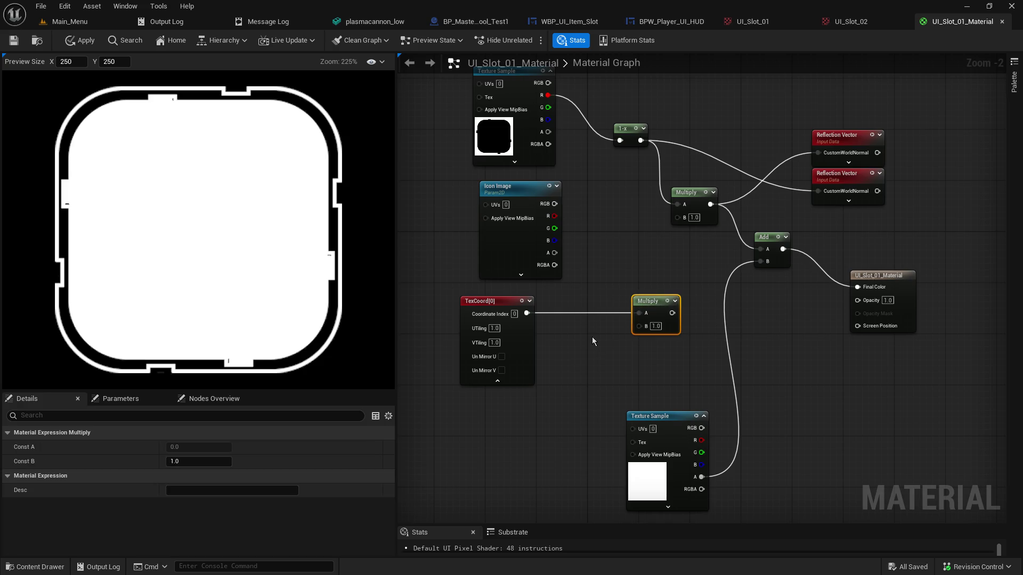
Position the new Multiply between TexCoord and Icon Image and reframe the graph
mouse_move(672, 313)
left_mouse_down()
mouse_move(746, 341)
mouse_move(458, 210)
mouse_move(485, 207)
left_mouse_up()
left_click_drag(715, 340, 597, 314)
mouse_move(545, 284)
left_mouse_down()
mouse_move(622, 298)
mouse_move(552, 298)
mouse_move(490, 241)
left_mouse_up()
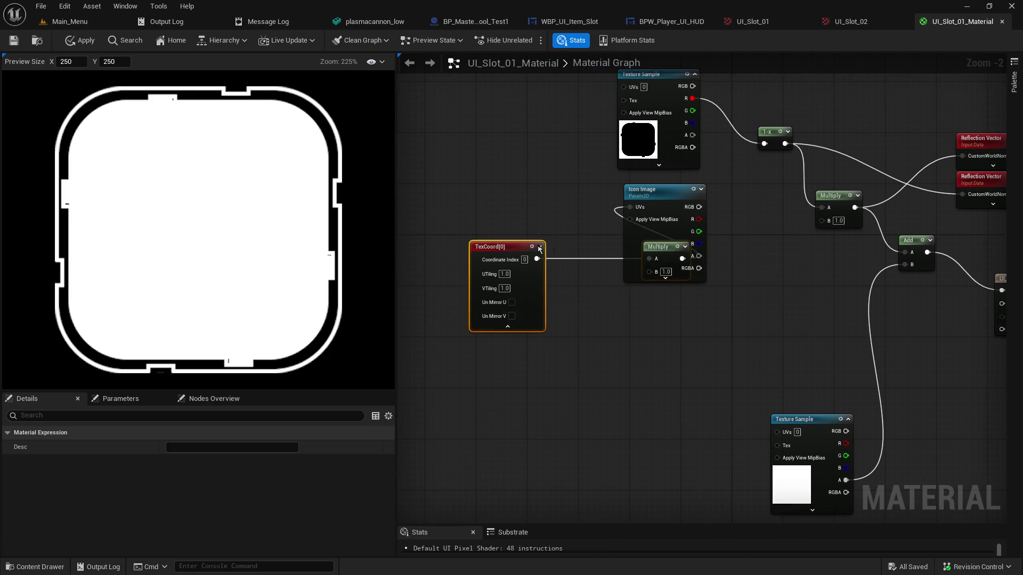
left_click(626, 308)
left_click(654, 257)
mouse_move(654, 257)
left_mouse_down()
mouse_move(561, 292)
mouse_move(554, 196)
mouse_move(570, 199)
left_mouse_up()
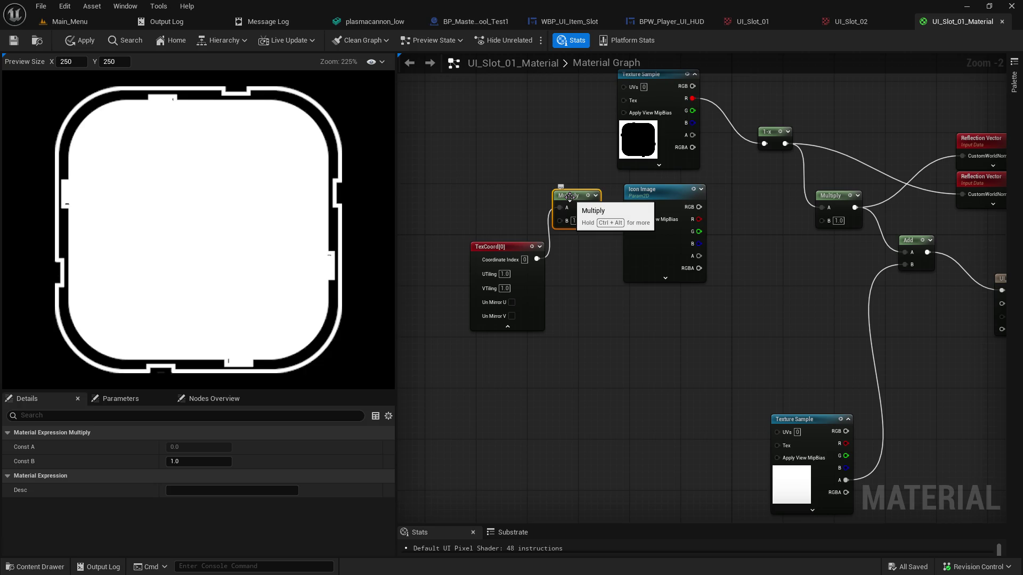
mouse_move(574, 239)
left_mouse_down()
mouse_move(580, 317)
mouse_move(548, 335)
left_mouse_up()
mouse_move(603, 312)
left_mouse_down()
mouse_move(685, 286)
mouse_move(744, 289)
left_mouse_up()
Wire TexCoord straight into Icon Image UVs, delete the spare Multiply, and reconnect RGB to Multiply B
mouse_move(554, 306)
left_mouse_down()
mouse_move(613, 302)
mouse_move(646, 254)
left_mouse_up()
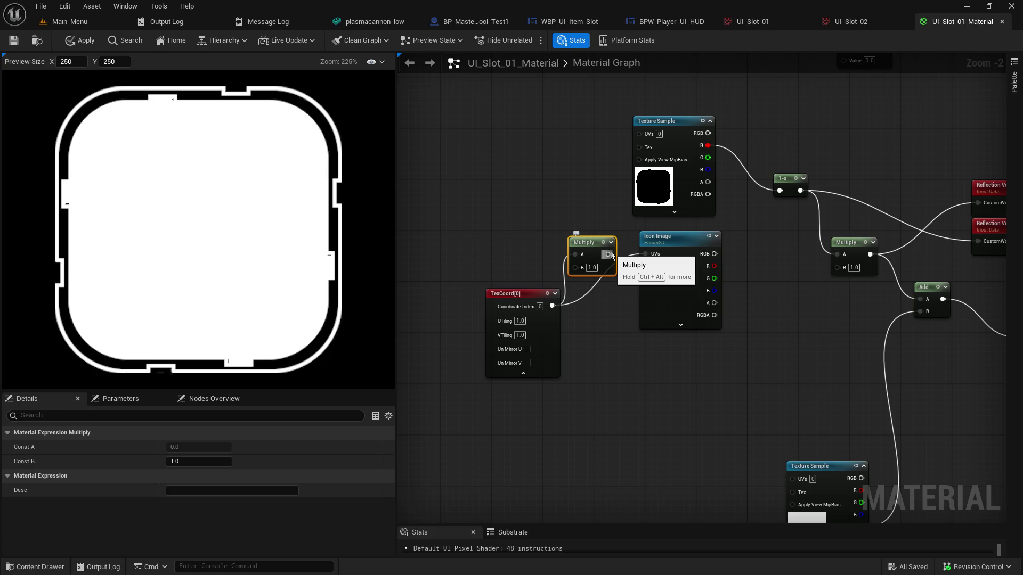
key("Delete")
left_click(534, 293)
mouse_move(751, 357)
left_mouse_down()
mouse_move(640, 280)
mouse_move(669, 325)
left_mouse_up()
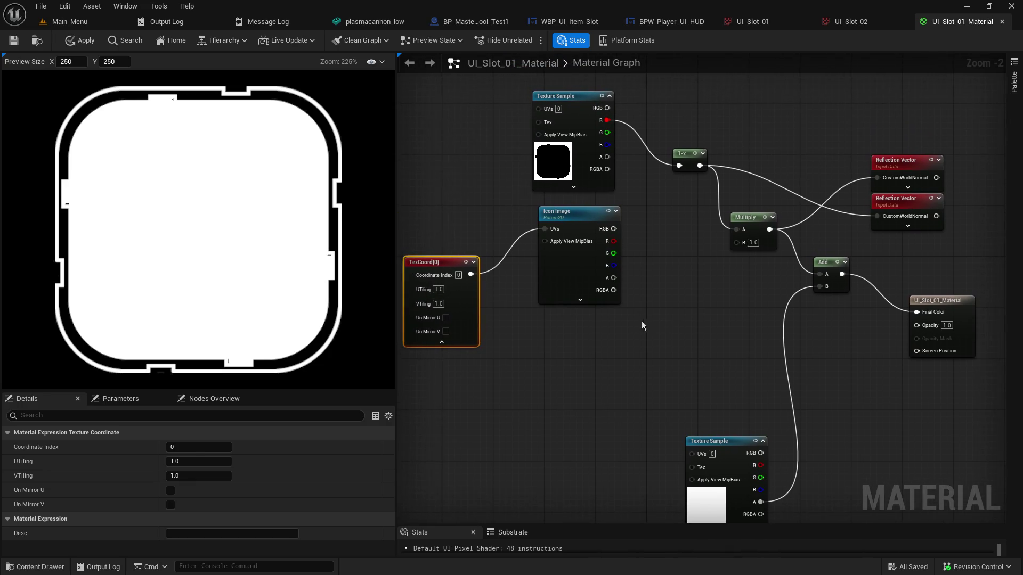
left_click_drag(614, 229, 743, 242)
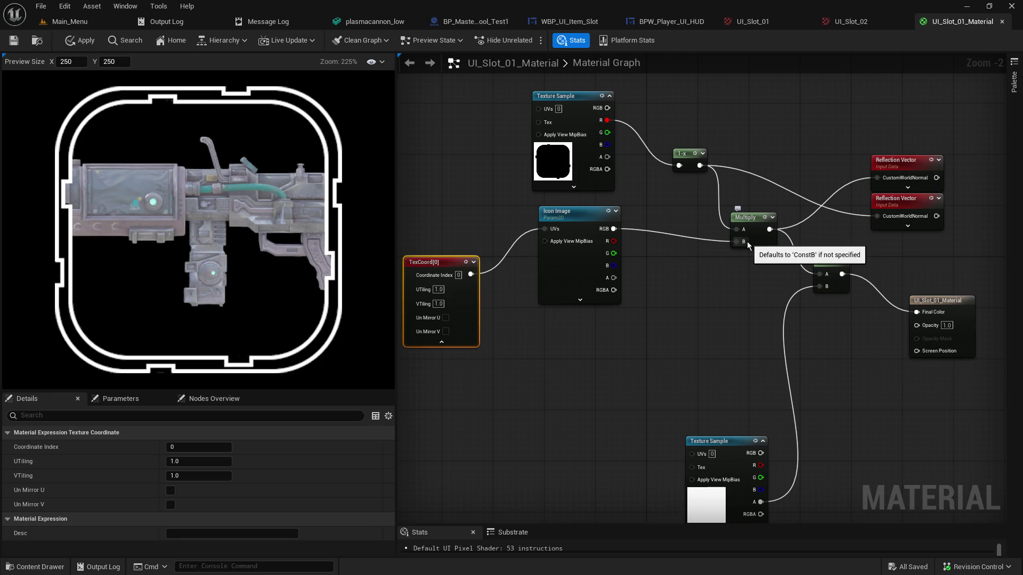
Test Icon Image's RGBA and alpha pins on Multiply B, settling back on RGB
left_click_drag(613, 290, 741, 243)
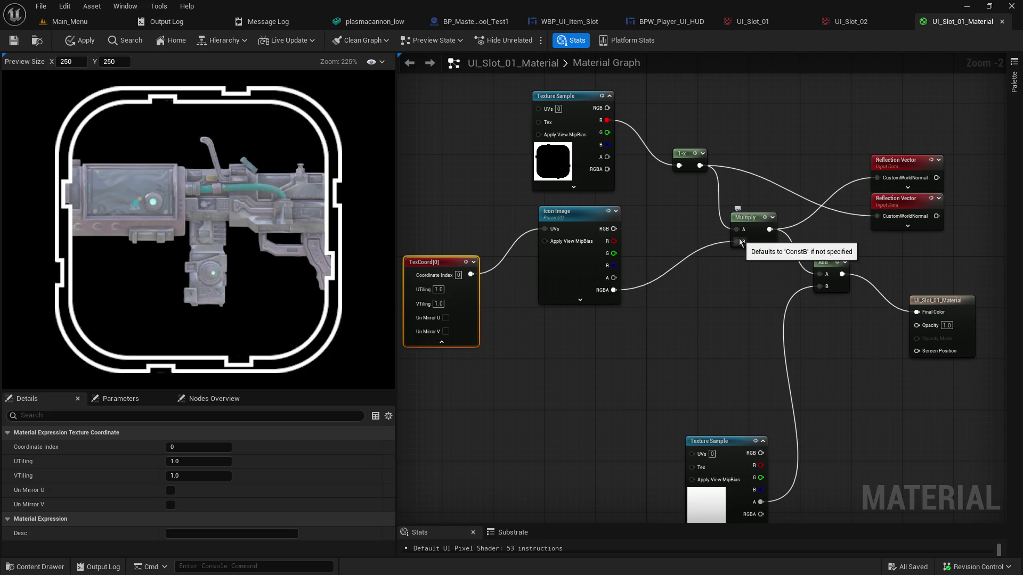
mouse_move(616, 233)
left_mouse_down()
mouse_move(745, 256)
mouse_move(737, 242)
left_mouse_up()
mouse_move(614, 277)
left_mouse_down()
mouse_move(678, 271)
mouse_move(742, 248)
left_mouse_up()
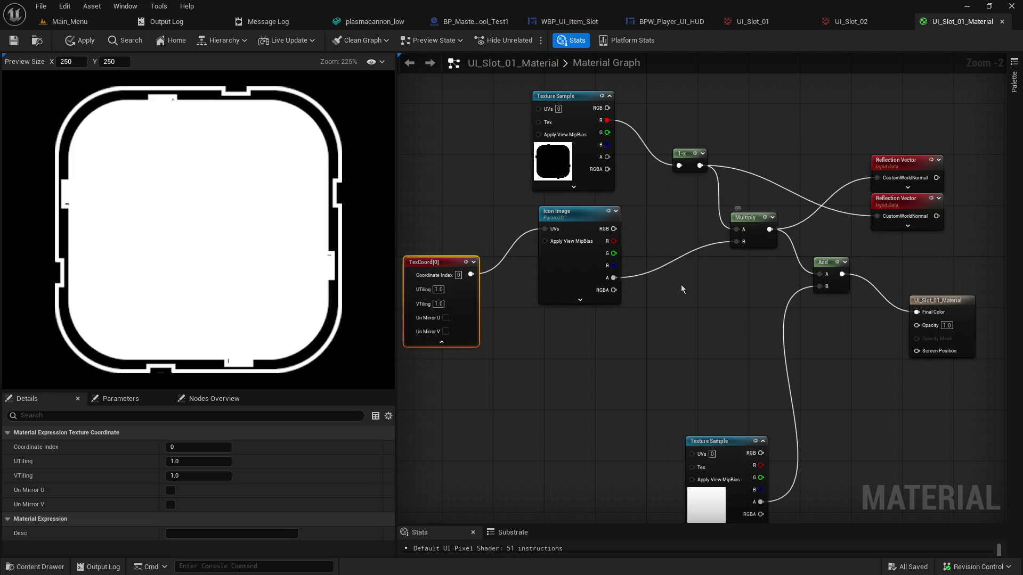
left_click_drag(613, 290, 741, 245)
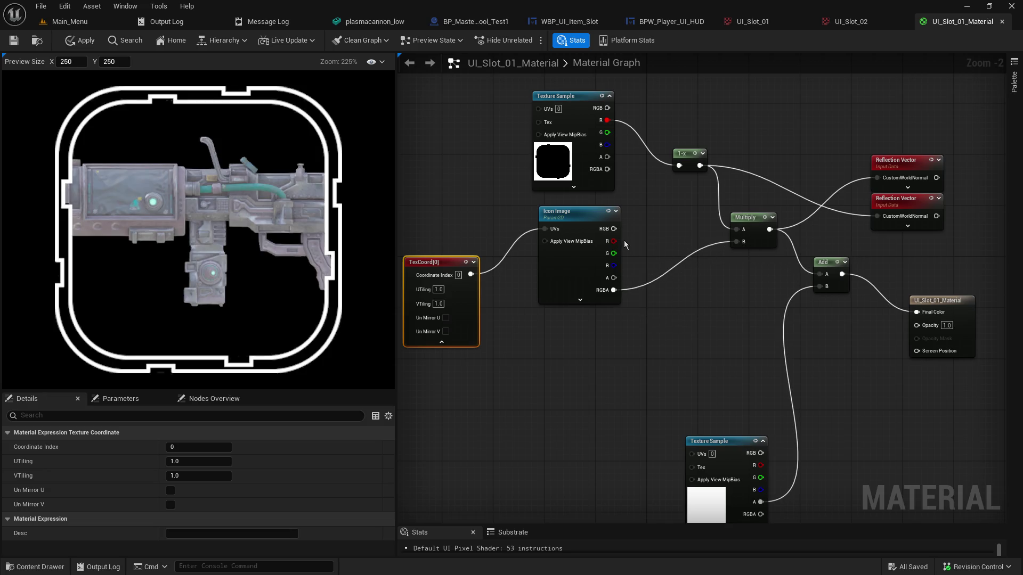
mouse_move(614, 228)
left_mouse_down()
mouse_move(708, 254)
mouse_move(746, 240)
left_mouse_up()
left_click(442, 289)
Try TexCoord UTiling and VTiling at 0.8, then VTiling at 1.1
type("0.8")
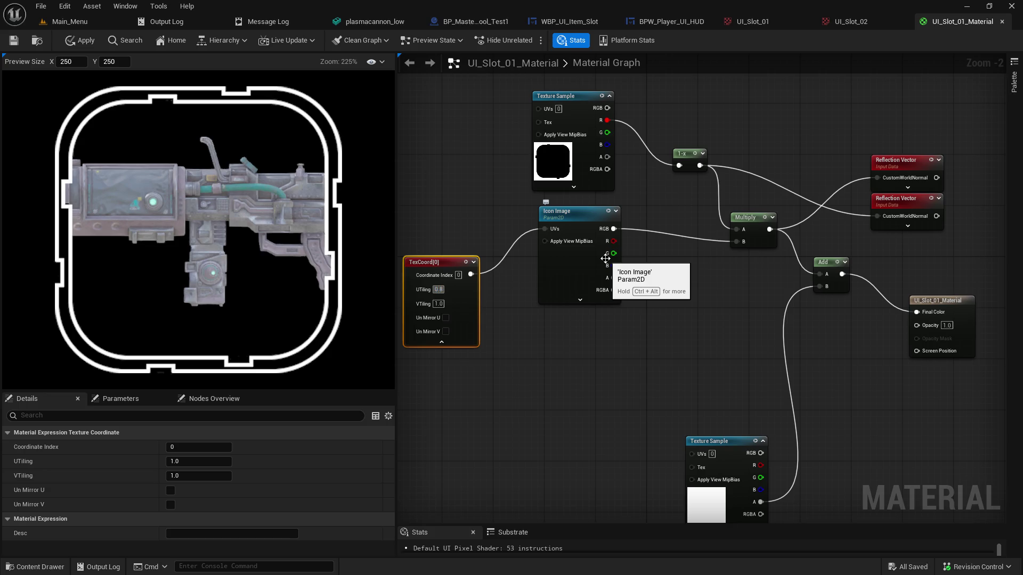
key("Tab")
type("0.5")
type(".8")
key("Return")
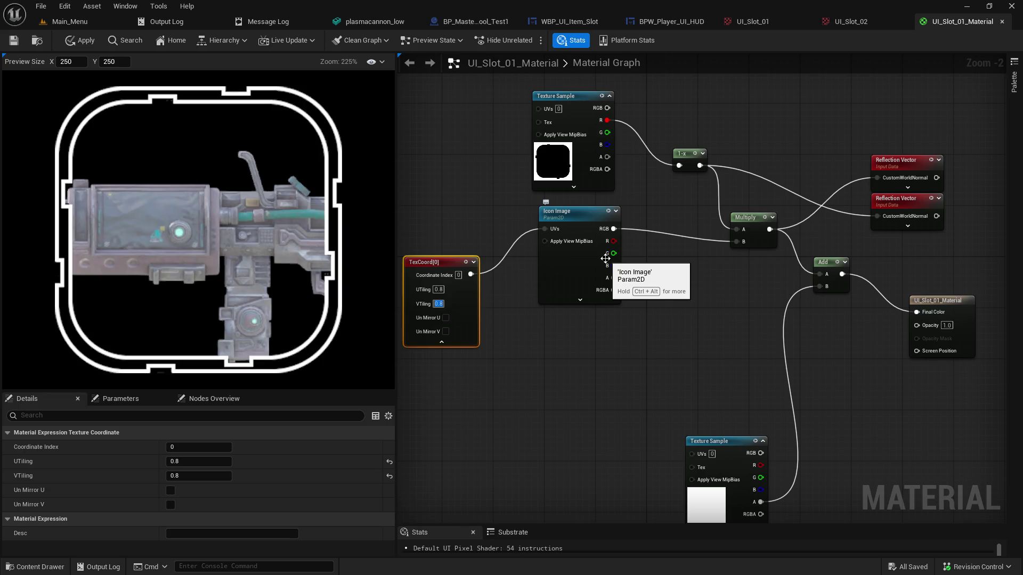
type("1.1")
key("Tab")
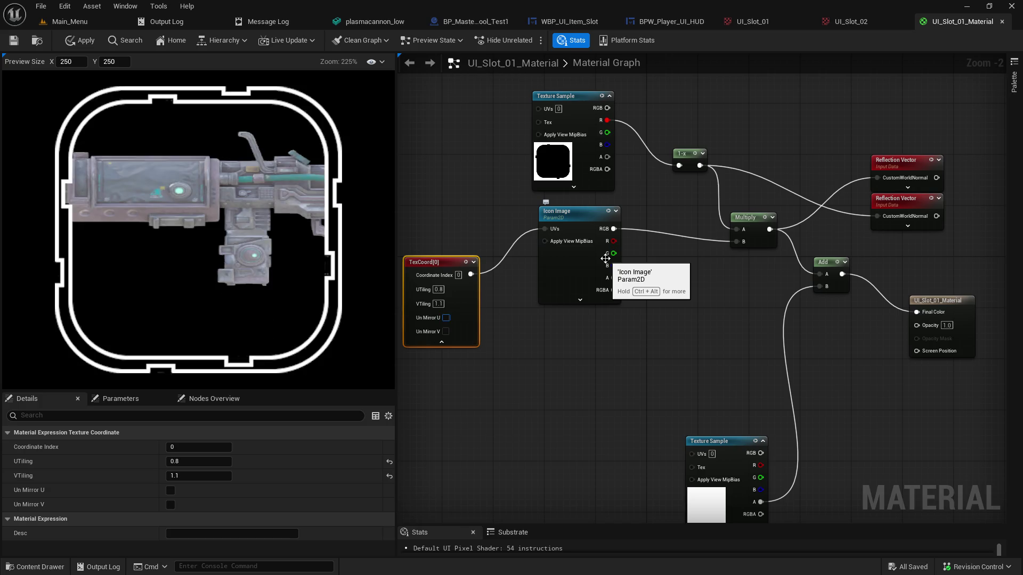
Try TexCoord UTiling at 1.1 and then 1.2
left_click(442, 288)
type("1.1")
key("Return")
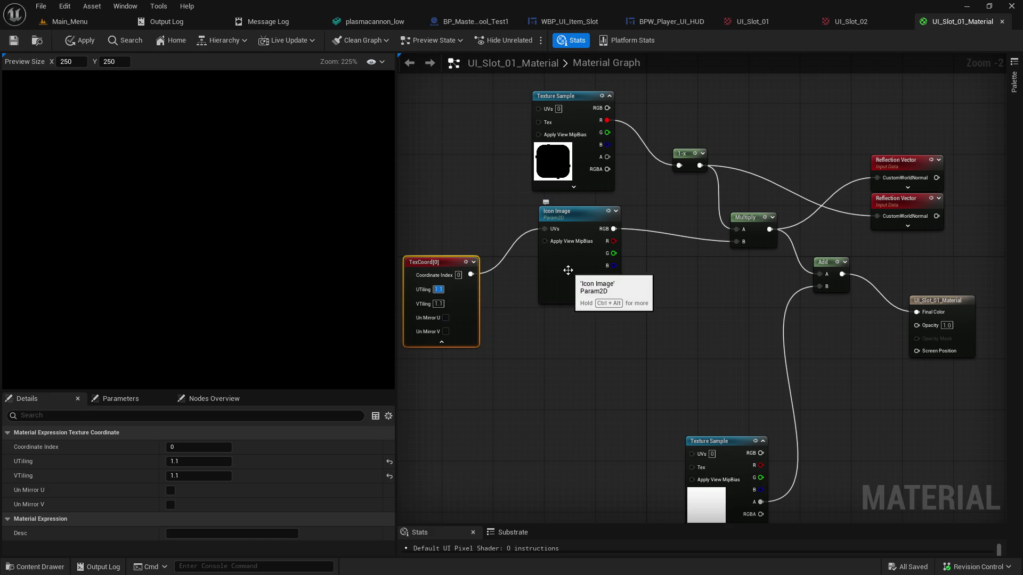
type("1.2")
key("Tab")
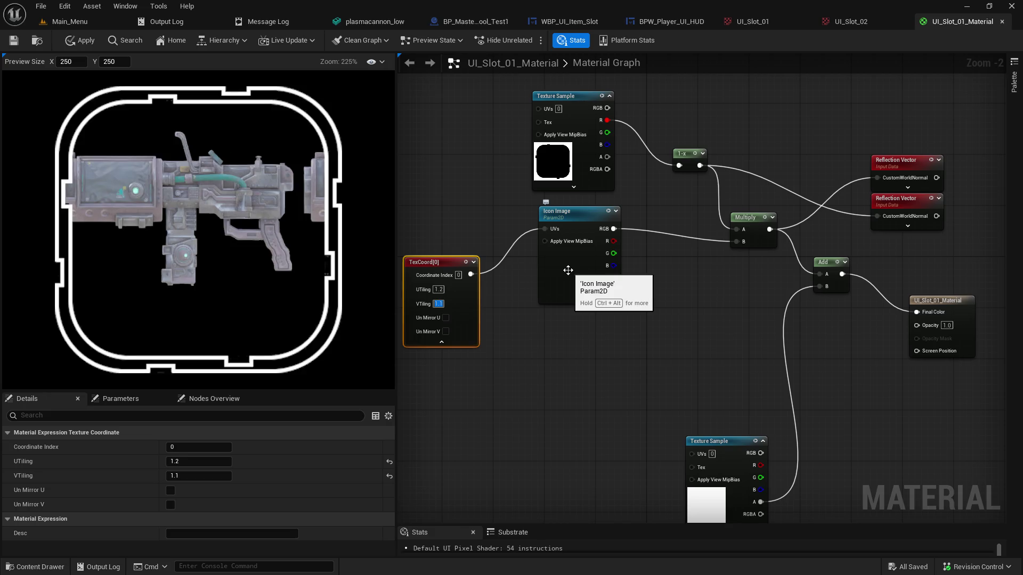
Reset TexCoord UTiling and VTiling to 1.0 and enable Un Mirror U
type("1")
type(".2")
key("Return")
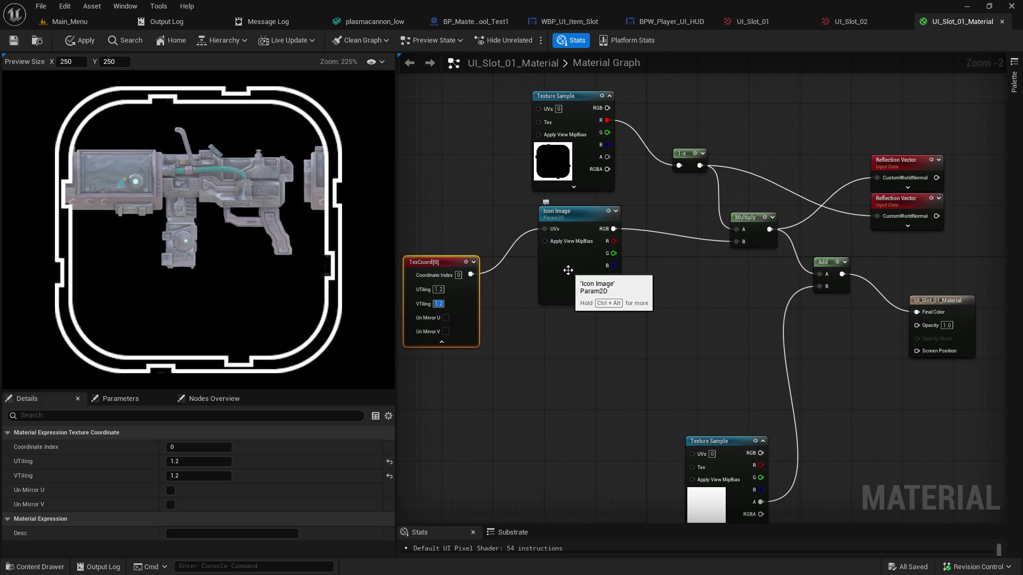
type("1")
key("Return")
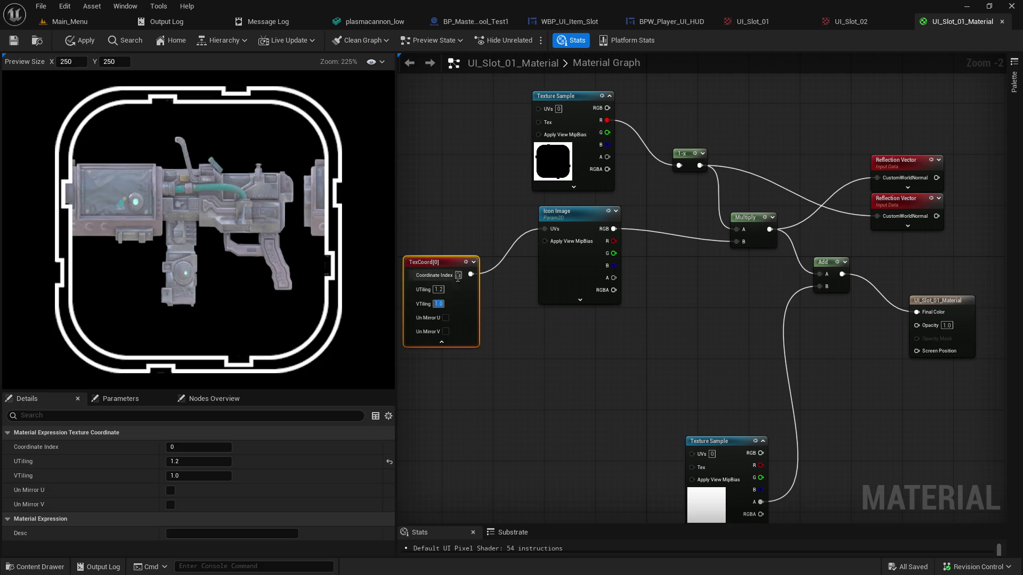
left_click(442, 289)
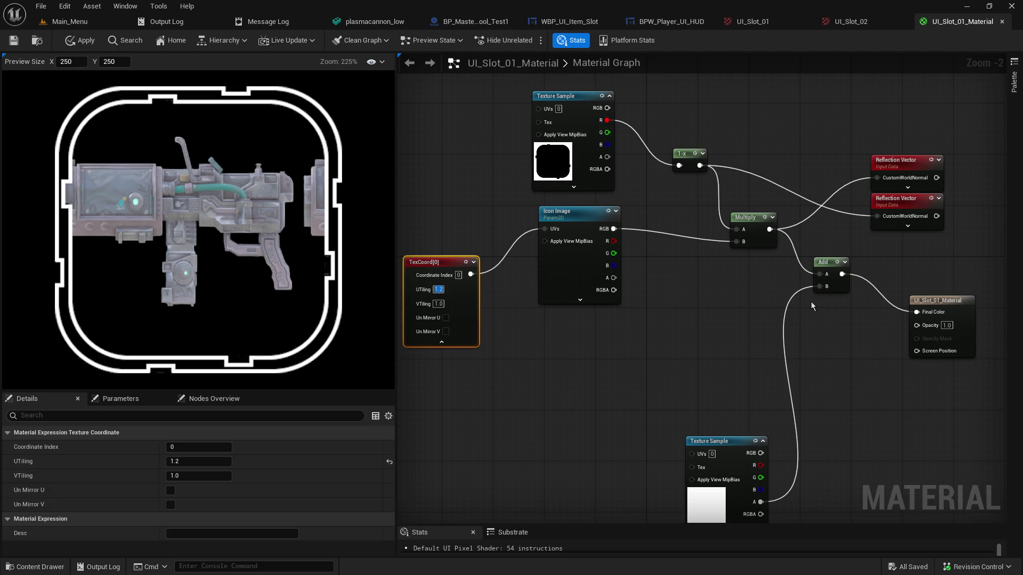
type("1")
key("Return")
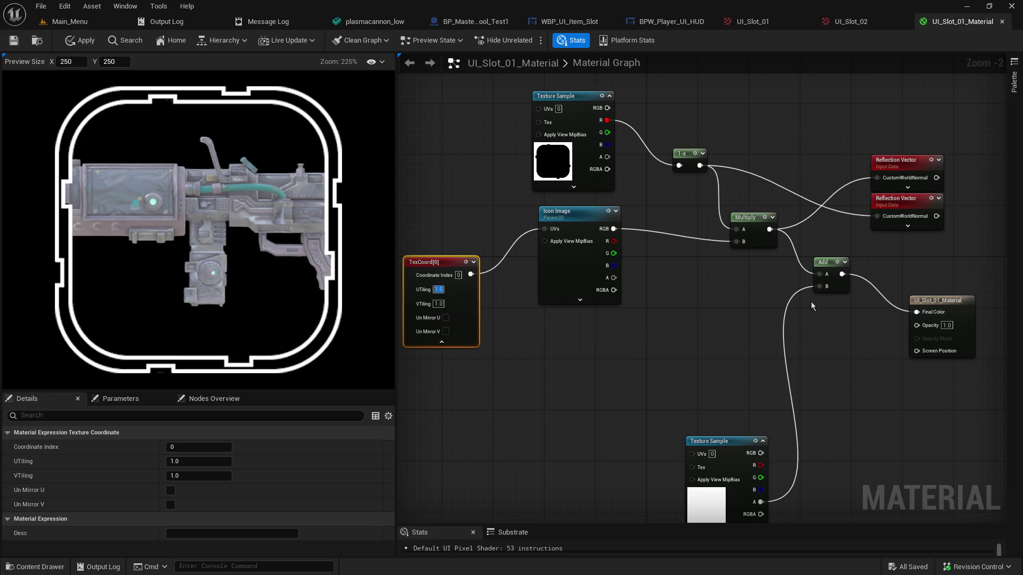
left_click(445, 317)
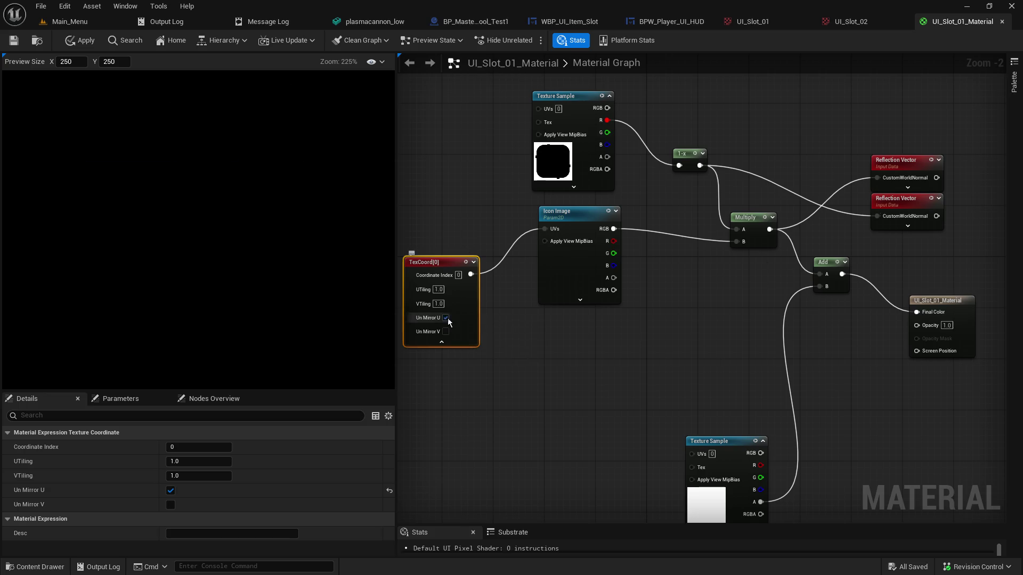
Enable Un Mirror V, set UTiling and VTiling to 1.5, then turn both Un Mirror options off
left_click(446, 332)
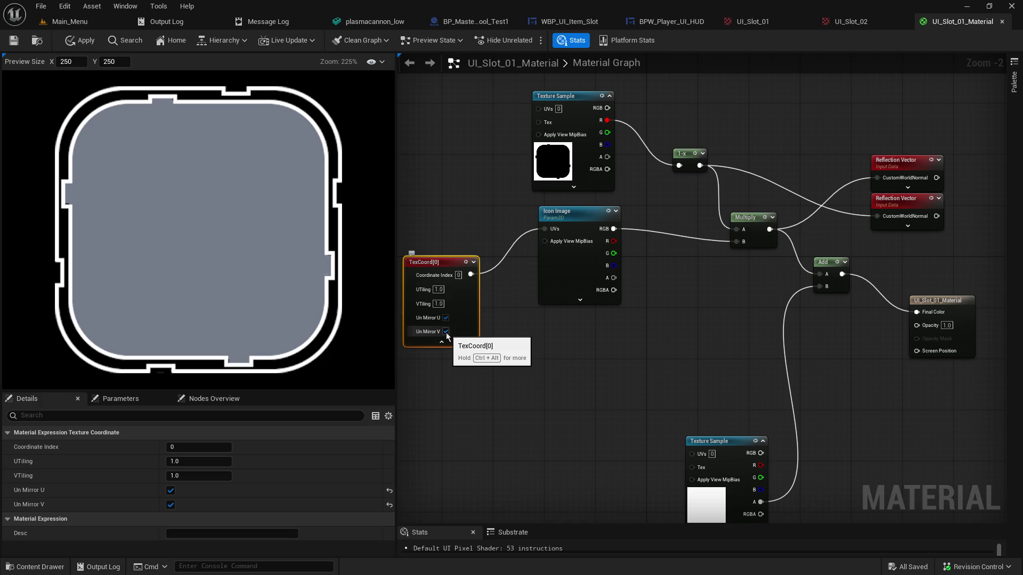
left_click(439, 289)
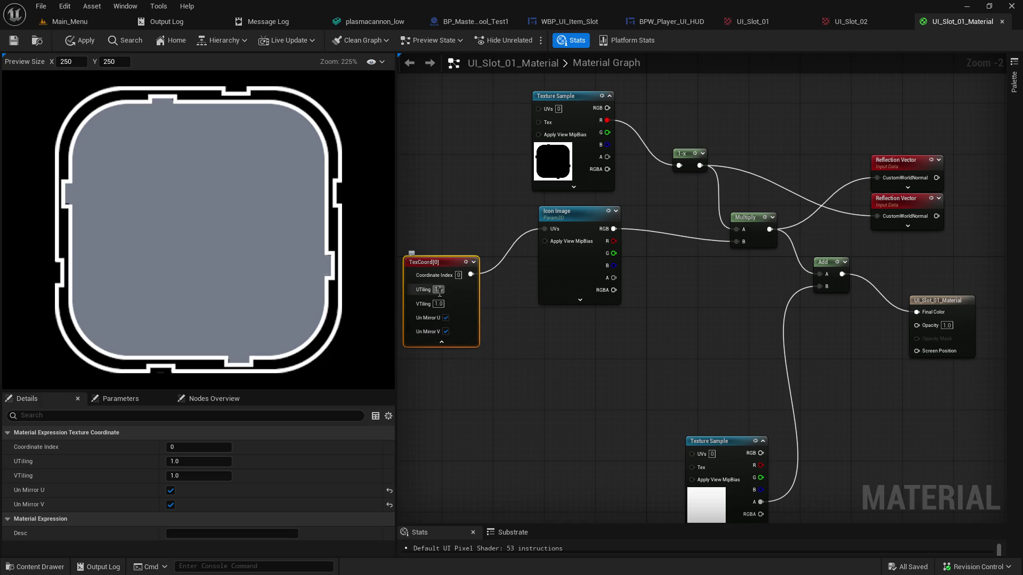
type("1")
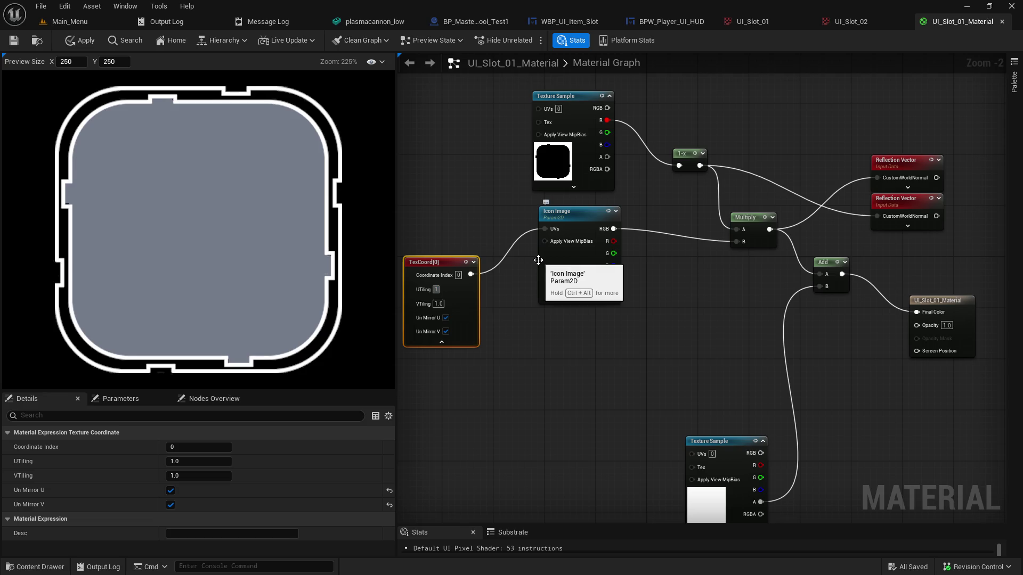
type(".5")
key("Return")
key("Tab")
type("1.5")
key("Return")
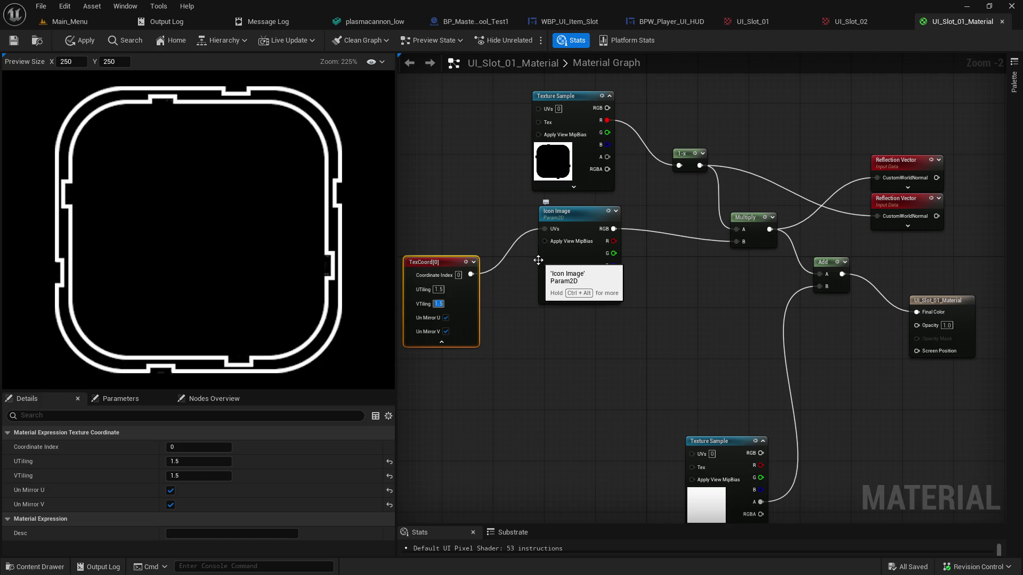
left_click(445, 317)
left_click(445, 331)
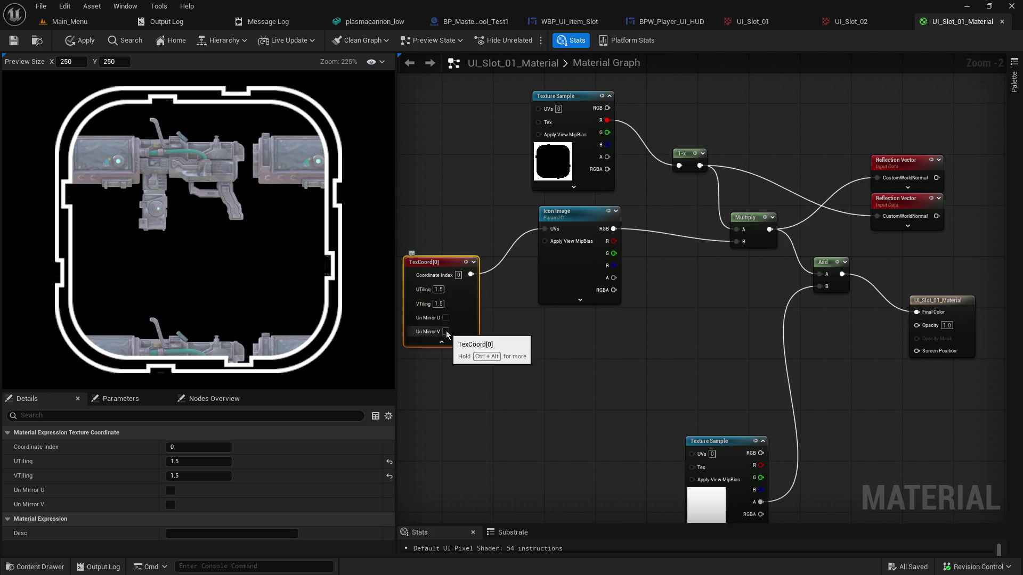